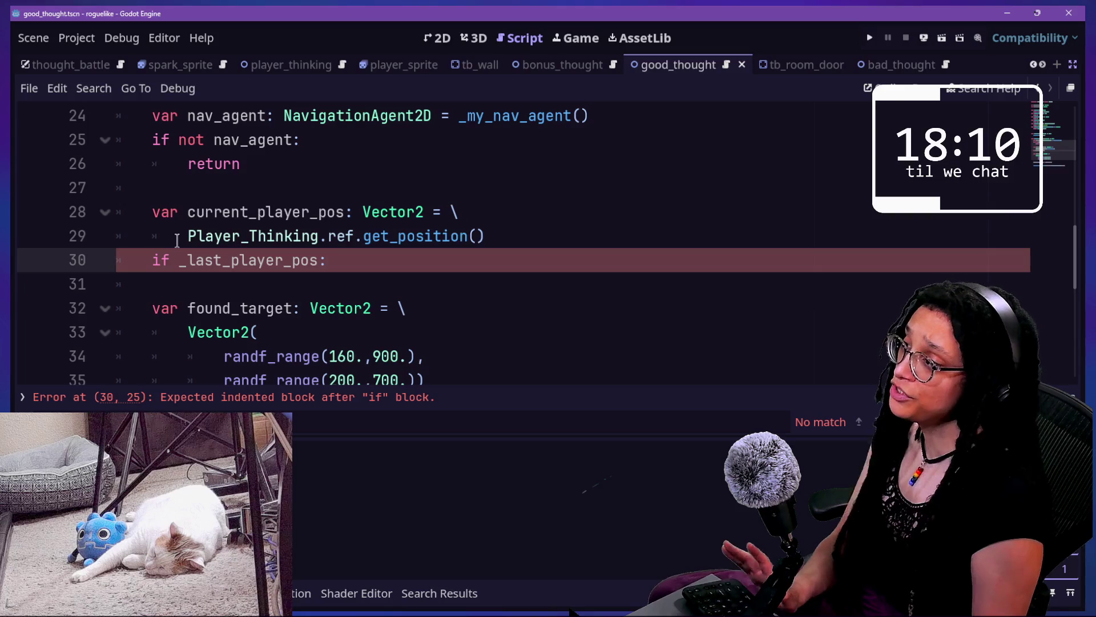
Change line 30 to 'if not _last_player_pos:' and add '_last_player_pos = current_player_pos' beneath it
{"action": "left_click", "coordinate": [402, 281]}
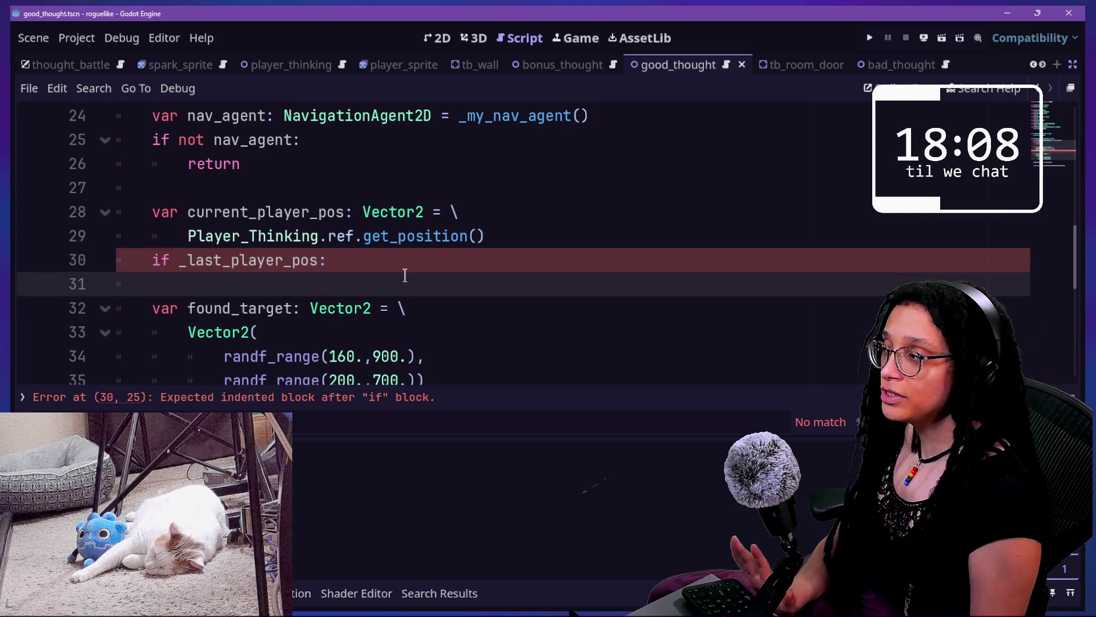
{"action": "left_click", "coordinate": [411, 262]}
{"action": "key", "text": "Return"}
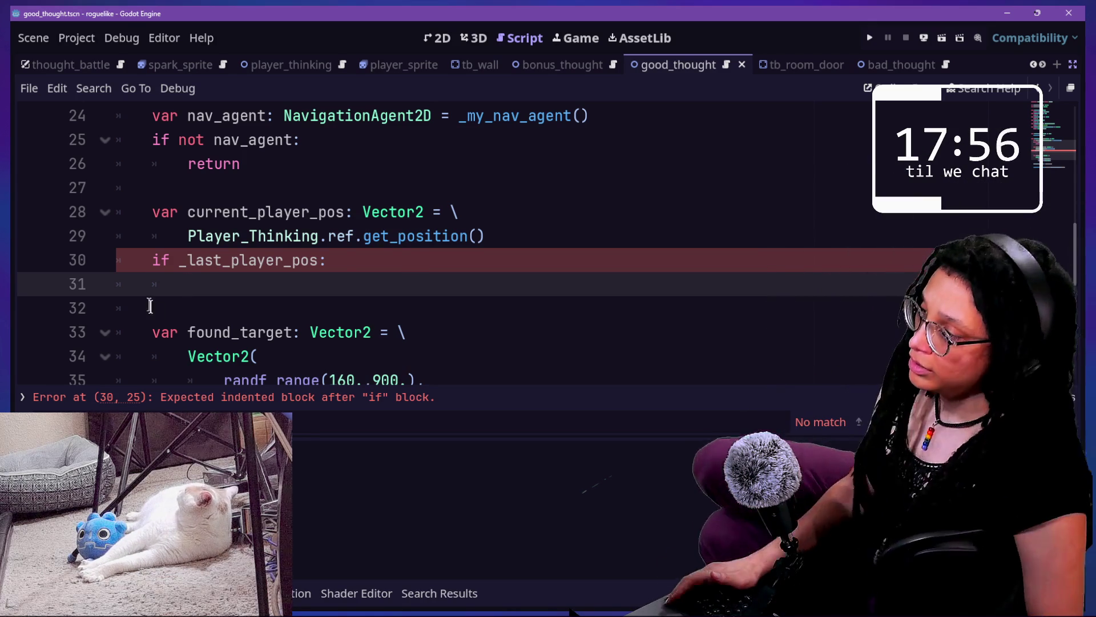
{"action": "left_click", "coordinate": [171, 261]}
{"action": "type", "text": "not"}
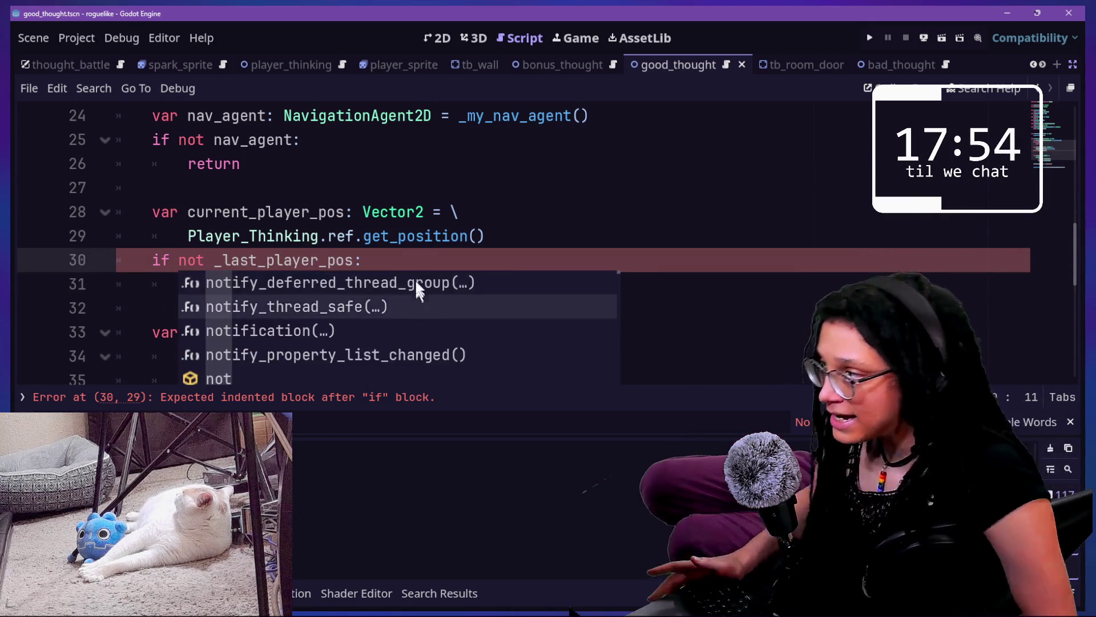
{"action": "key", "text": "Escape"}
{"action": "left_click", "coordinate": [441, 278]}
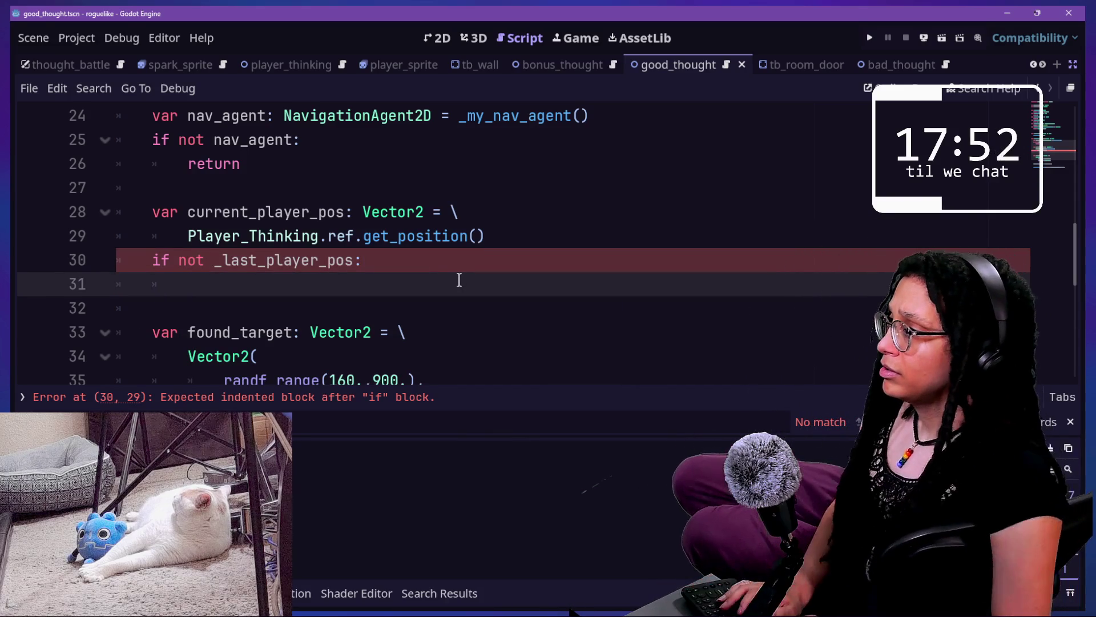
{"action": "key", "text": "Tab"}
{"action": "type", "text": "_last_player_pos = "}
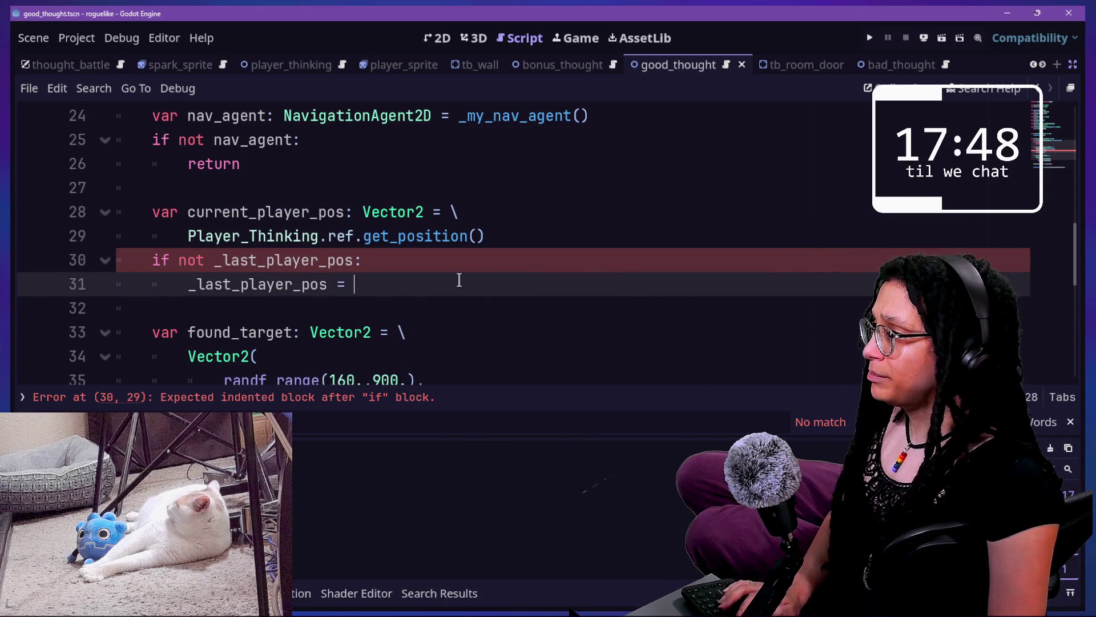
{"action": "type", "text": "curre"}
{"action": "key", "text": "Return"}
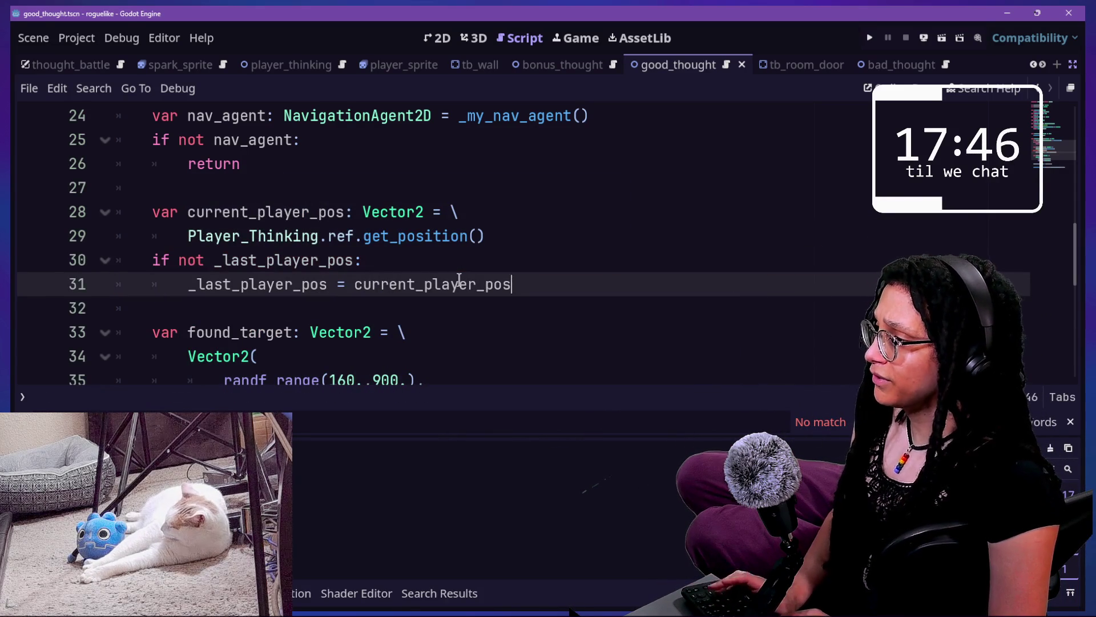
{"action": "key", "text": "Return"}
{"action": "key", "text": "BackSpace"}
Add blank lines above and below the if block
{"action": "left_click", "coordinate": [490, 237]}
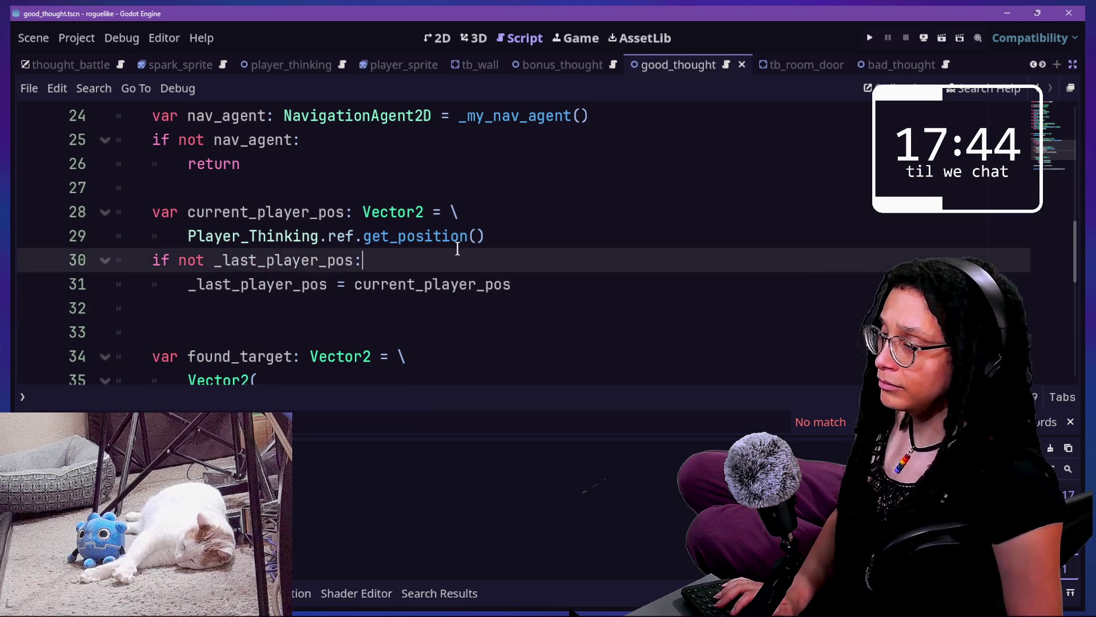
{"action": "key", "text": "Return"}
{"action": "left_click", "coordinate": [345, 309]}
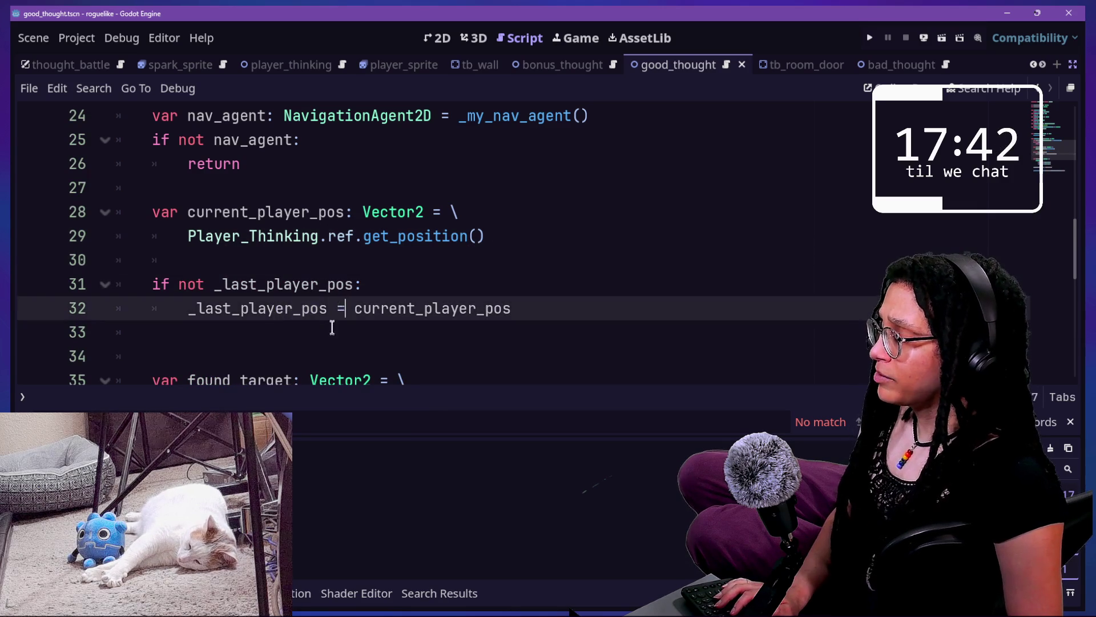
{"action": "left_click", "coordinate": [332, 325]}
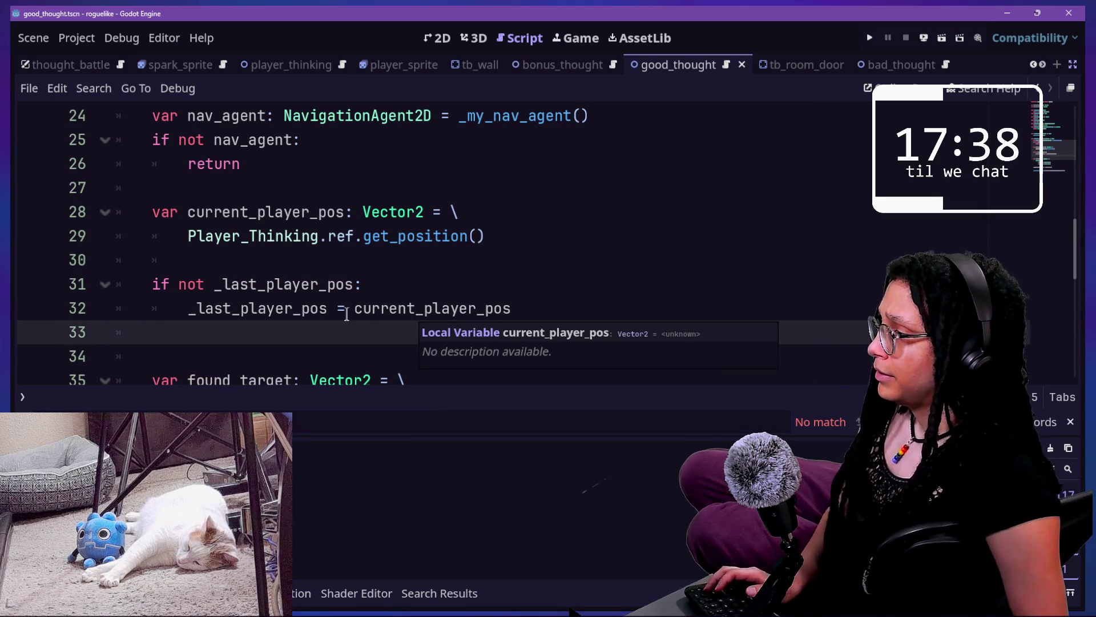
{"action": "key", "text": "Return"}
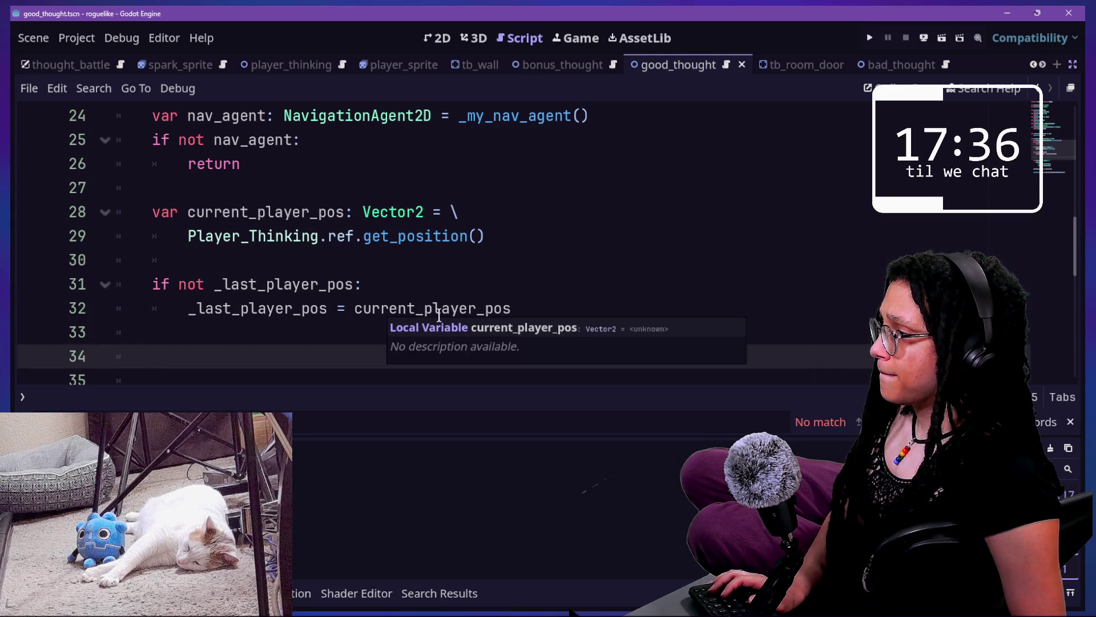
Rename current_player_pos on line 28 to player_pos by deleting 'current_'
{"action": "scroll", "coordinate": [437, 313], "scroll_direction": "down", "scroll_amount": 1}
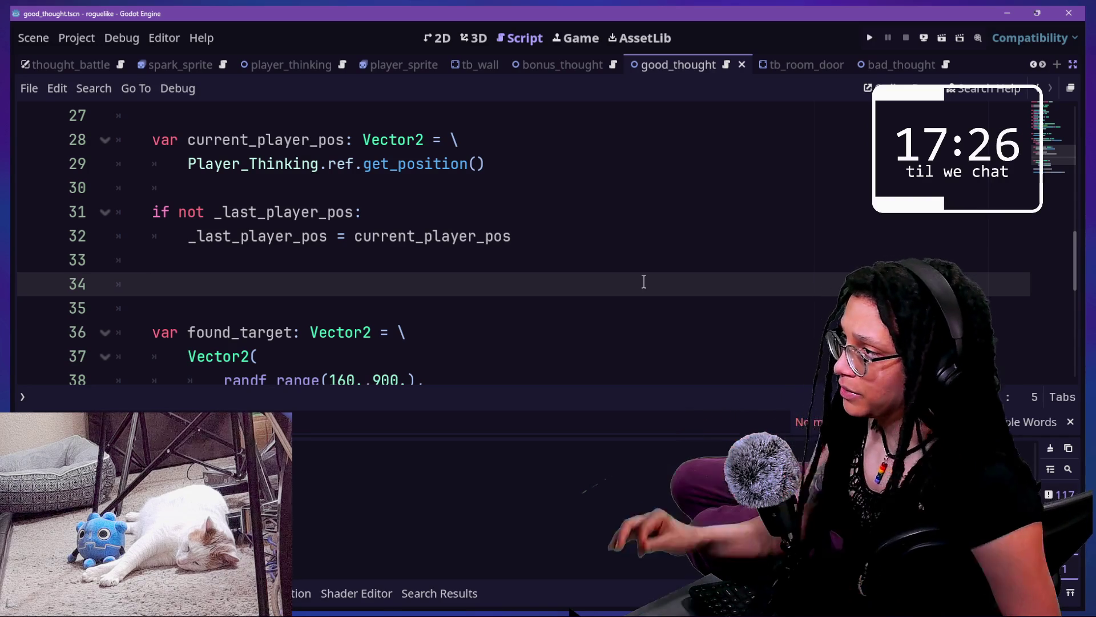
{"action": "left_click_drag", "start_coordinate": [223, 140], "coordinate": [362, 140]}
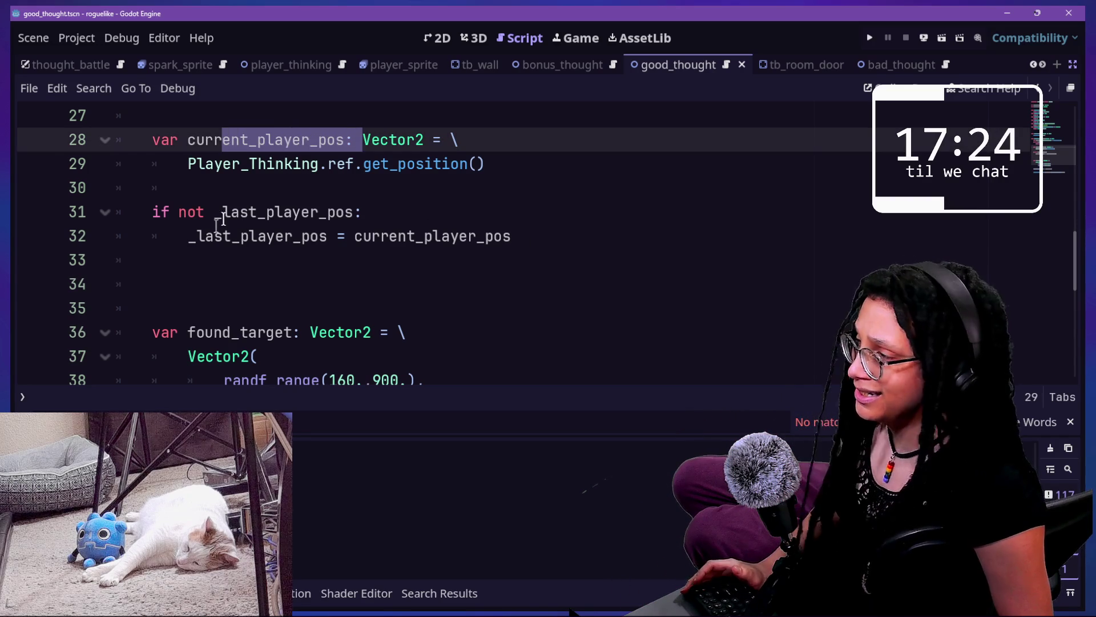
{"action": "left_click", "coordinate": [208, 254]}
{"action": "left_click", "coordinate": [209, 286]}
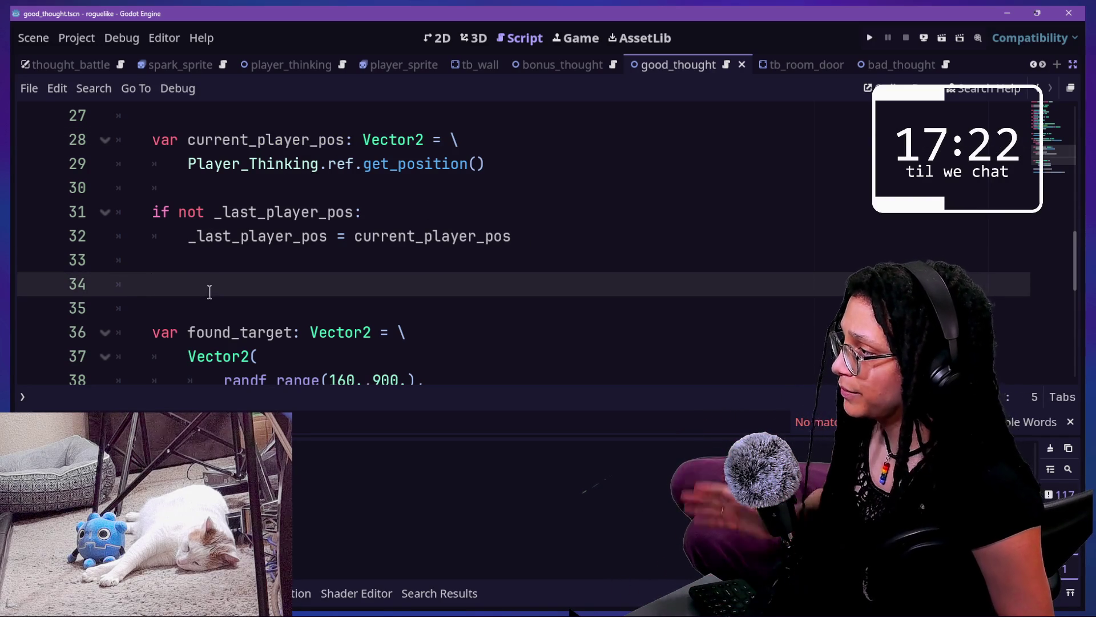
{"action": "left_click_drag", "start_coordinate": [259, 142], "coordinate": [181, 141]}
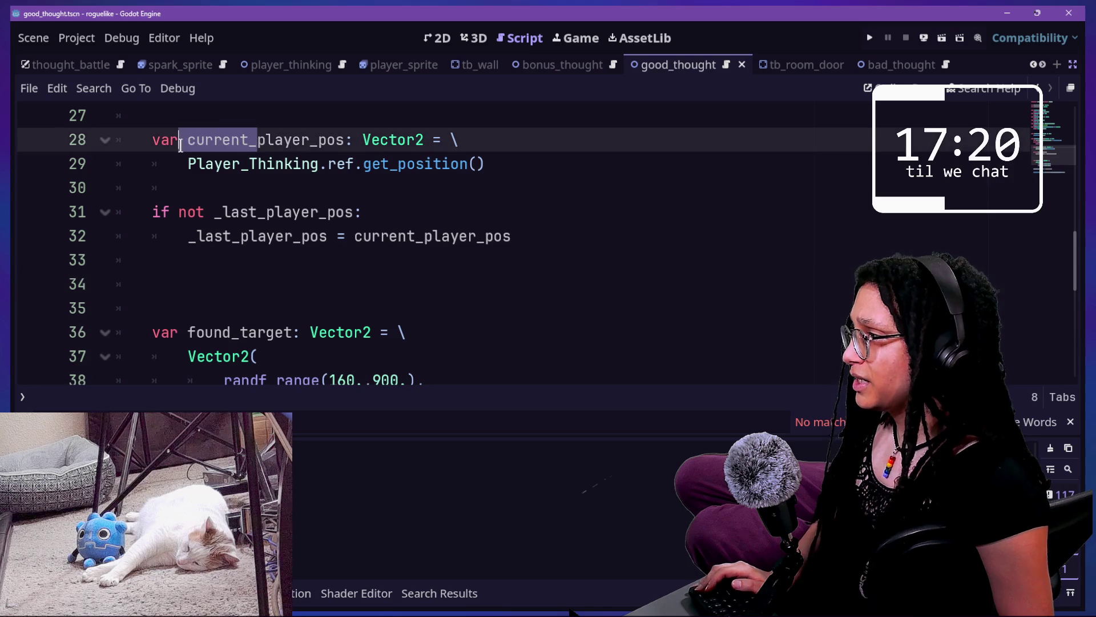
{"action": "key", "text": "BackSpace"}
{"action": "scroll", "coordinate": [211, 167], "scroll_direction": "up", "scroll_amount": 9}
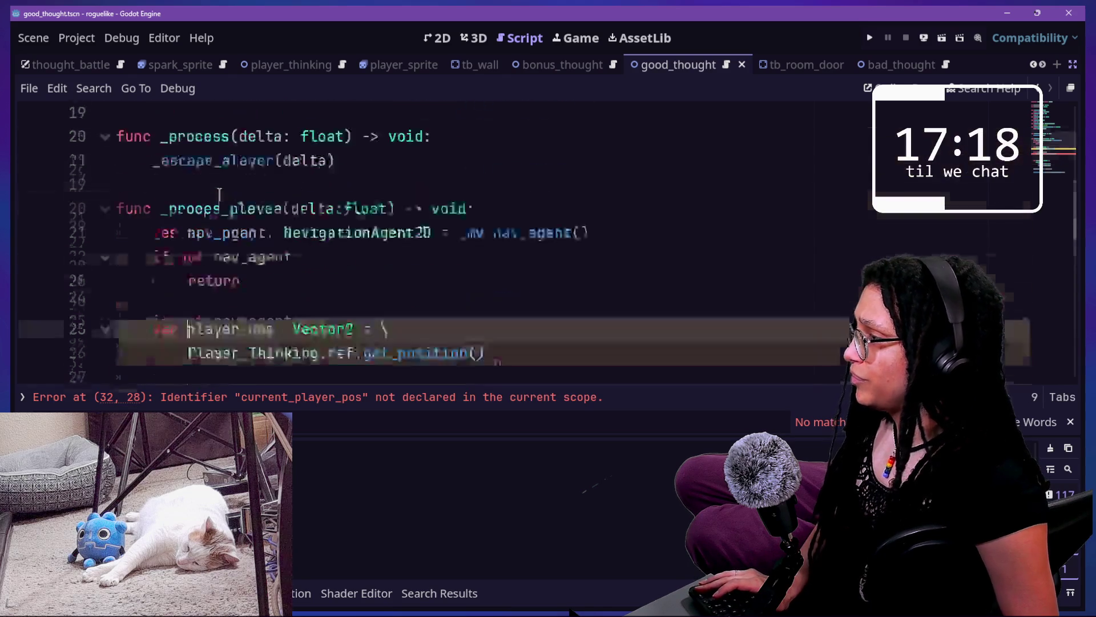
Change the line 4 declaration to '_last_dist_from_player: float'
{"action": "left_click", "coordinate": [236, 184]}
{"action": "left_click", "coordinate": [297, 184]}
{"action": "key", "text": "BackSpace"}
{"action": "key", "text": "BackSpace"}
{"action": "key", "text": "BackSpace"}
{"action": "type", "text": "d"}
{"action": "key", "text": "BackSpace"}
{"action": "key", "text": "BackSpace"}
{"action": "key", "text": "BackSpace"}
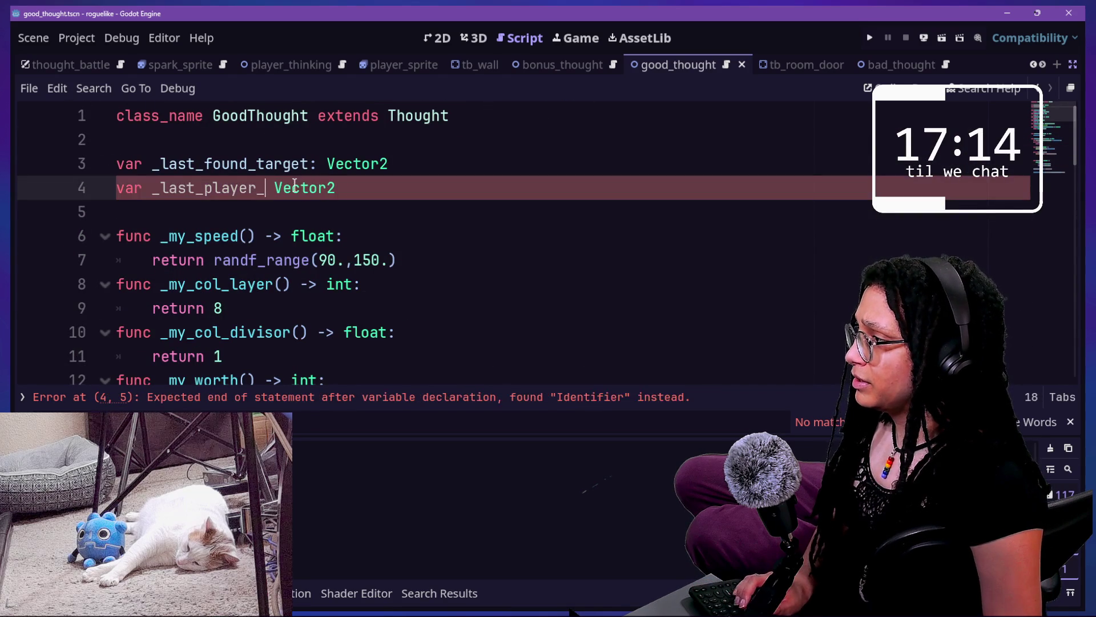
{"action": "type", "text": "dist_from_player"}
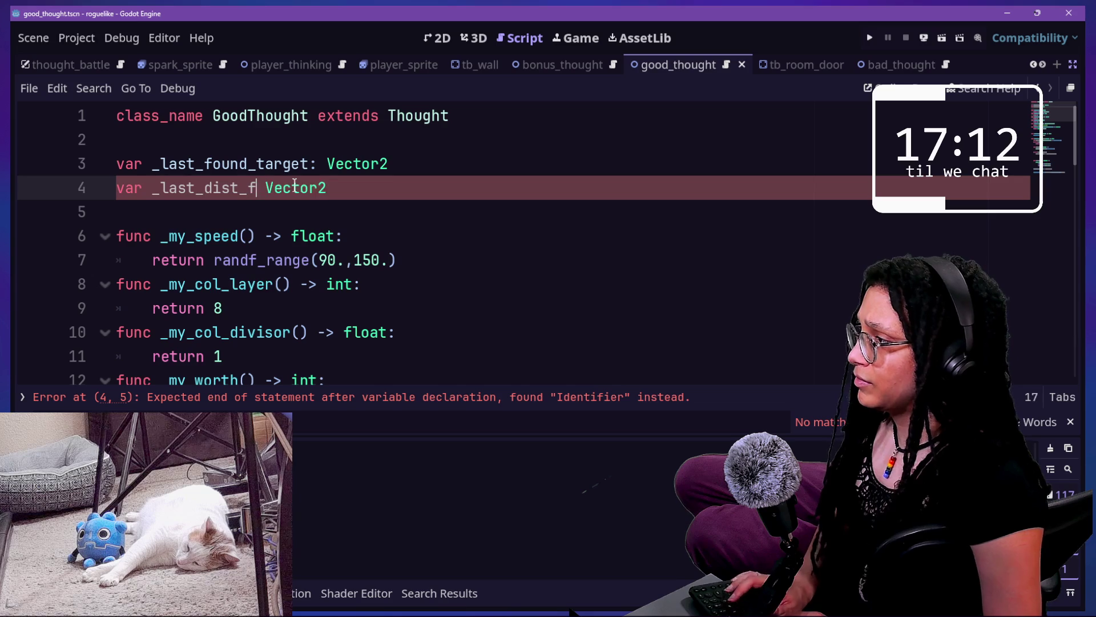
{"action": "type", "text": ":"}
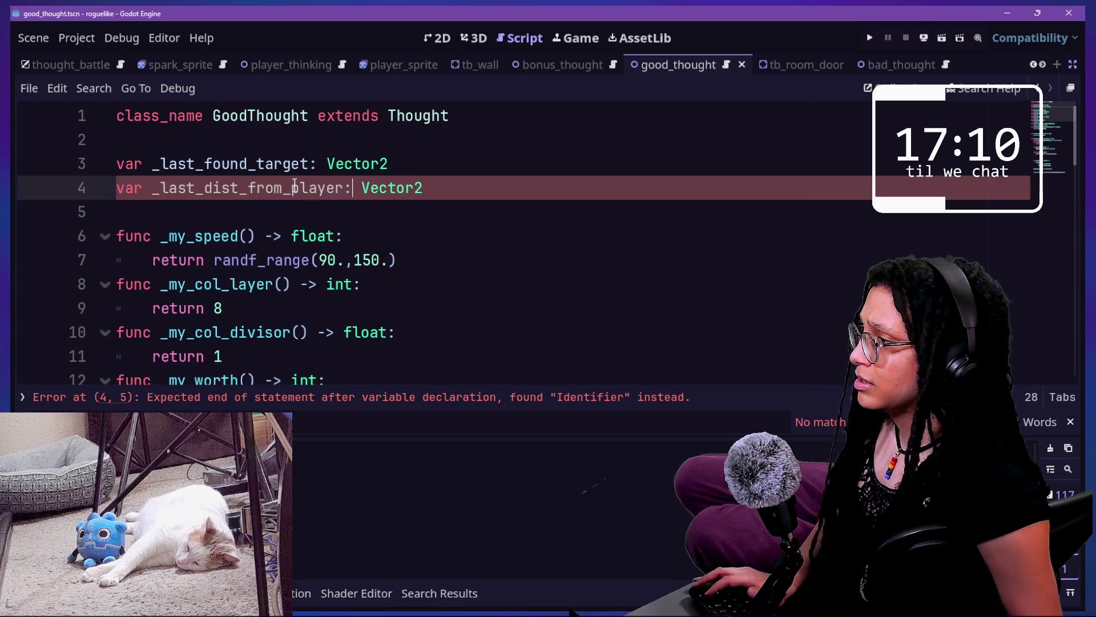
{"action": "scroll", "coordinate": [295, 187], "scroll_direction": "down", "scroll_amount": 4}
{"action": "scroll", "coordinate": [400, 195], "scroll_direction": "up", "scroll_amount": 4}
{"action": "left_click", "coordinate": [434, 189]}
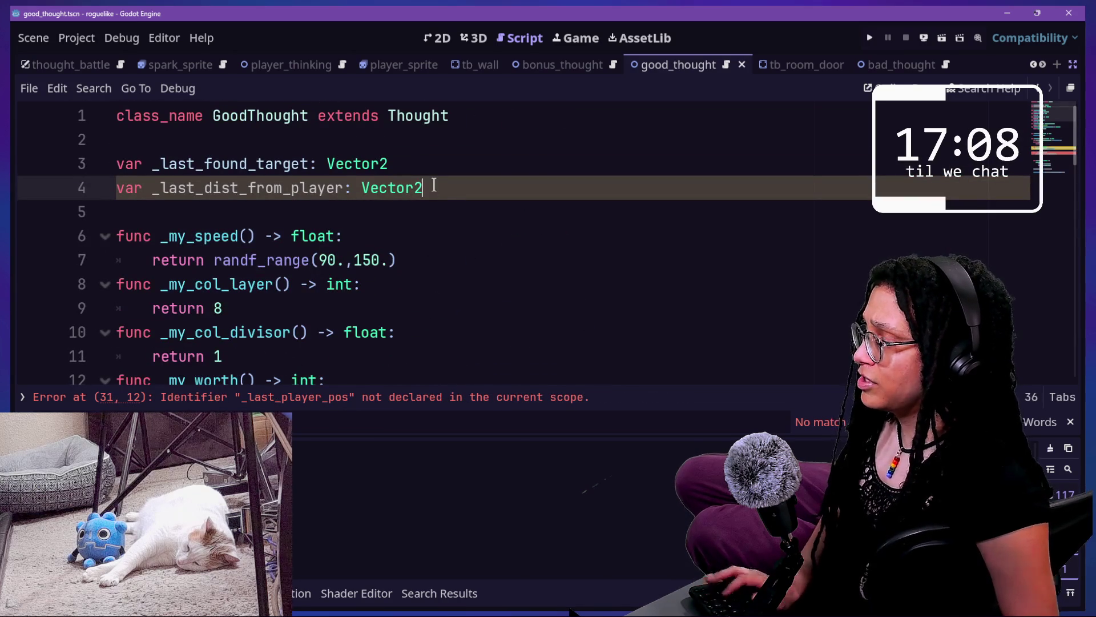
{"action": "key", "text": "BackSpace"}
{"action": "key", "text": "BackSpace"}
{"action": "key", "text": "BackSpace"}
{"action": "type", "text": "float"}
Select the obsolete if block on lines 31–32
{"action": "scroll", "coordinate": [434, 185], "scroll_direction": "down", "scroll_amount": 6}
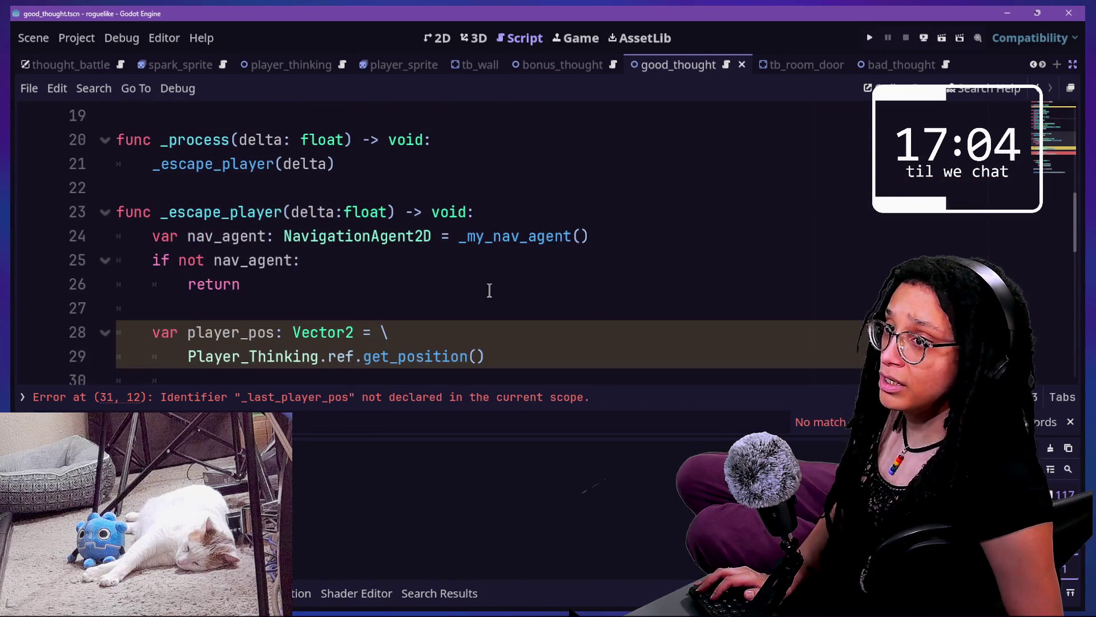
{"action": "scroll", "coordinate": [489, 289], "scroll_direction": "down", "scroll_amount": 2}
{"action": "scroll", "coordinate": [490, 289], "scroll_direction": "up", "scroll_amount": 1}
{"action": "scroll", "coordinate": [489, 289], "scroll_direction": "down", "scroll_amount": 1}
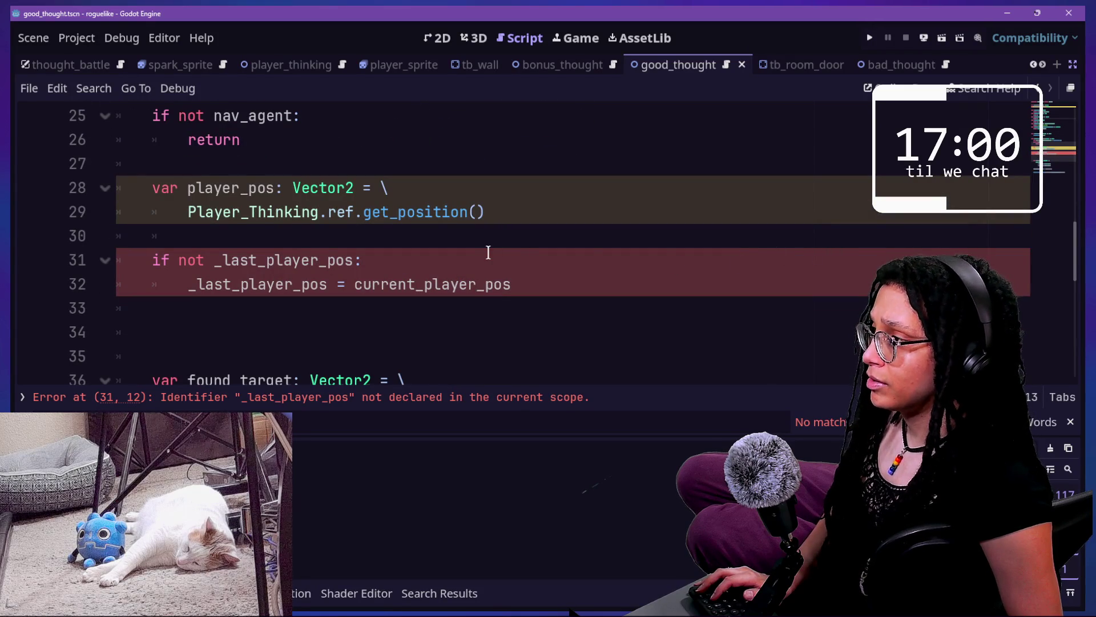
{"action": "scroll", "coordinate": [405, 229], "scroll_direction": "up", "scroll_amount": 1}
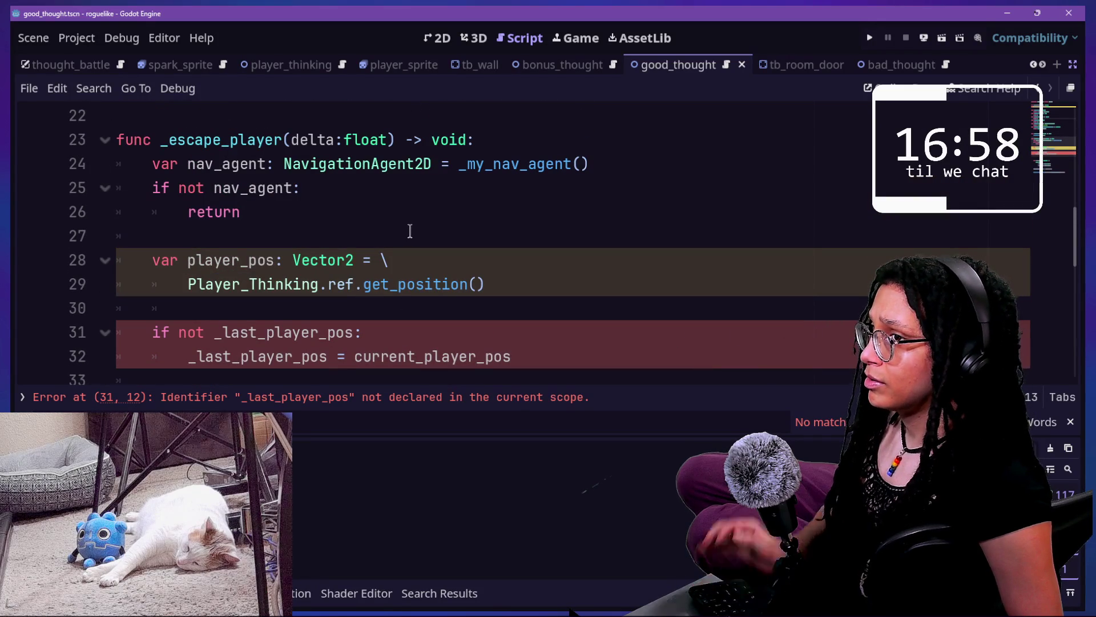
{"action": "left_click_drag", "start_coordinate": [436, 230], "coordinate": [449, 248]}
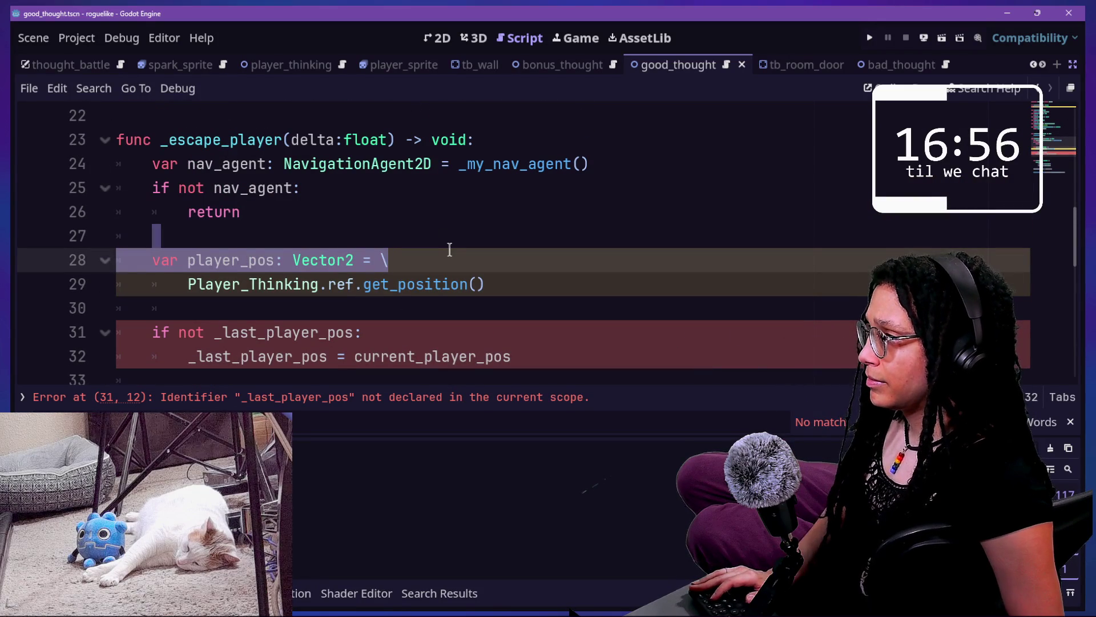
{"action": "key", "text": "Down"}
{"action": "key", "text": "Down"}
{"action": "key", "text": "Down"}
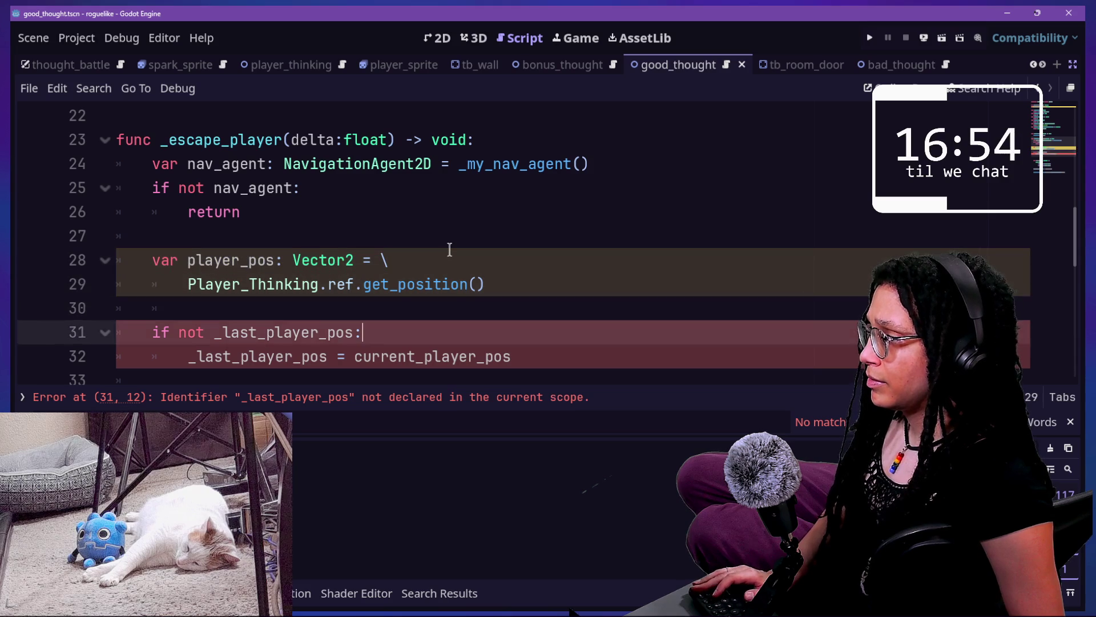
{"action": "key", "text": "Down"}
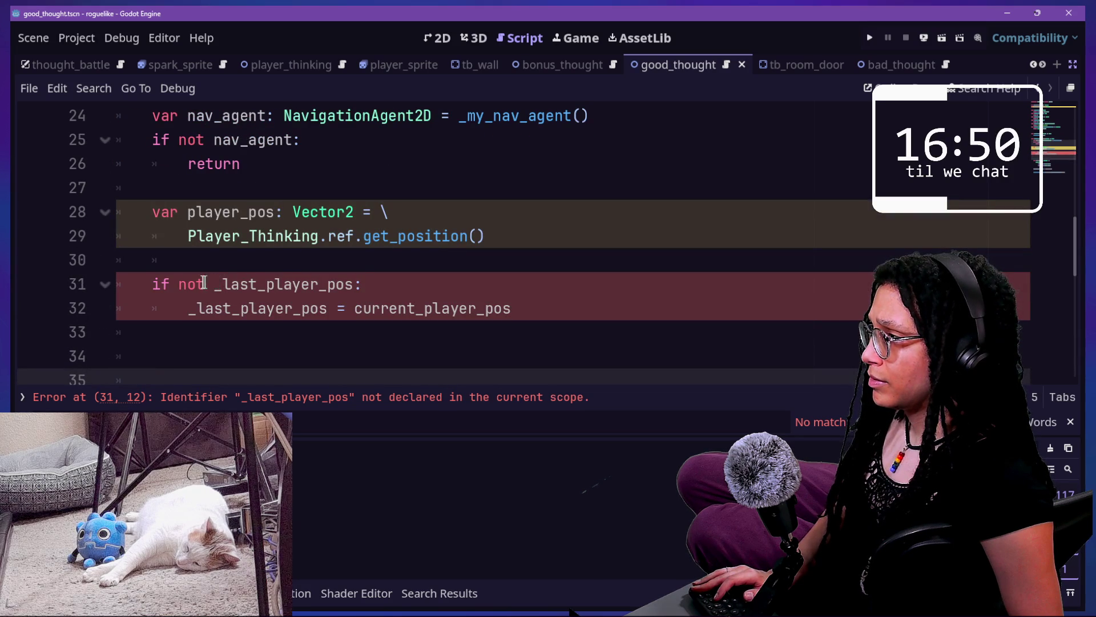
{"action": "left_click", "coordinate": [327, 231]}
{"action": "left_click_drag", "start_coordinate": [292, 211], "coordinate": [441, 213]}
{"action": "left_click", "coordinate": [441, 213]}
{"action": "left_click", "coordinate": [241, 260]}
{"action": "mouse_move", "coordinate": [403, 245]}
{"action": "left_click_drag", "start_coordinate": [604, 315], "coordinate": [503, 257]}
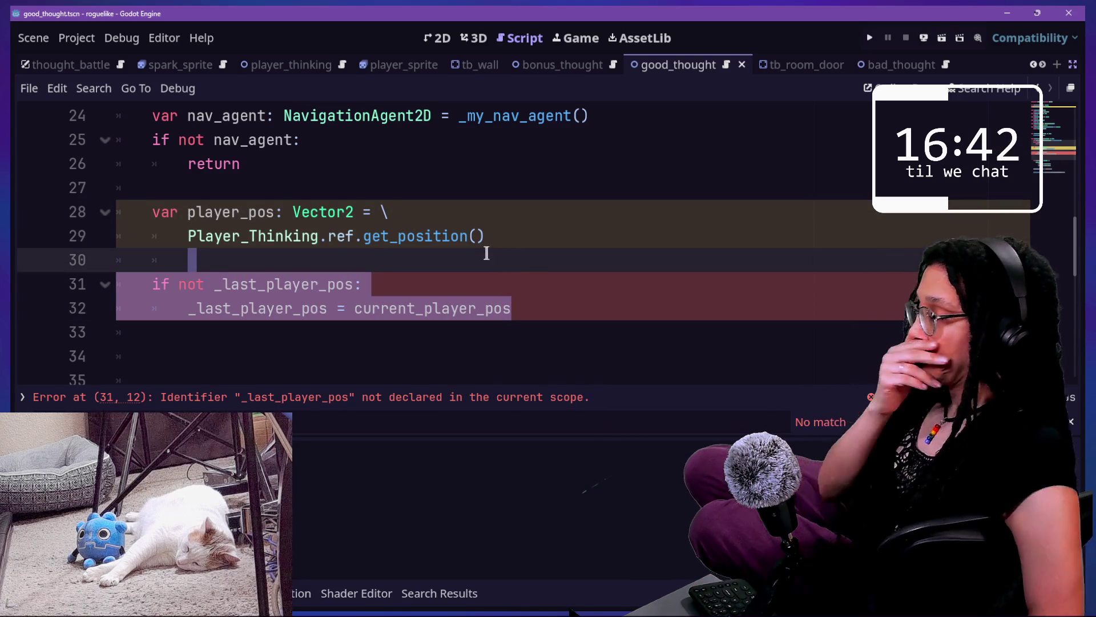
Replace the old if block with a 'var dist_from_player: float =' declaration
{"action": "key", "text": "BackSpace"}
{"action": "key", "text": "Return"}
{"action": "type", "text": "v"}
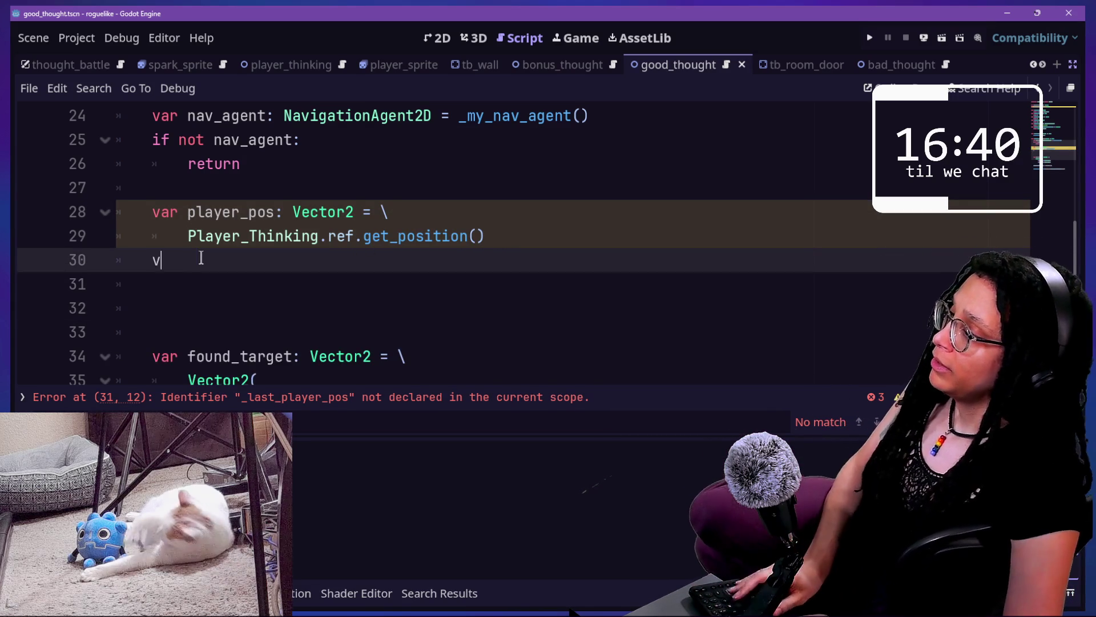
{"action": "type", "text": "ar distanc"}
{"action": "key", "text": "BackSpace"}
{"action": "key", "text": "BackSpace"}
{"action": "key", "text": "BackSpace"}
{"action": "type", "text": "_from_pl"}
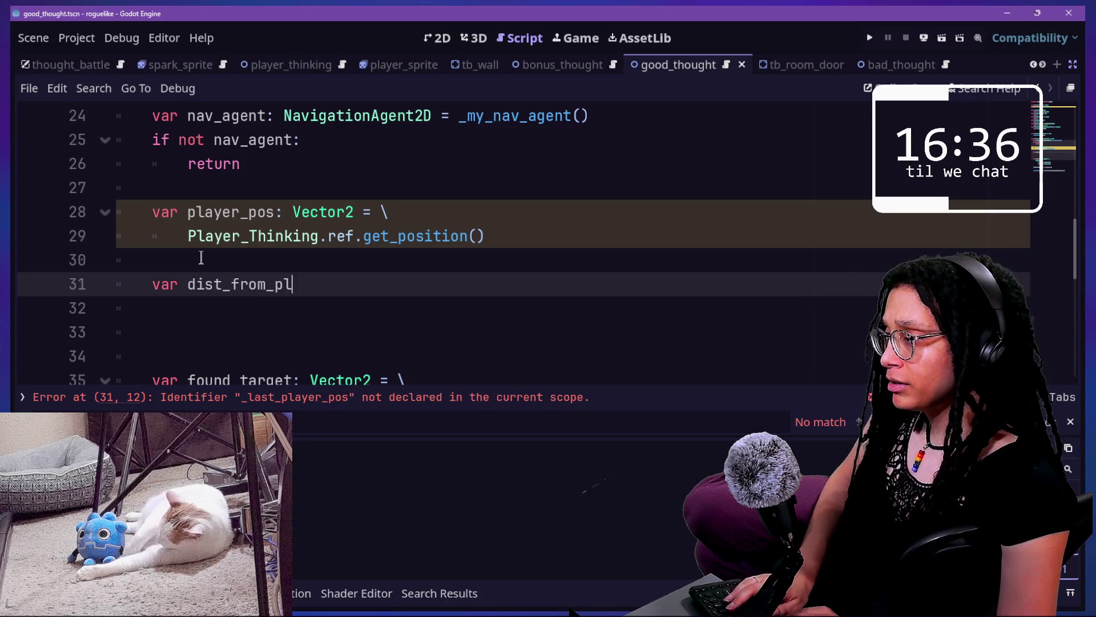
{"action": "type", "text": "ayer: float "}
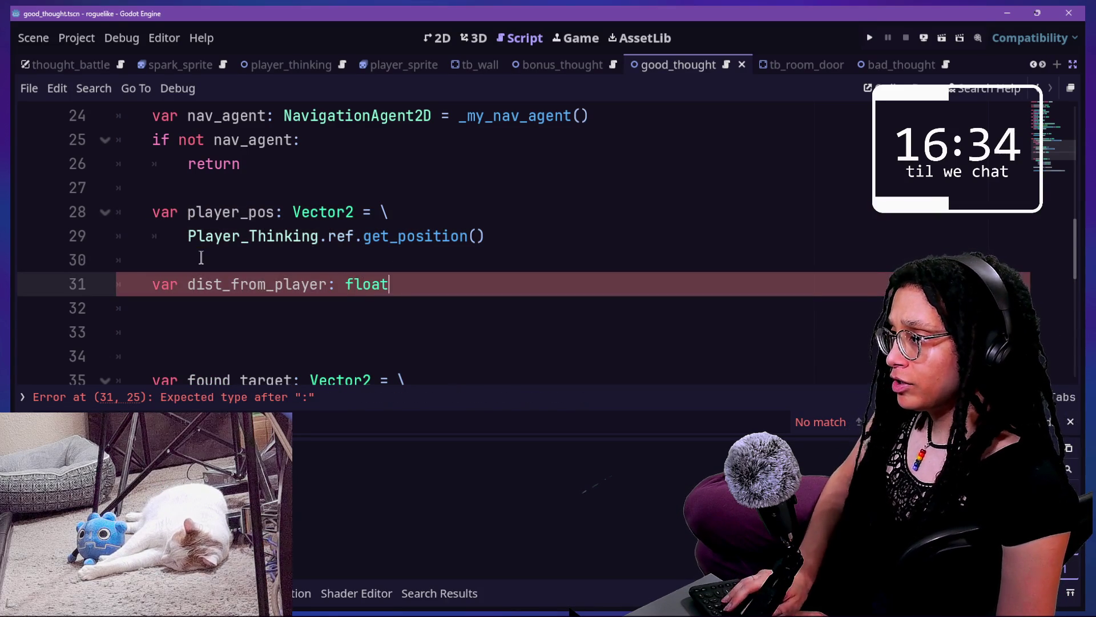
{"action": "type", "text": "= \\"}
Finish the declaration on the next line as player_pos.distance_to(position)
{"action": "key", "text": "Return"}
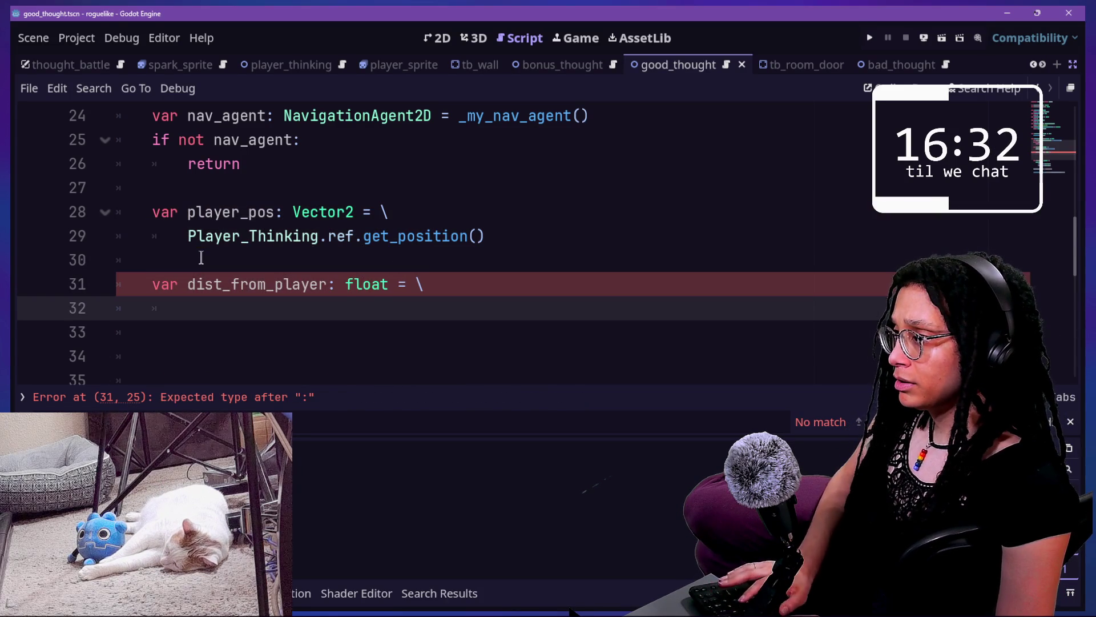
{"action": "type", "text": "pl"}
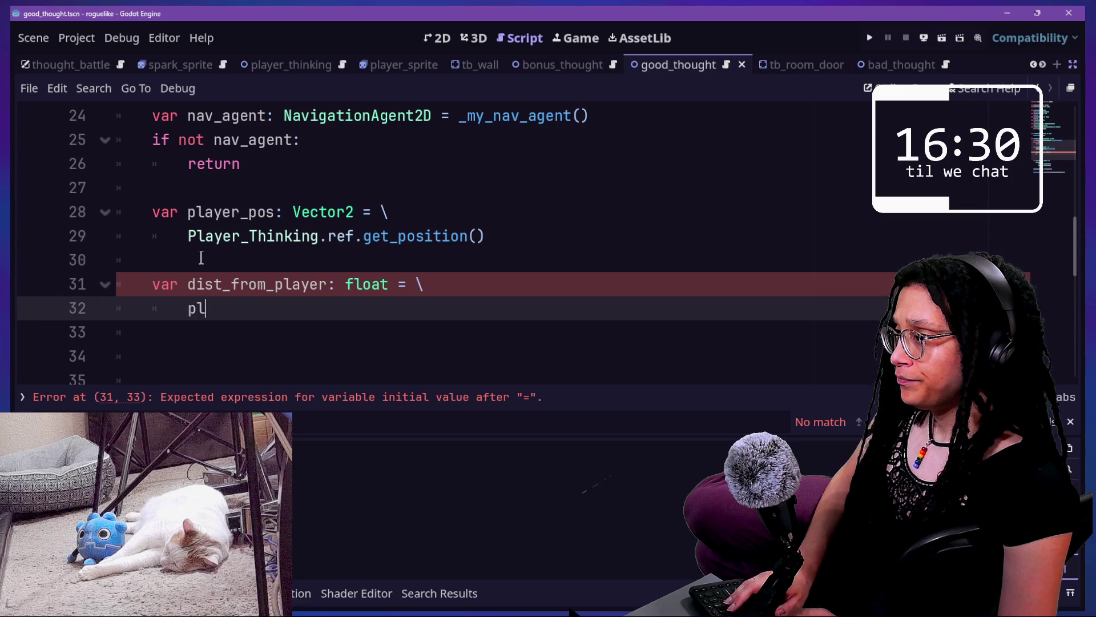
{"action": "type", "text": "er_pos("}
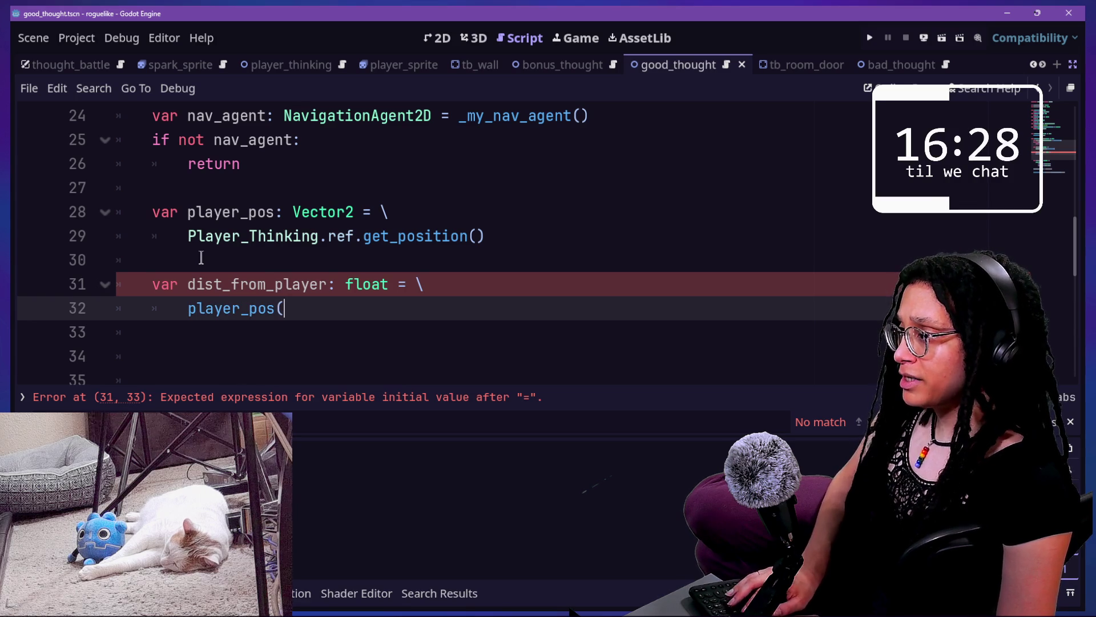
{"action": "key", "text": "BackSpace"}
{"action": "type", "text": ".distance"}
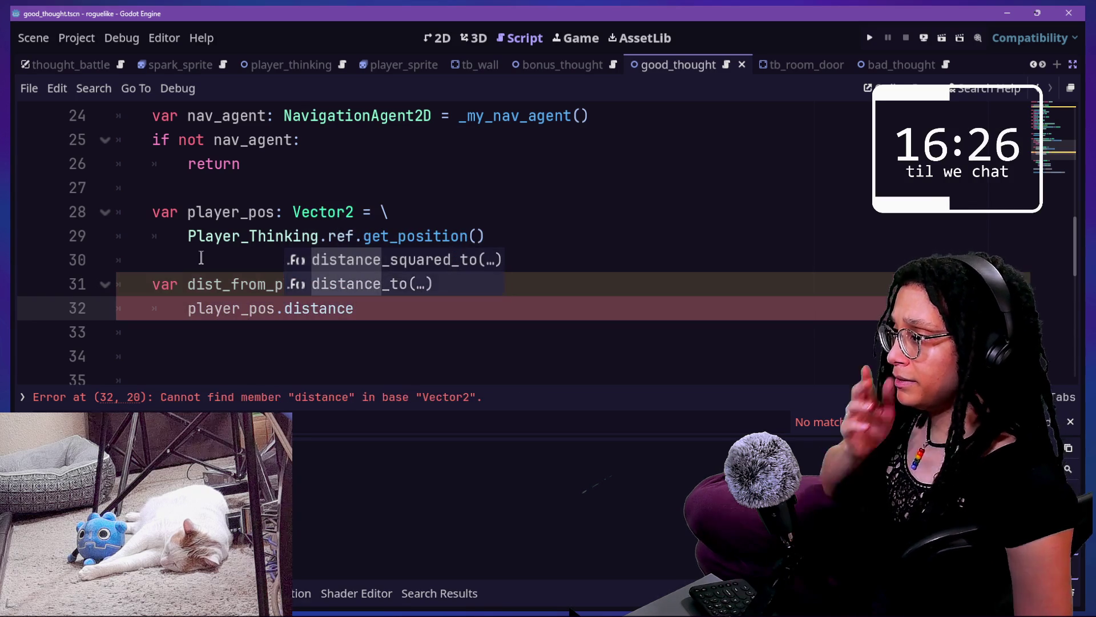
{"action": "key", "text": "Return"}
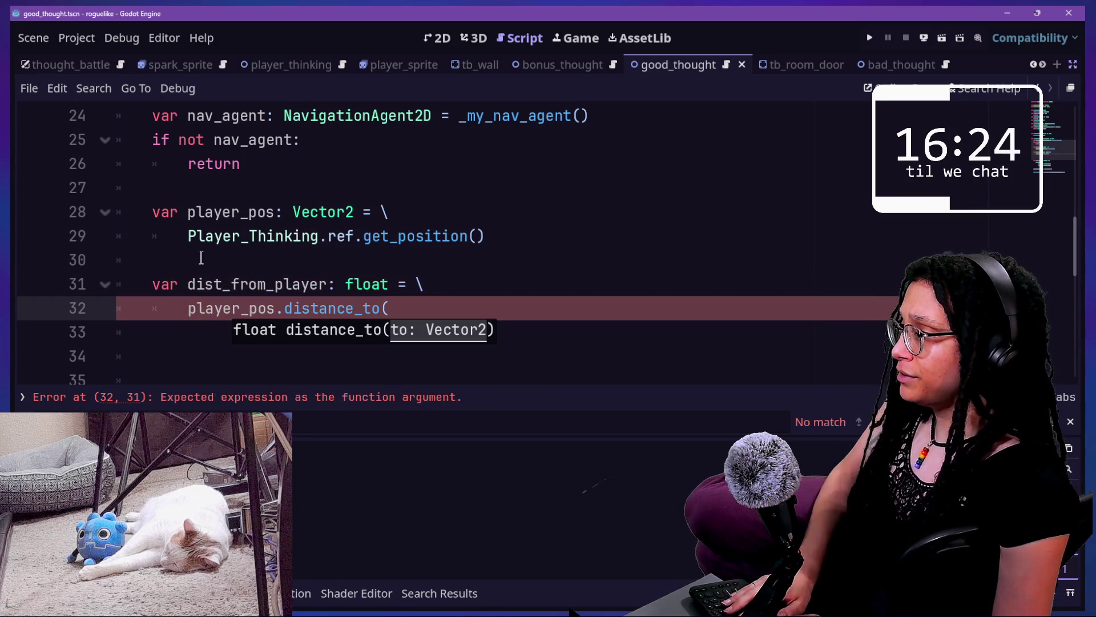
{"action": "type", "text": "self.position"}
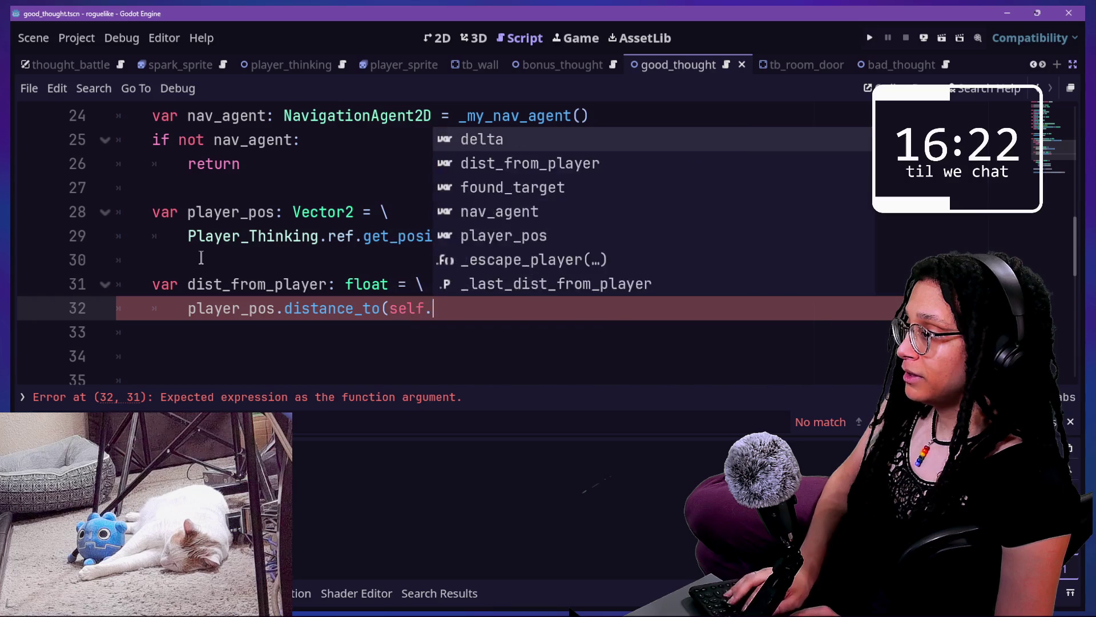
{"action": "key", "text": "Escape"}
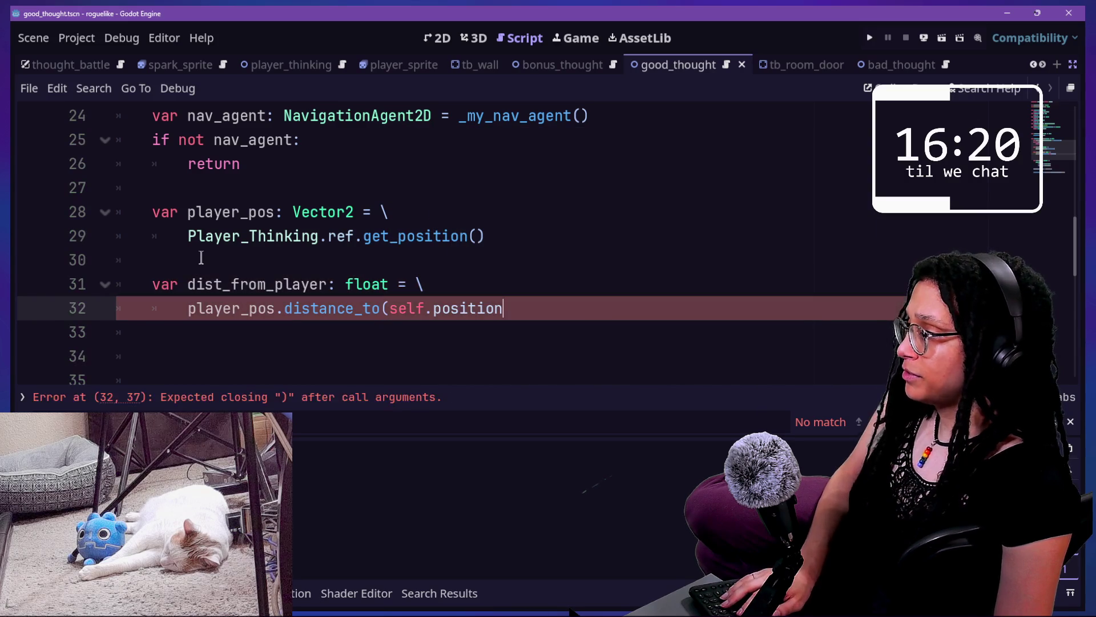
{"action": "key", "text": "BackSpace"}
{"action": "key", "text": "BackSpace"}
{"action": "key", "text": "BackSpace"}
{"action": "type", "text": "ition"}
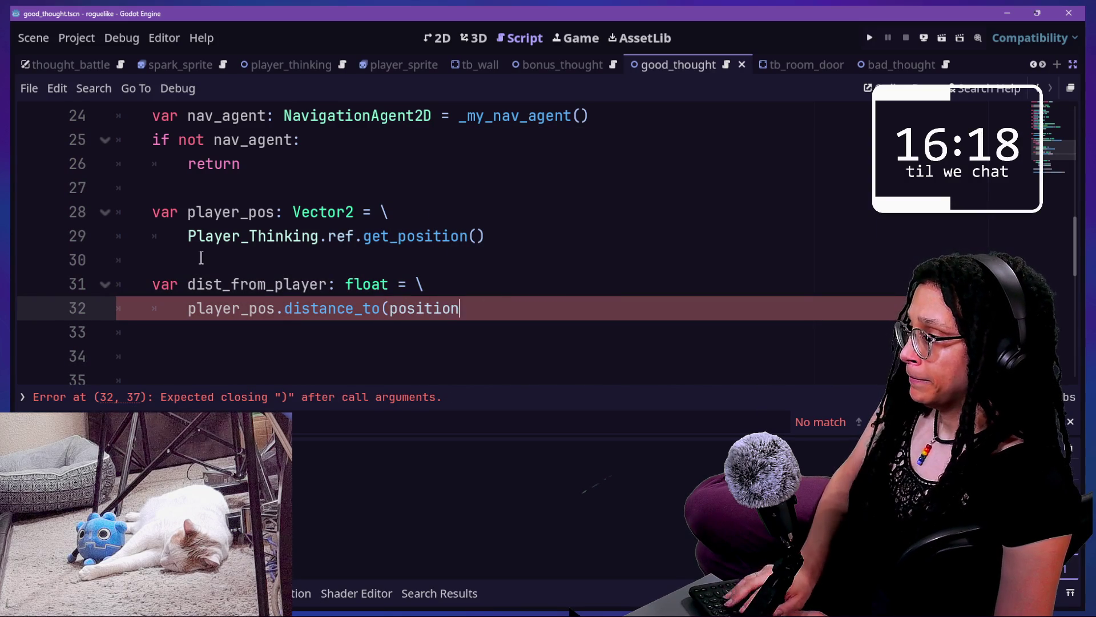
{"action": "key", "text": "Down"}
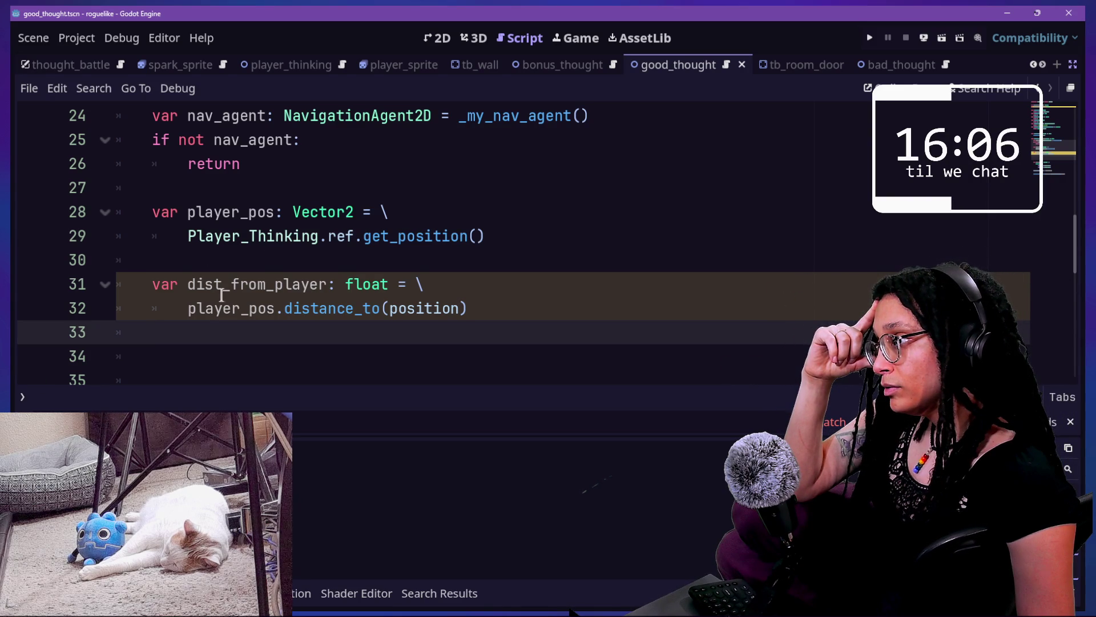
Add a 'var dist_to_check' declaration below the player position line
{"action": "key", "text": "Return"}
{"action": "type", "text": "if"}
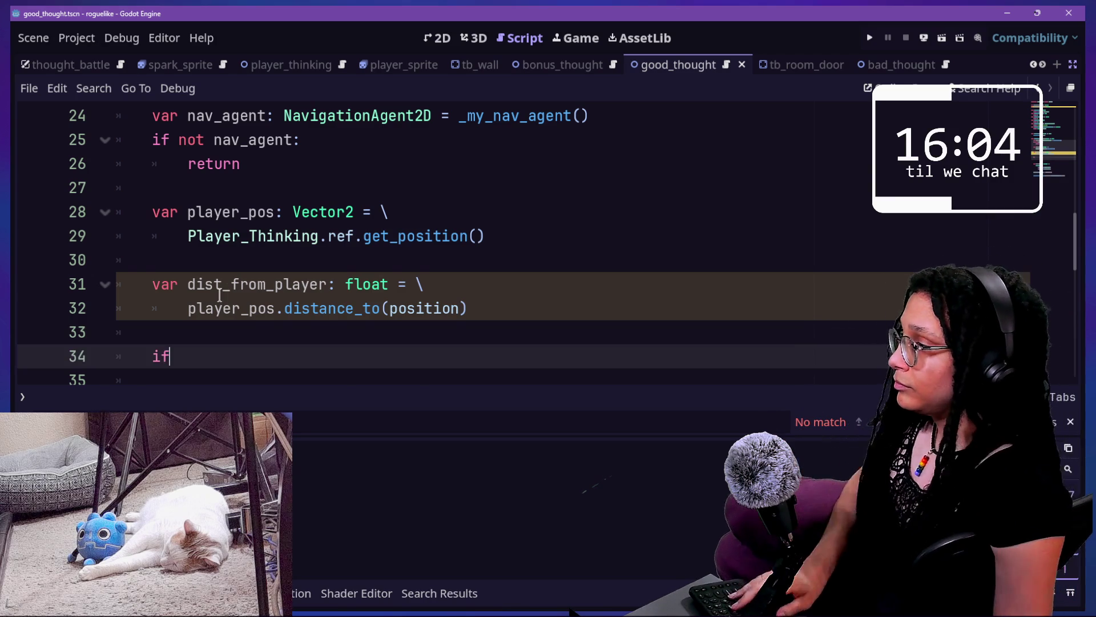
{"action": "scroll", "coordinate": [313, 259], "scroll_direction": "down", "scroll_amount": 2}
{"action": "scroll", "coordinate": [444, 243], "scroll_direction": "up", "scroll_amount": 1}
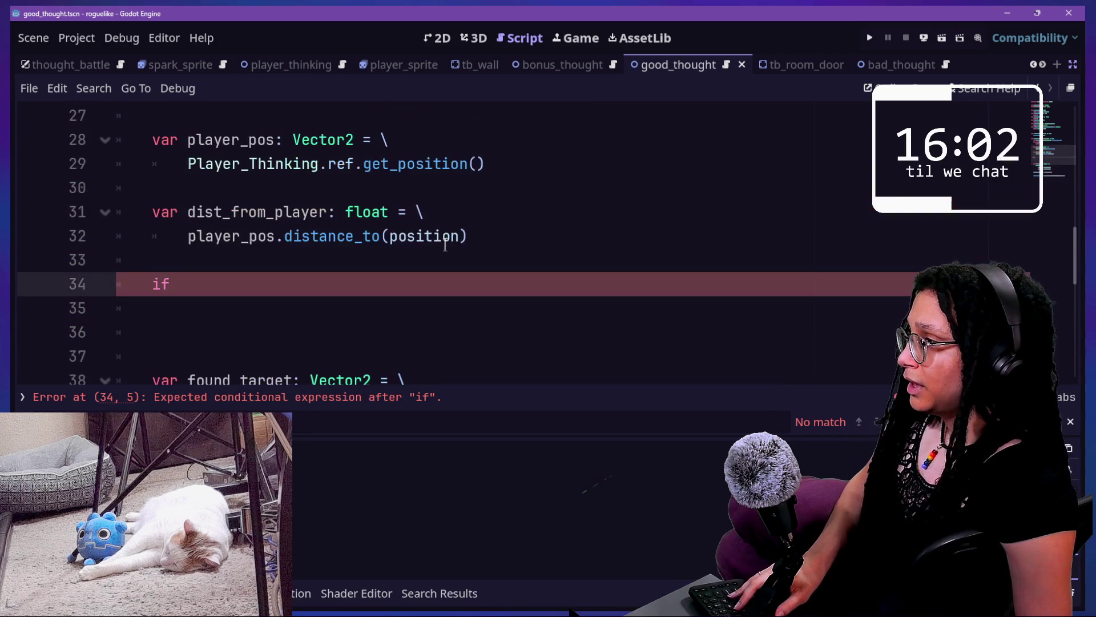
{"action": "left_click", "coordinate": [554, 164]}
{"action": "key", "text": "Return"}
{"action": "key", "text": "Return"}
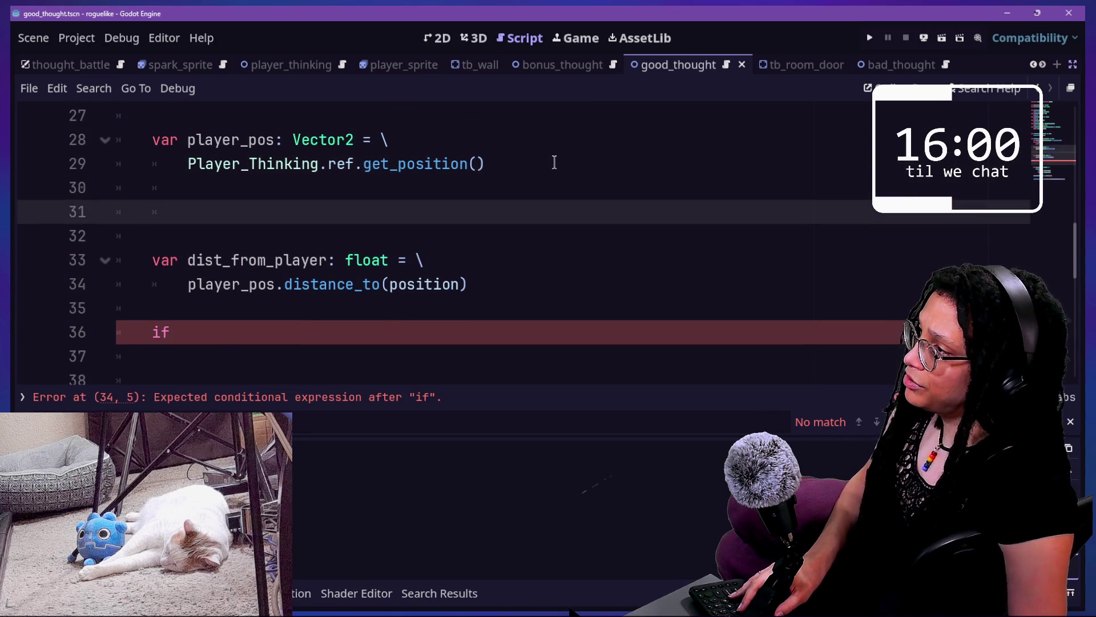
{"action": "type", "text": "var dis_to"}
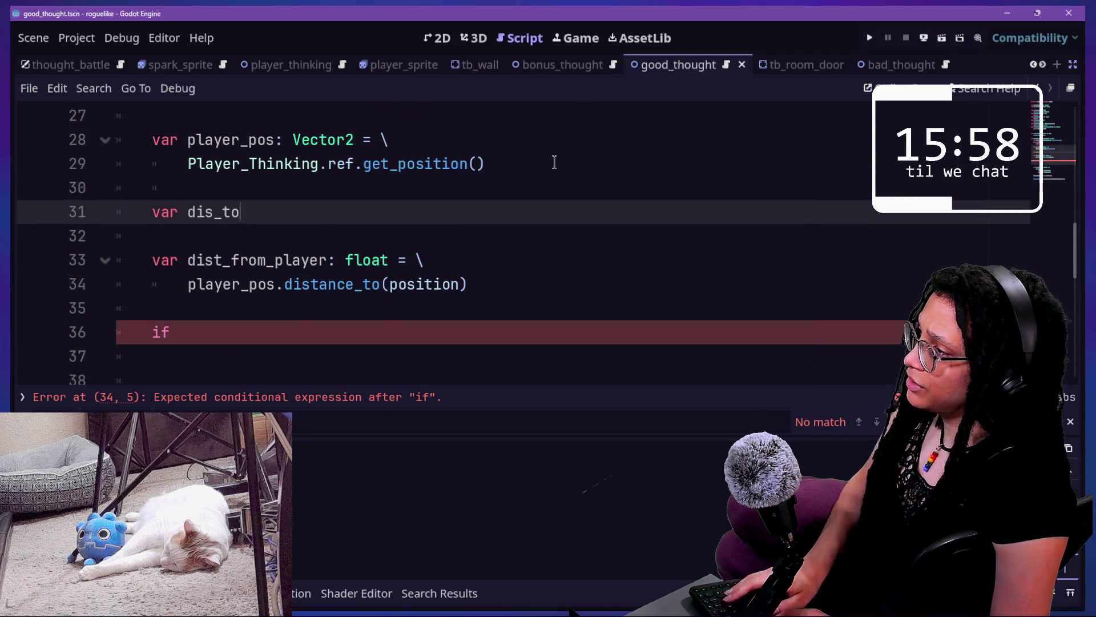
{"action": "type", "text": "c"}
{"action": "key", "text": "BackSpace"}
{"action": "key", "text": "BackSpace"}
{"action": "key", "text": "BackSpace"}
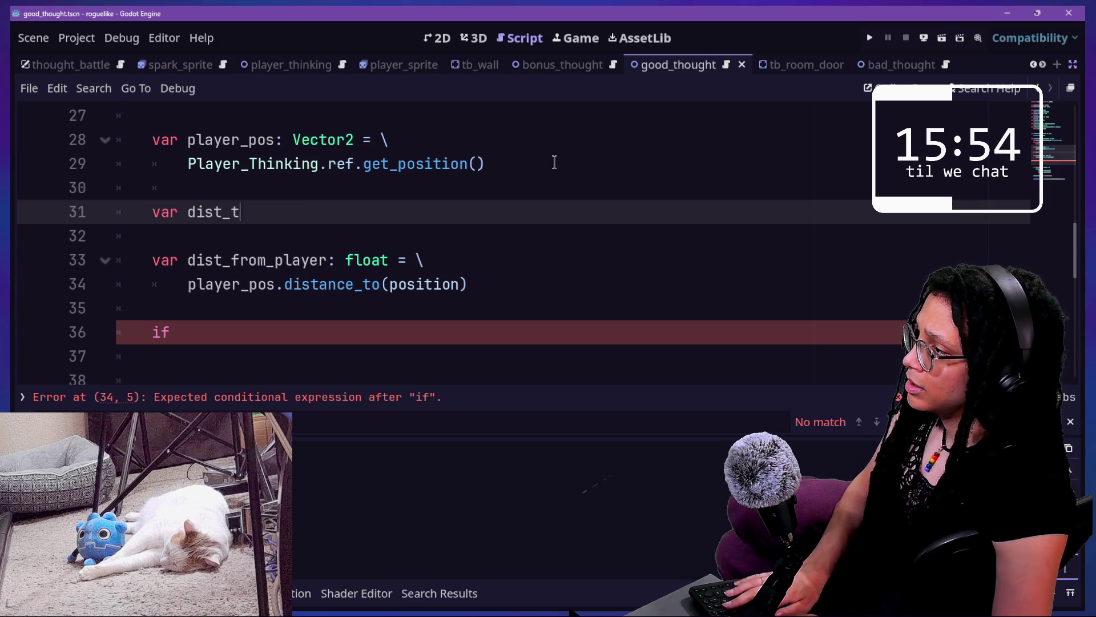
{"action": "type", "text": "o_check: float"}
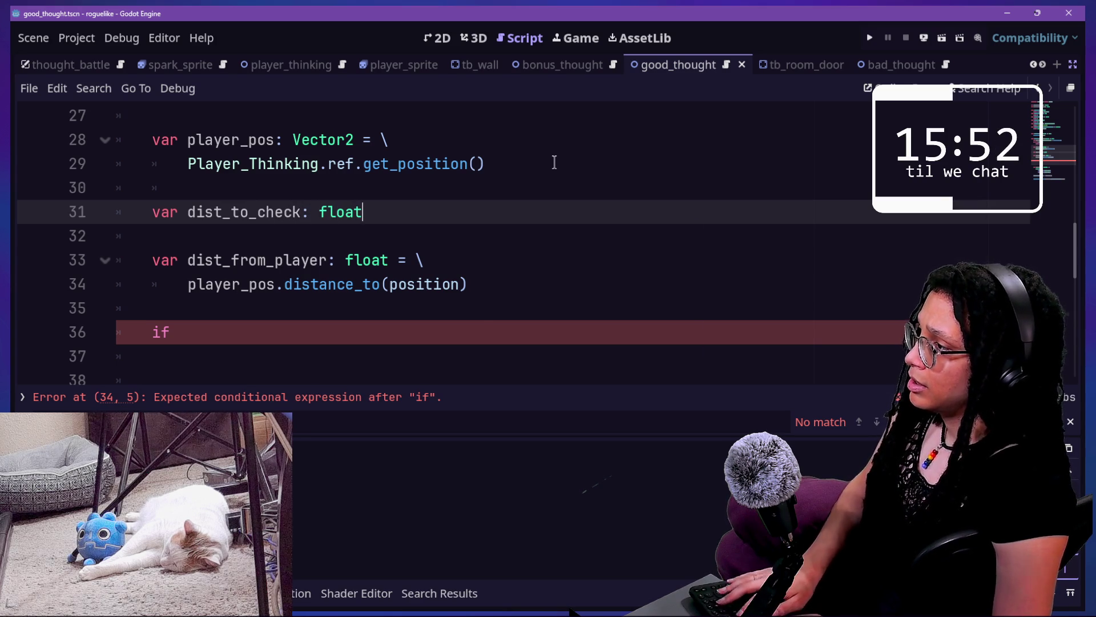
Write 'if not _last_dist_from_player:' with body 'dist_to_check = dist_from_player'
{"action": "left_click", "coordinate": [361, 338]}
{"action": "type", "text": "_"}
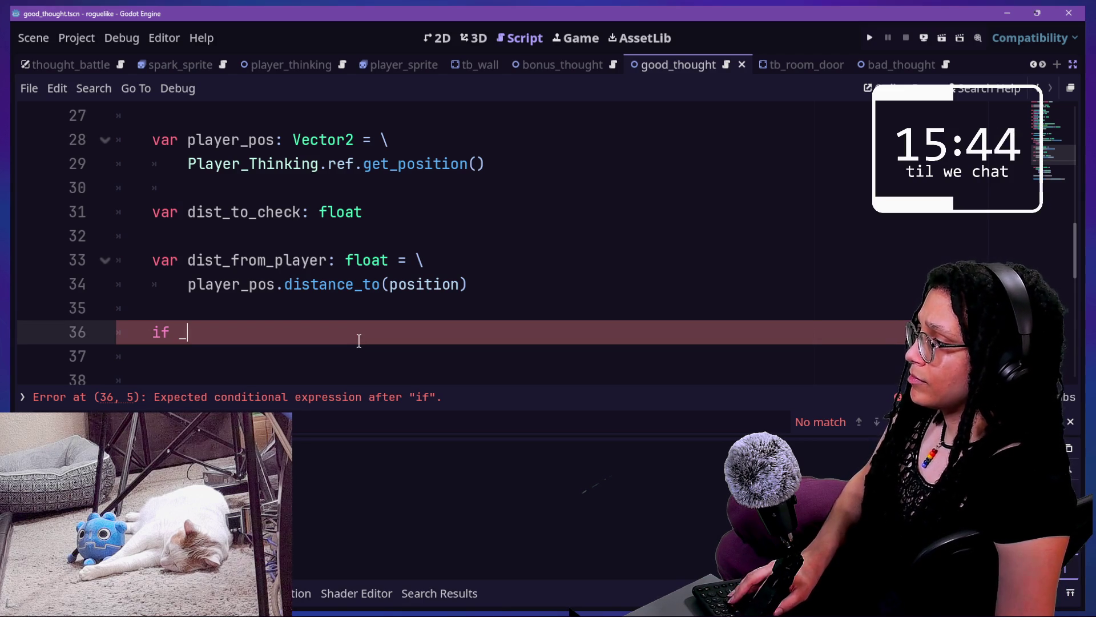
{"action": "key", "text": "BackSpace"}
{"action": "type", "text": "no"}
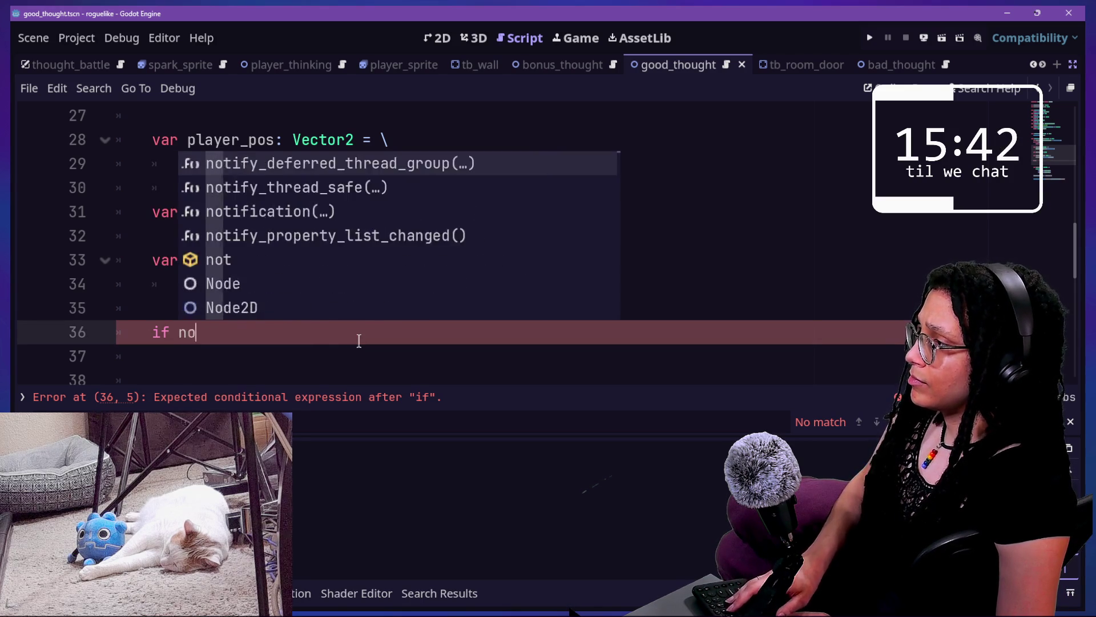
{"action": "type", "text": "t "}
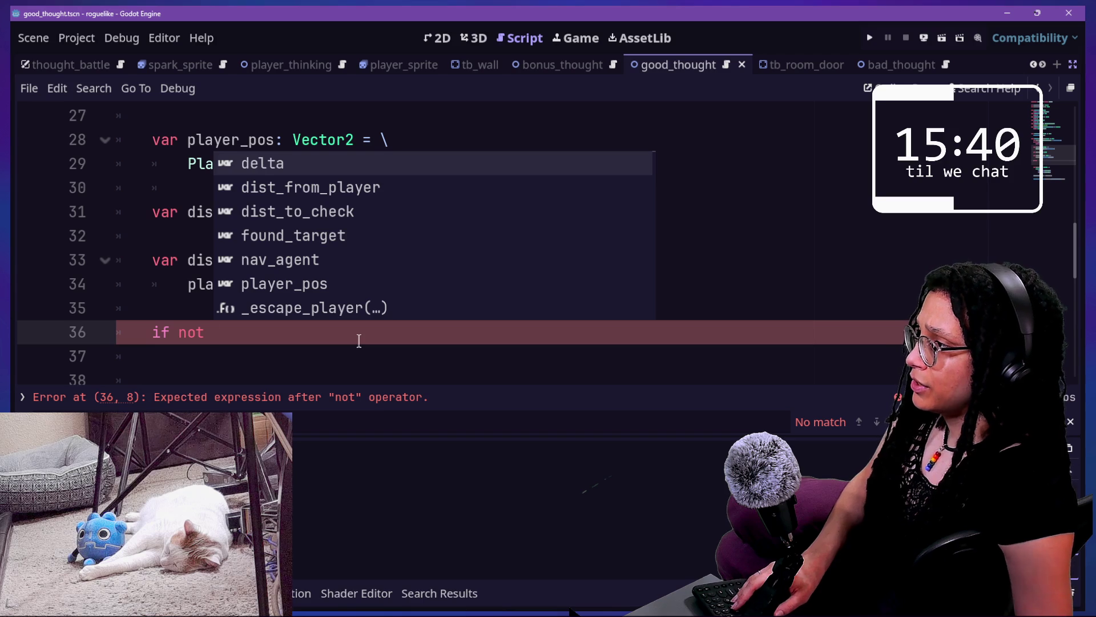
{"action": "type", "text": "_last"}
{"action": "key", "text": "Return"}
{"action": "type", "text": ":"}
{"action": "key", "text": "Return"}
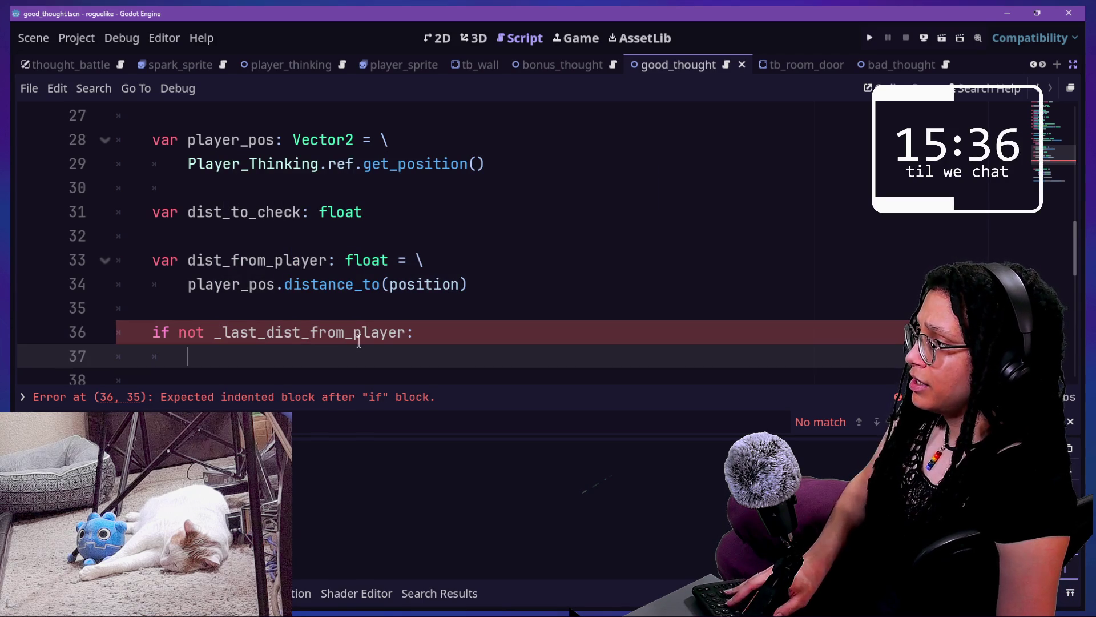
{"action": "type", "text": "dist"}
{"action": "key", "text": "Down"}
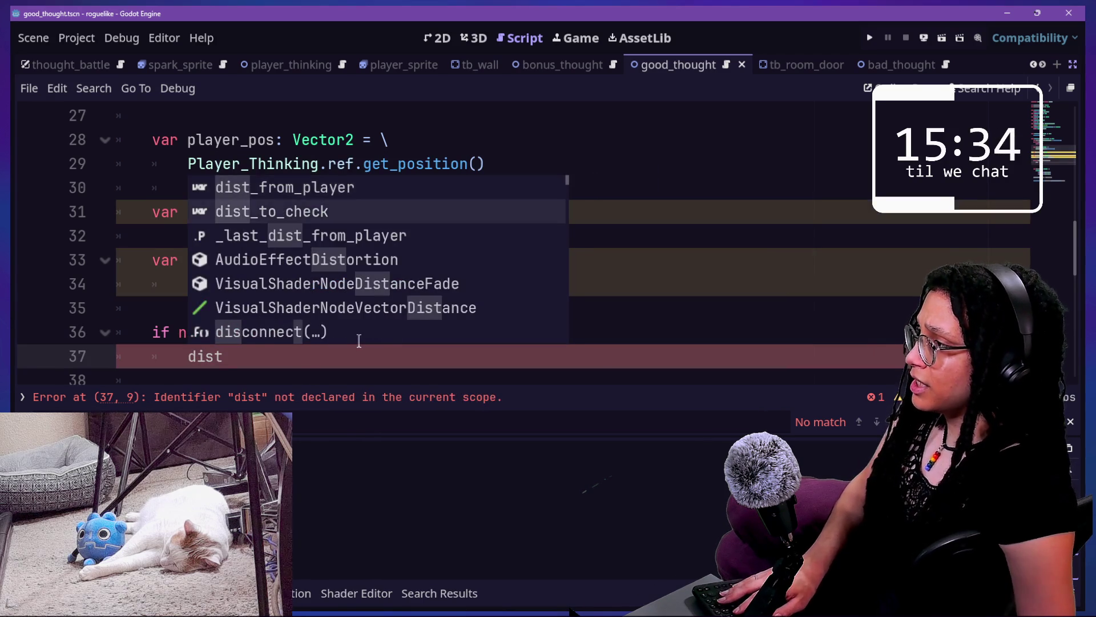
{"action": "key", "text": "Return"}
{"action": "type", "text": "= dist"}
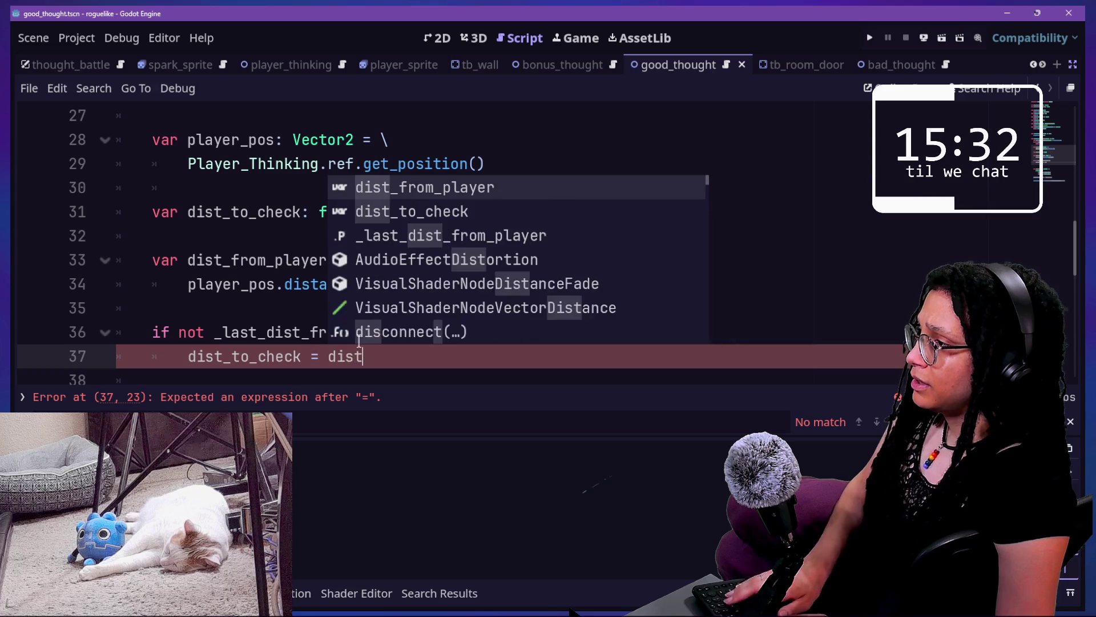
{"action": "key", "text": "Return"}
Begin an else branch with an indented body line
{"action": "scroll", "coordinate": [534, 321], "scroll_direction": "down", "scroll_amount": 1}
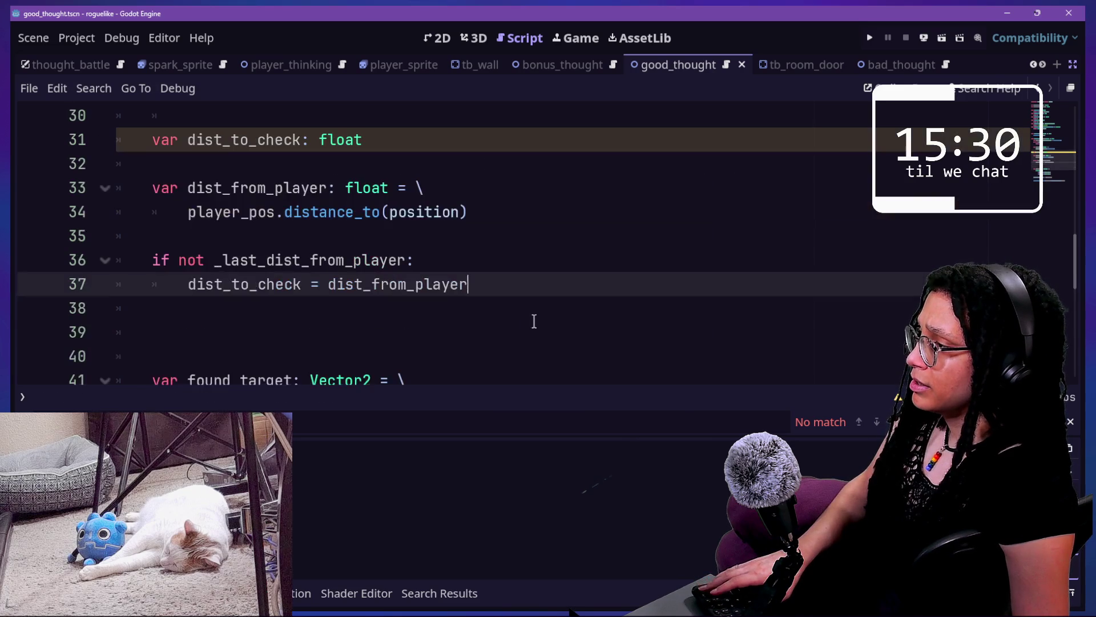
{"action": "key", "text": "Return"}
{"action": "key", "text": "BackSpace"}
{"action": "type", "text": "e"}
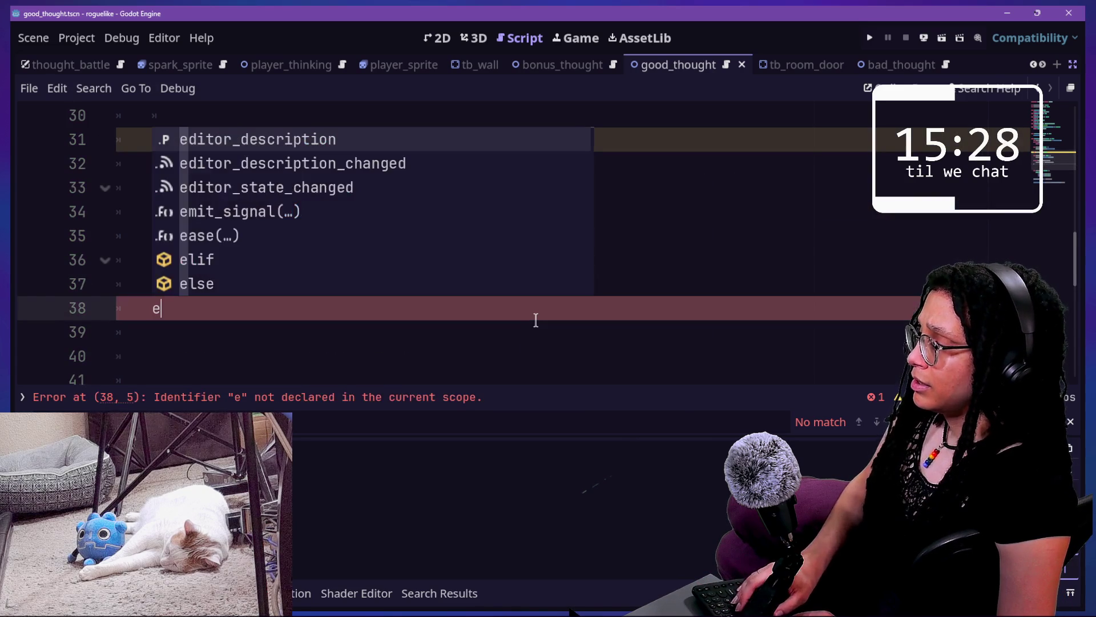
{"action": "key", "text": "BackSpace"}
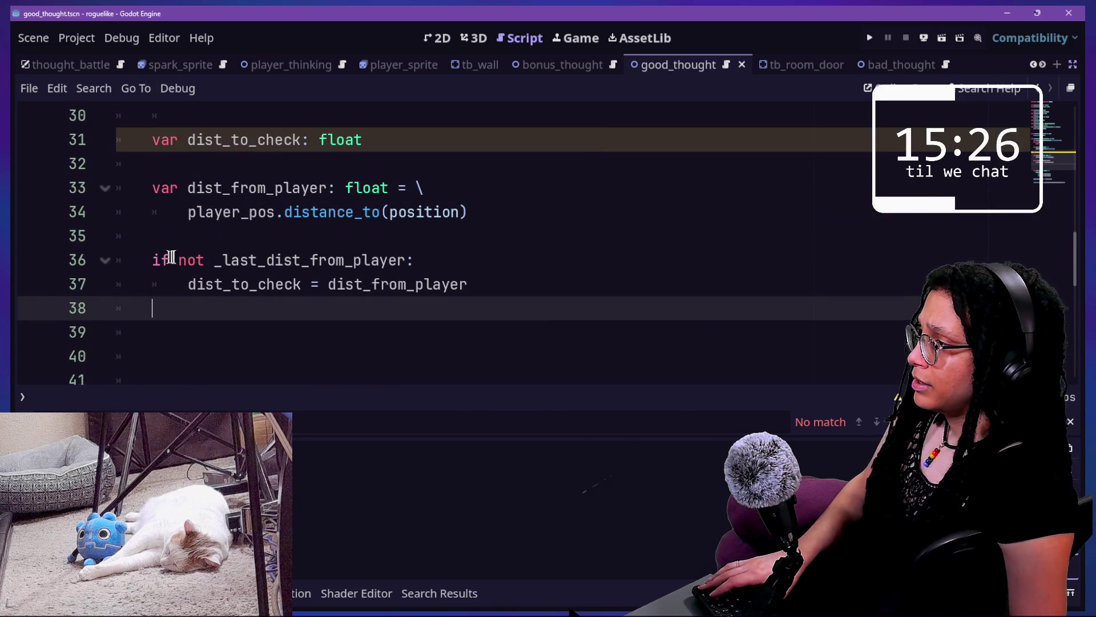
{"action": "type", "text": "else:"}
{"action": "key", "text": "Return"}
{"action": "type", "text": "if d"}
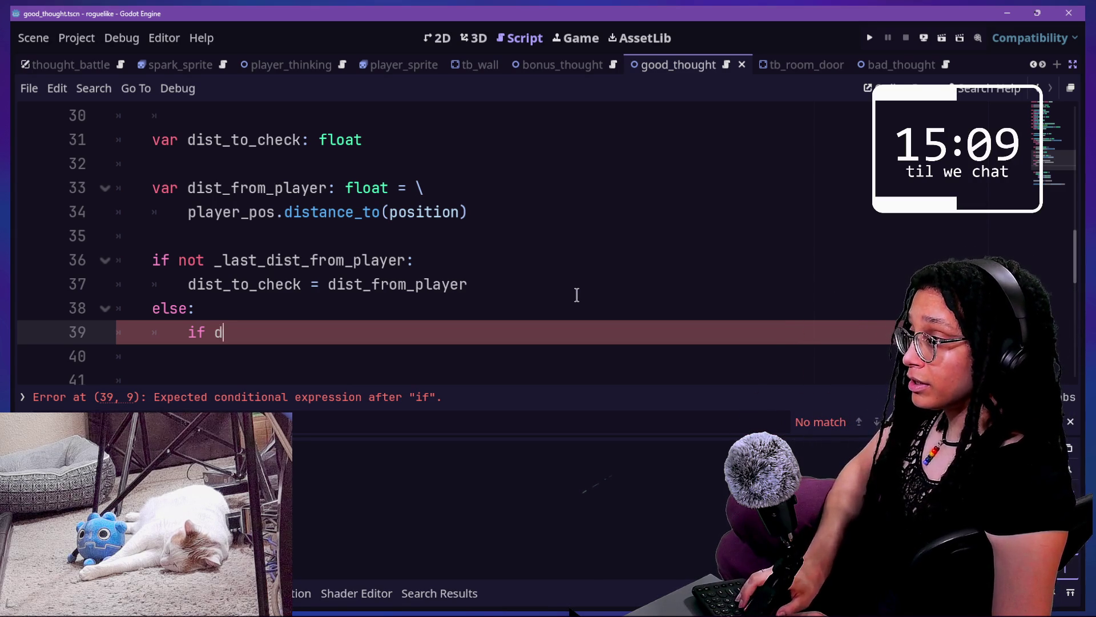
Write 'if dist_from_player <= _last_dist_from_player:' inside else and open its indented body line
{"action": "type", "text": "ist"}
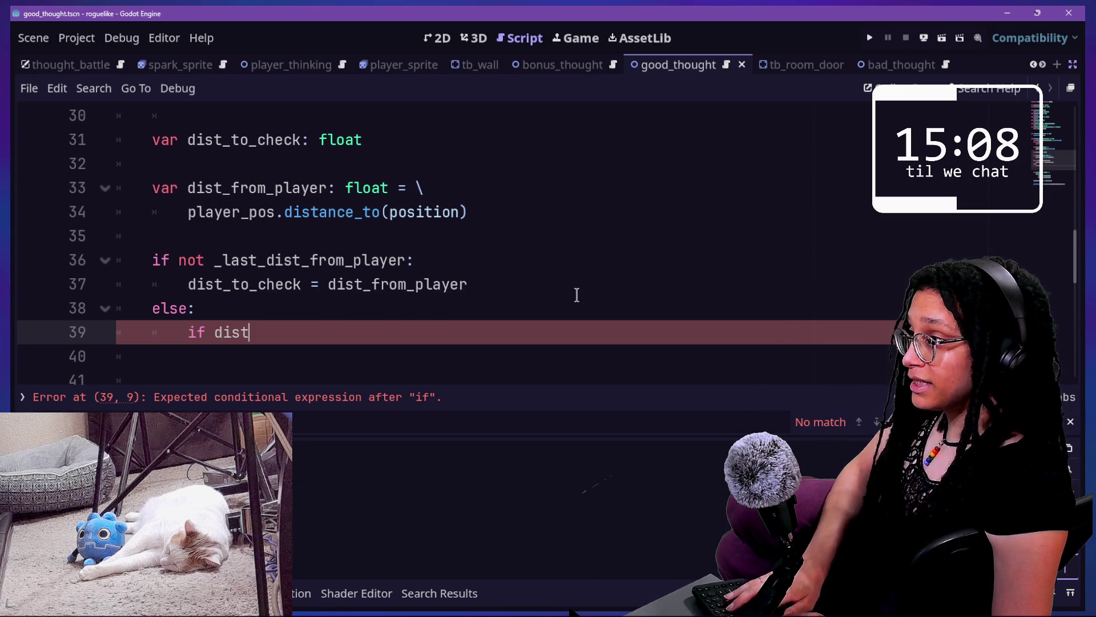
{"action": "key", "text": "Return"}
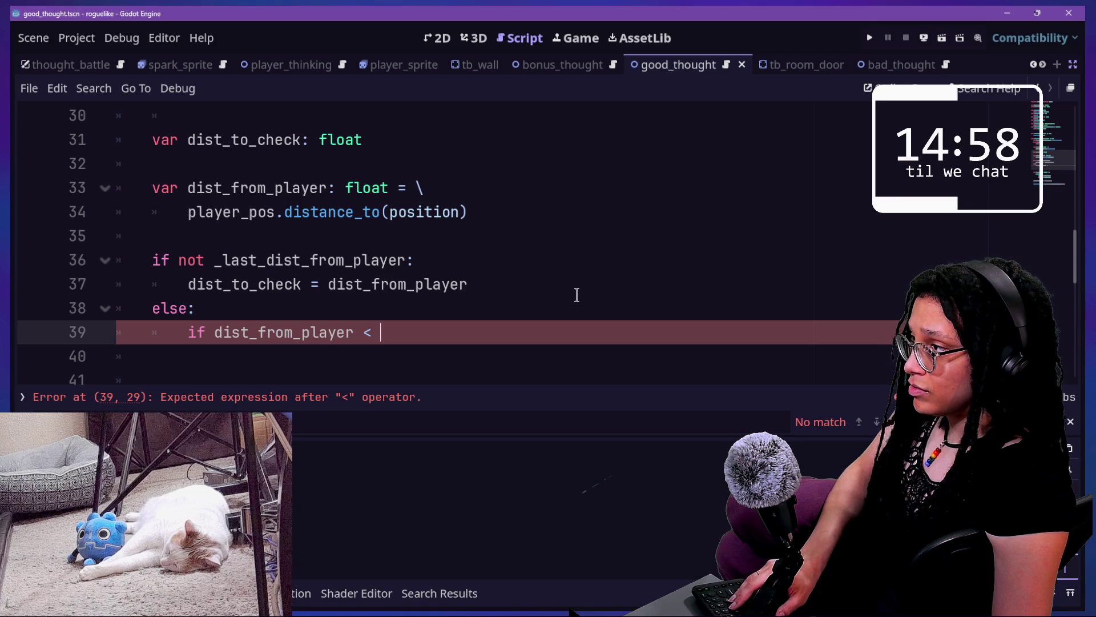
{"action": "type", "text": "-"}
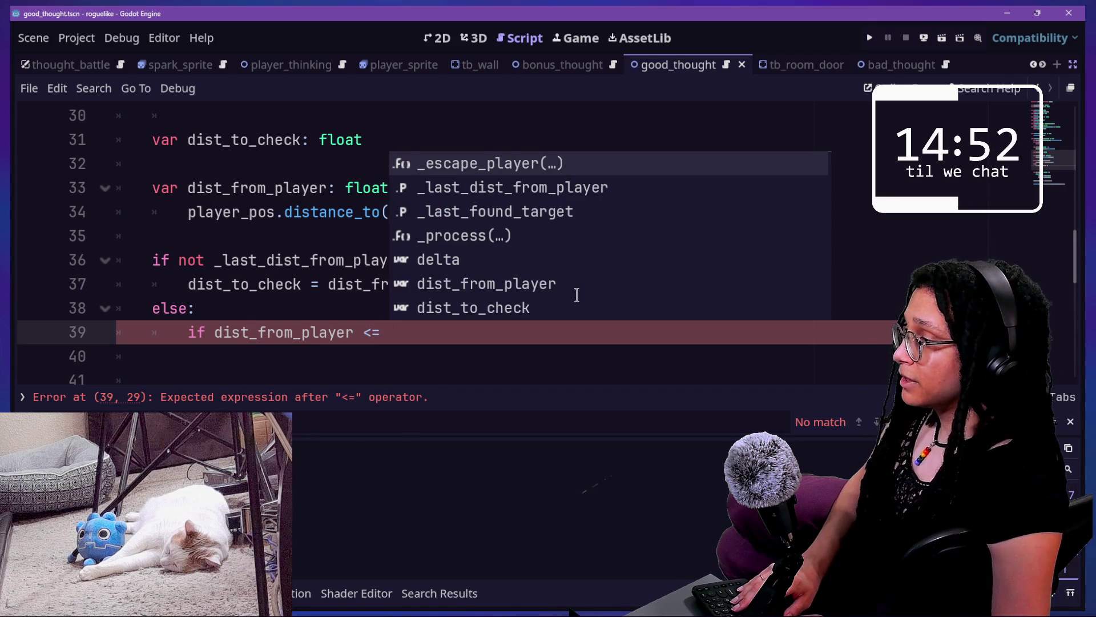
{"action": "type", "text": "_last"}
{"action": "key", "text": "Return"}
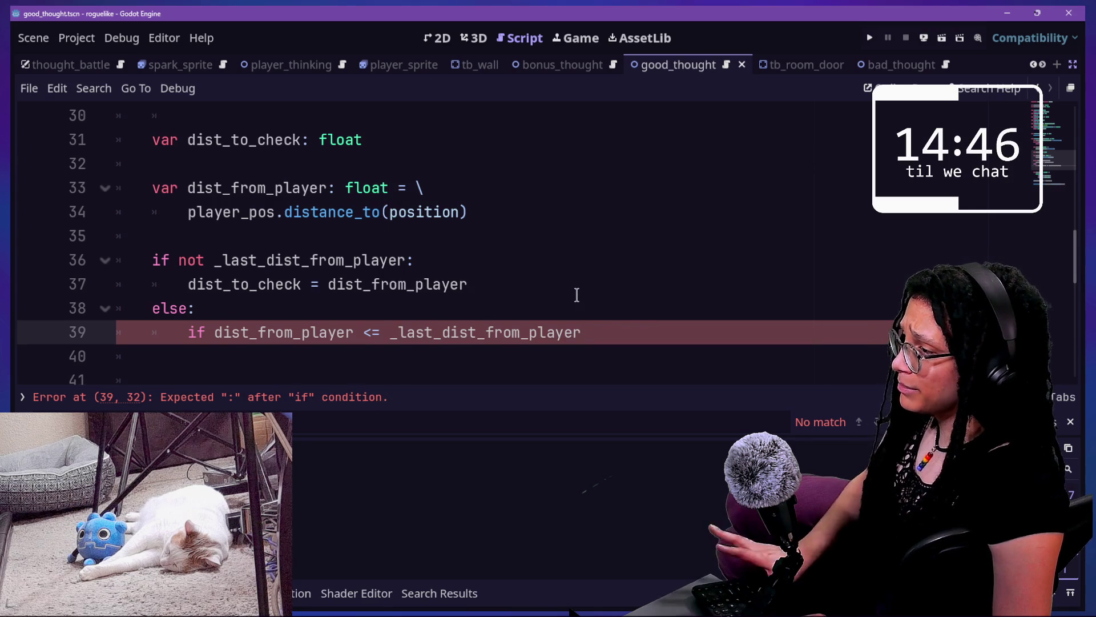
{"action": "type", "text": ":"}
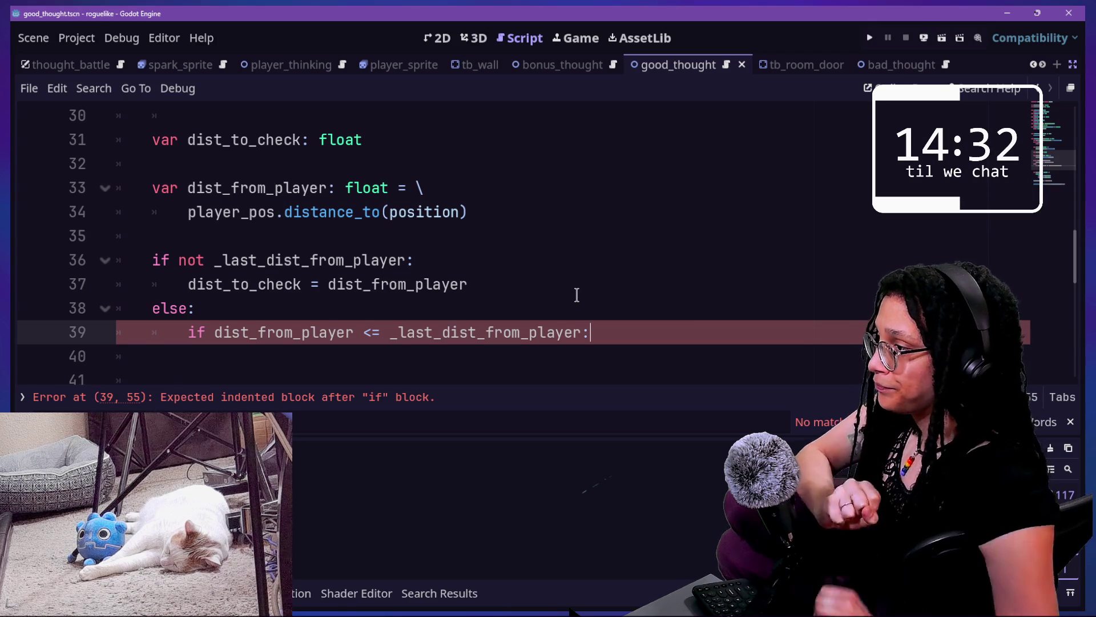
{"action": "key", "text": "Return"}
{"action": "scroll", "coordinate": [677, 287], "scroll_direction": "down", "scroll_amount": 1}
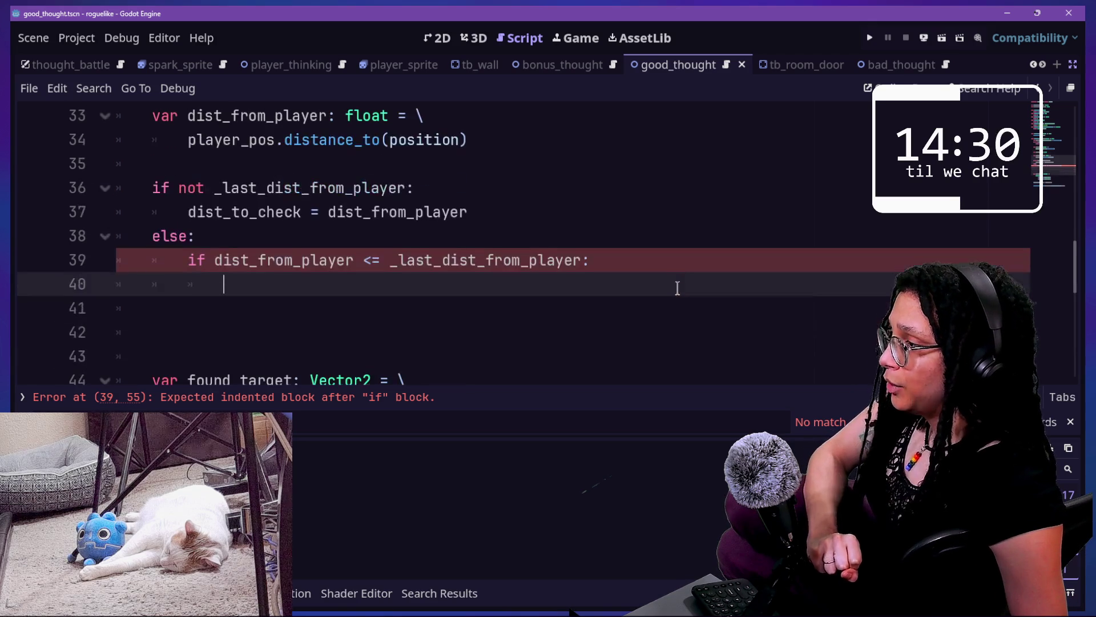
Insert an indented blank line inside else, above the nested distance comparison
{"action": "scroll", "coordinate": [299, 304], "scroll_direction": "down", "scroll_amount": 1}
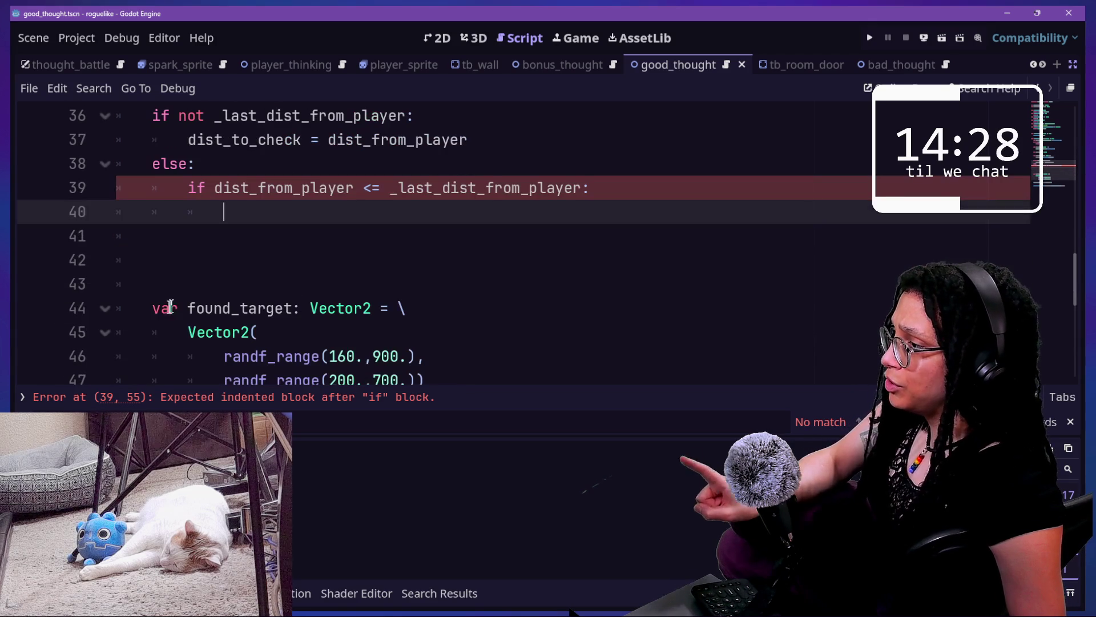
{"action": "scroll", "coordinate": [181, 309], "scroll_direction": "up", "scroll_amount": 1}
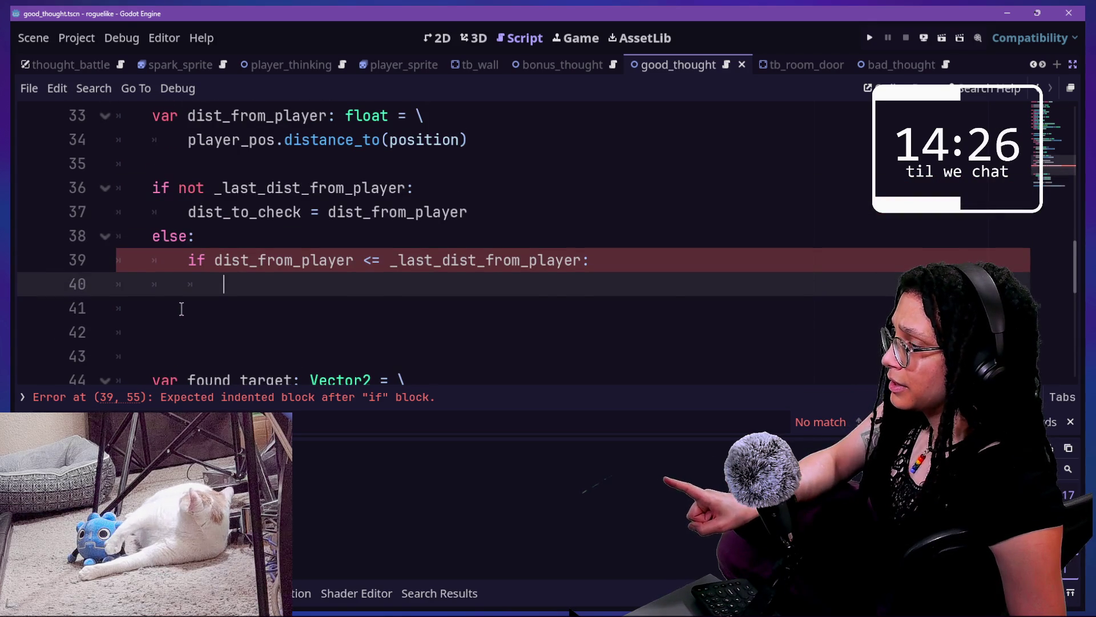
{"action": "scroll", "coordinate": [181, 308], "scroll_direction": "up", "scroll_amount": 1}
{"action": "scroll", "coordinate": [182, 308], "scroll_direction": "down", "scroll_amount": 1}
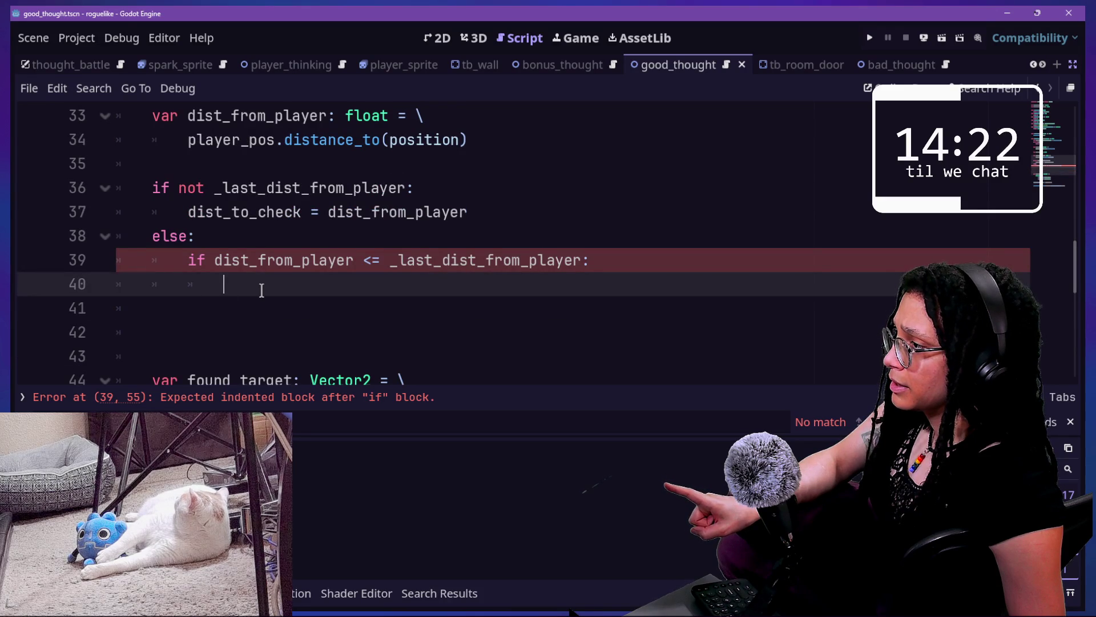
{"action": "scroll", "coordinate": [262, 290], "scroll_direction": "down", "scroll_amount": 3}
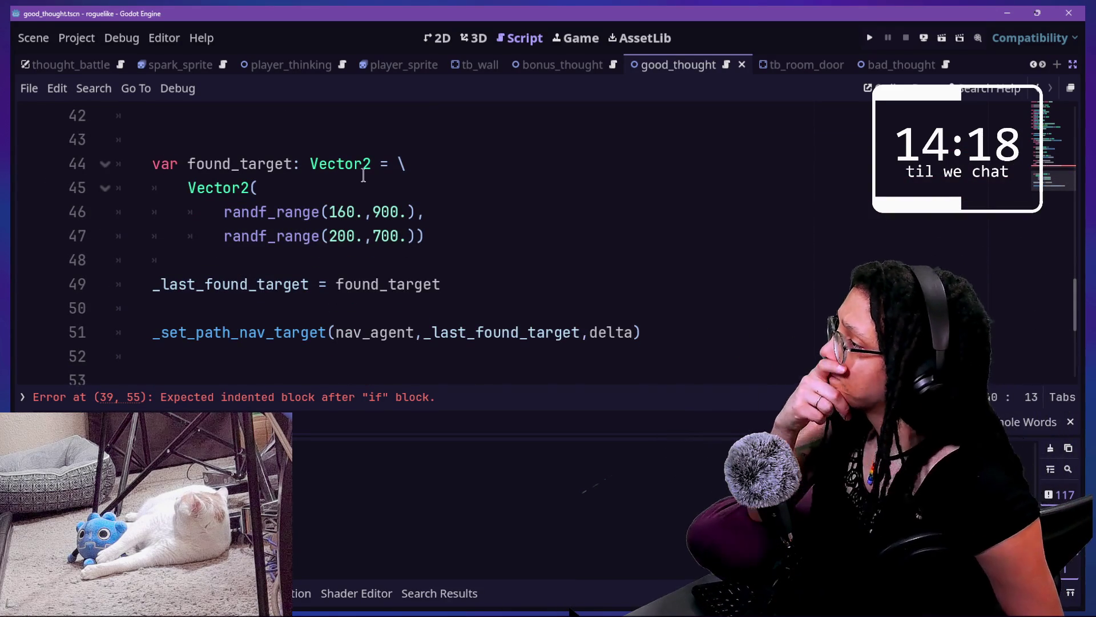
{"action": "scroll", "coordinate": [363, 174], "scroll_direction": "up", "scroll_amount": 2}
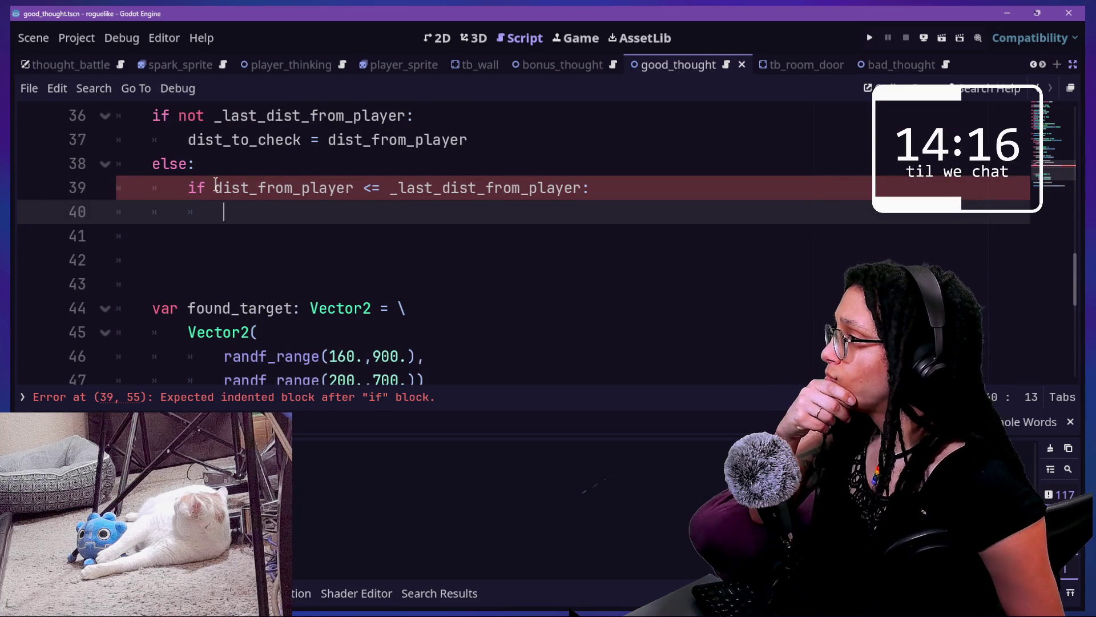
{"action": "scroll", "coordinate": [216, 184], "scroll_direction": "up", "scroll_amount": 1}
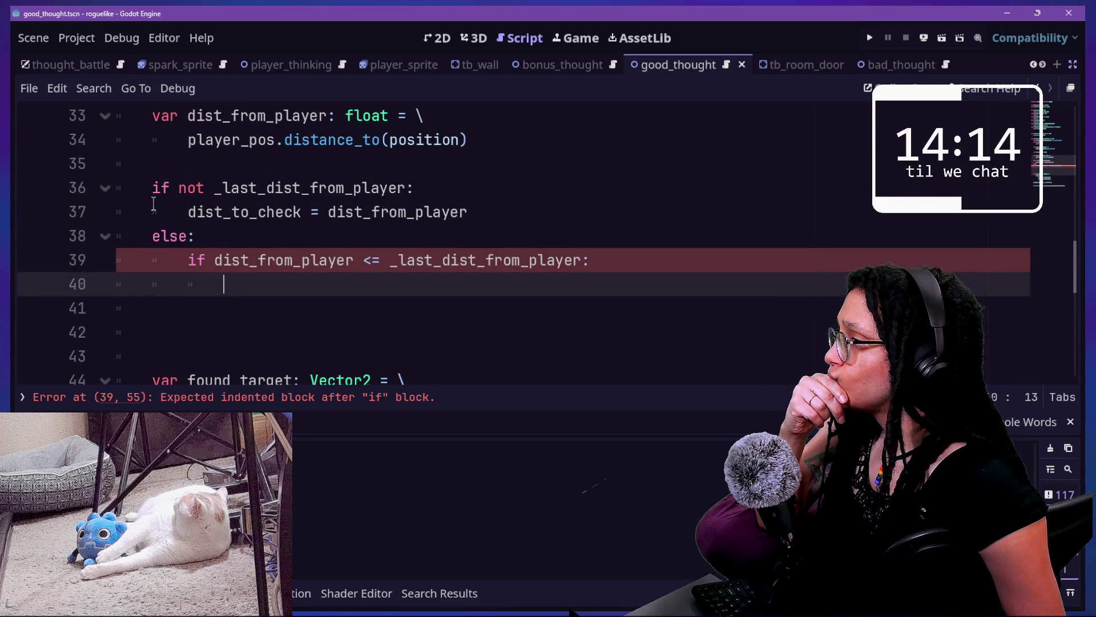
{"action": "scroll", "coordinate": [318, 212], "scroll_direction": "up", "scroll_amount": 1}
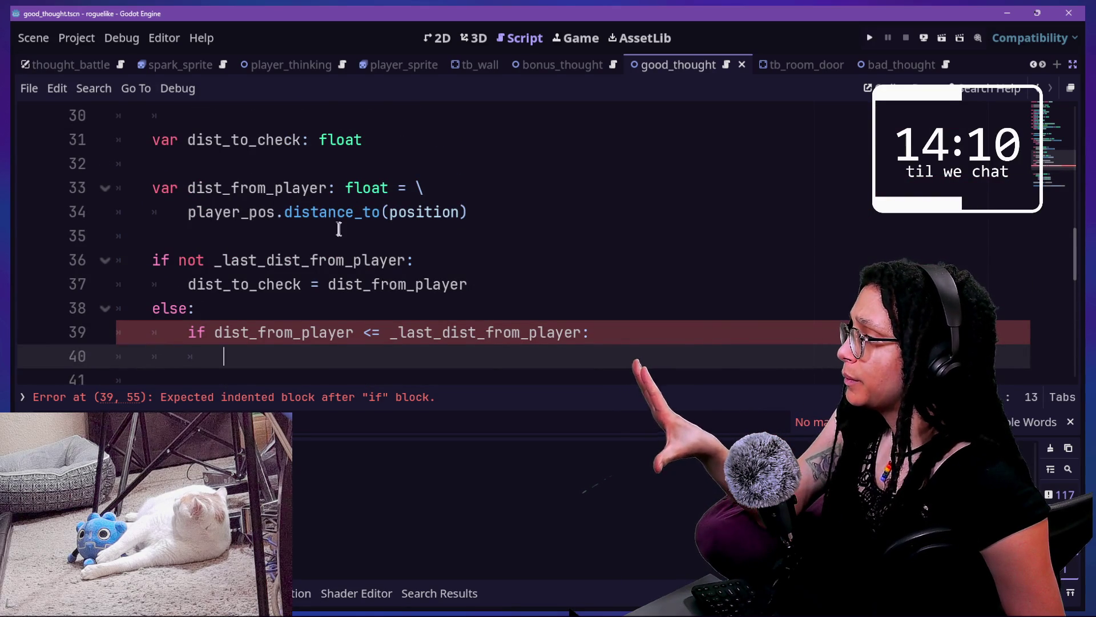
{"action": "key", "text": "Up"}
{"action": "key", "text": "ctrl+shift+Return"}
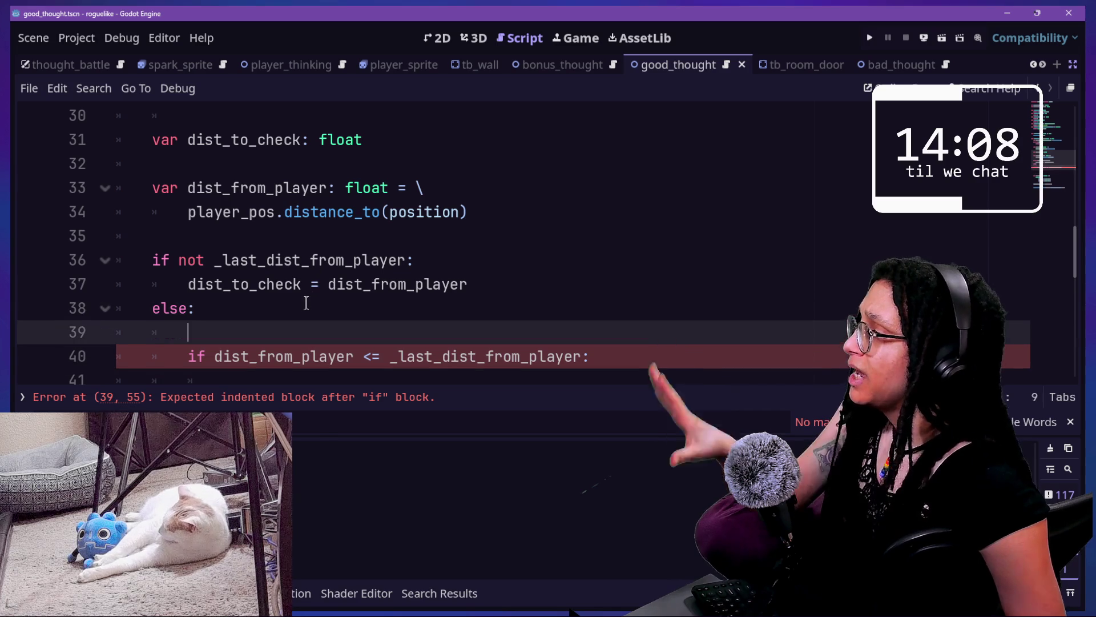
Set dist_to_check = _last_dist_from_player on line 39 in the else branch
{"action": "type", "text": "dist_from_player"}
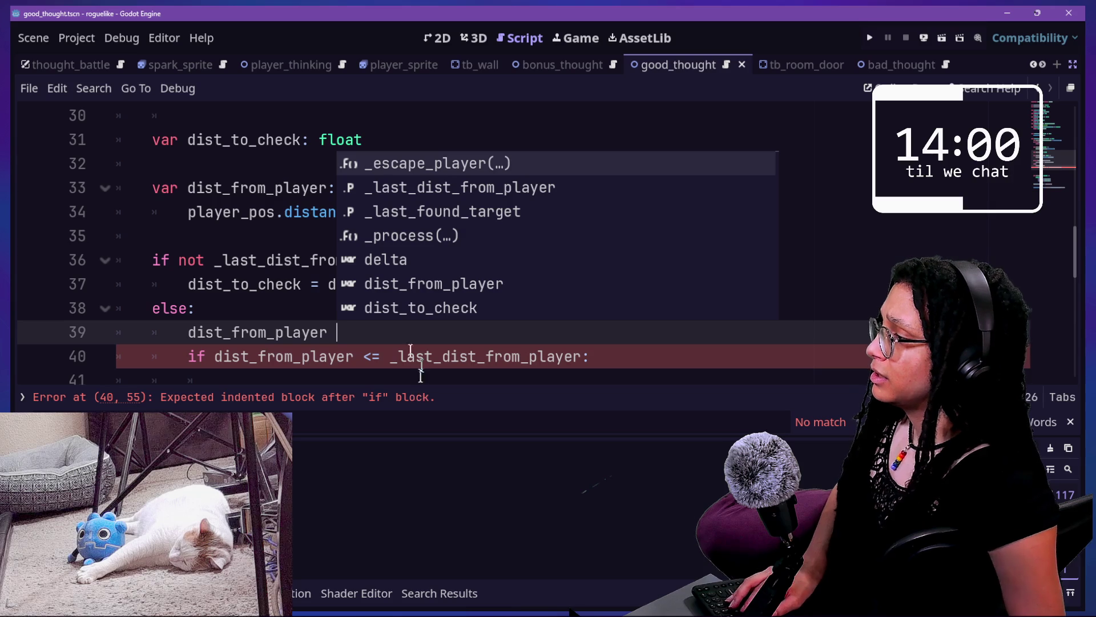
{"action": "left_click", "coordinate": [160, 324]}
{"action": "type", "text": "ist_"}
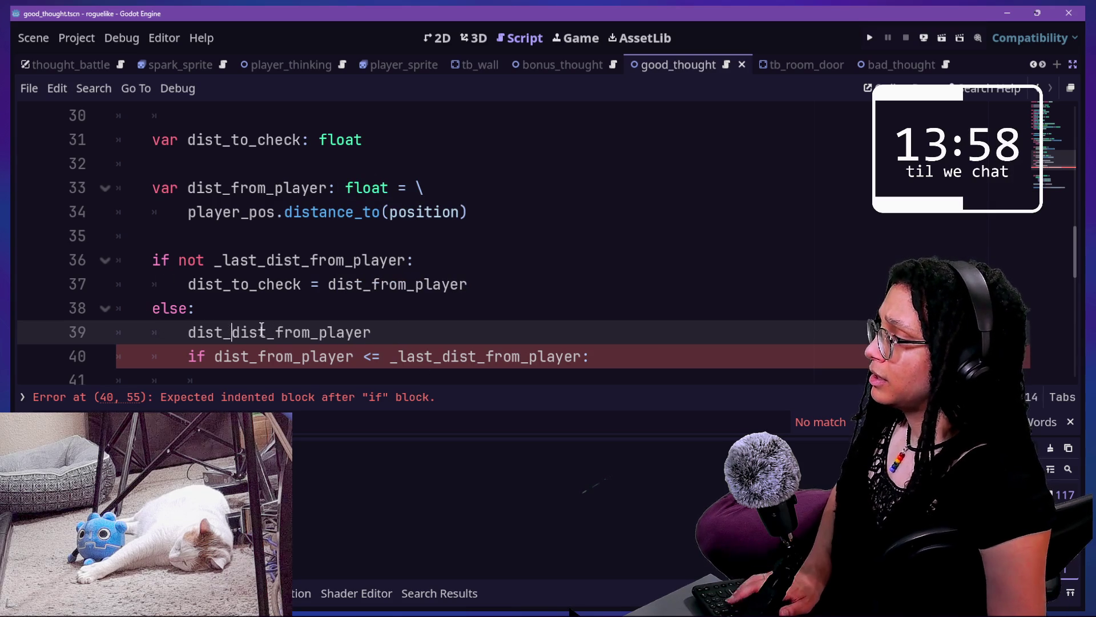
{"action": "type", "text": "hecl "}
{"action": "type", "text": "l ="}
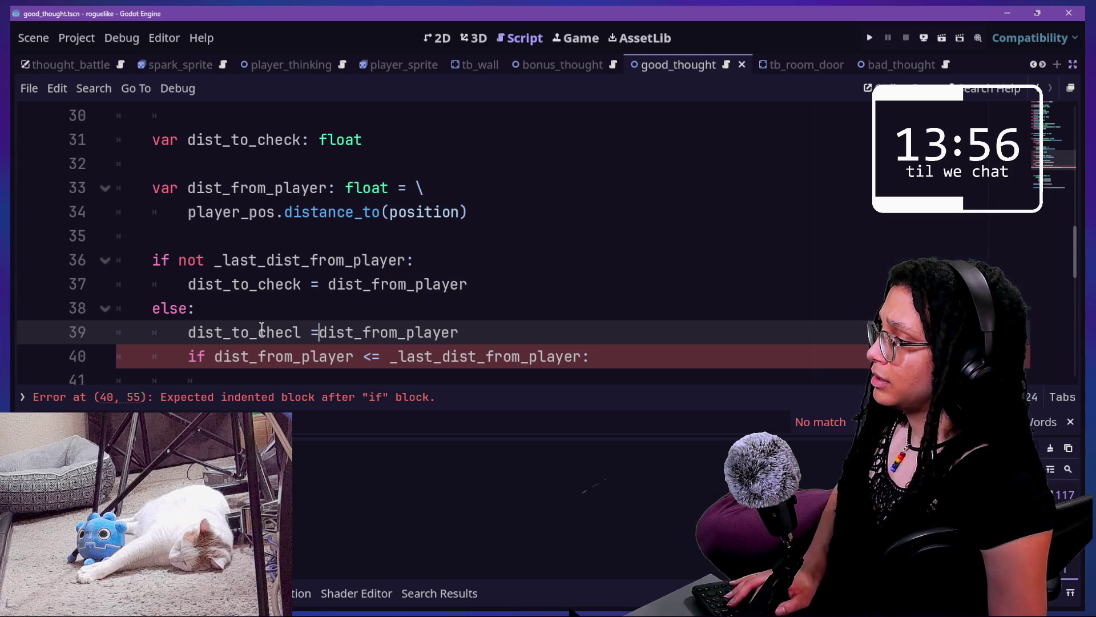
{"action": "left_click", "coordinate": [262, 330]}
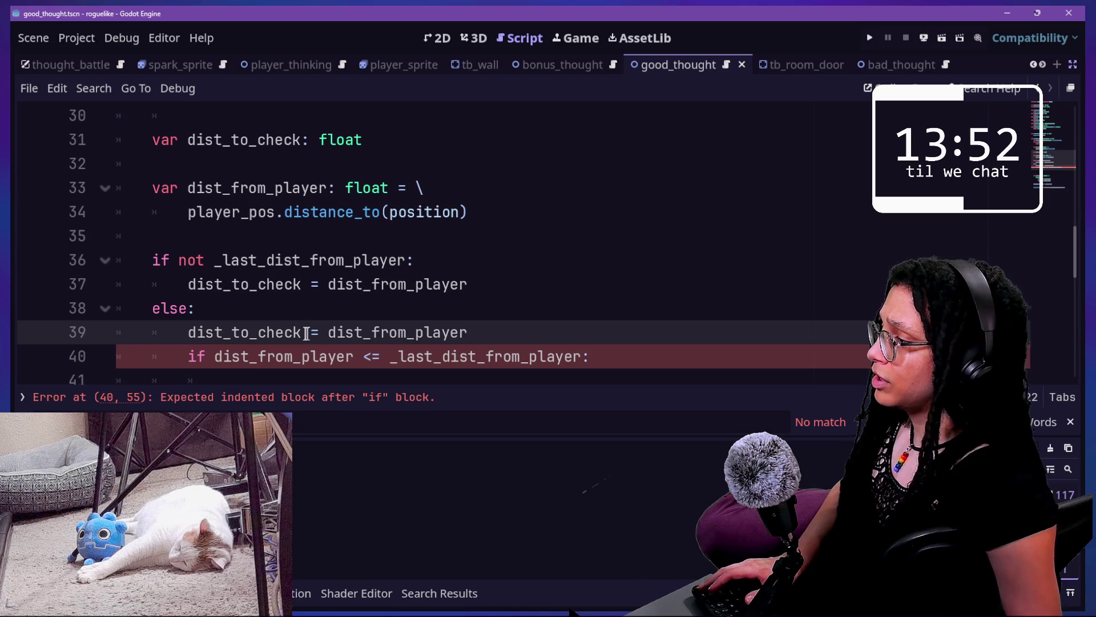
{"action": "type", "text": "_last_"}
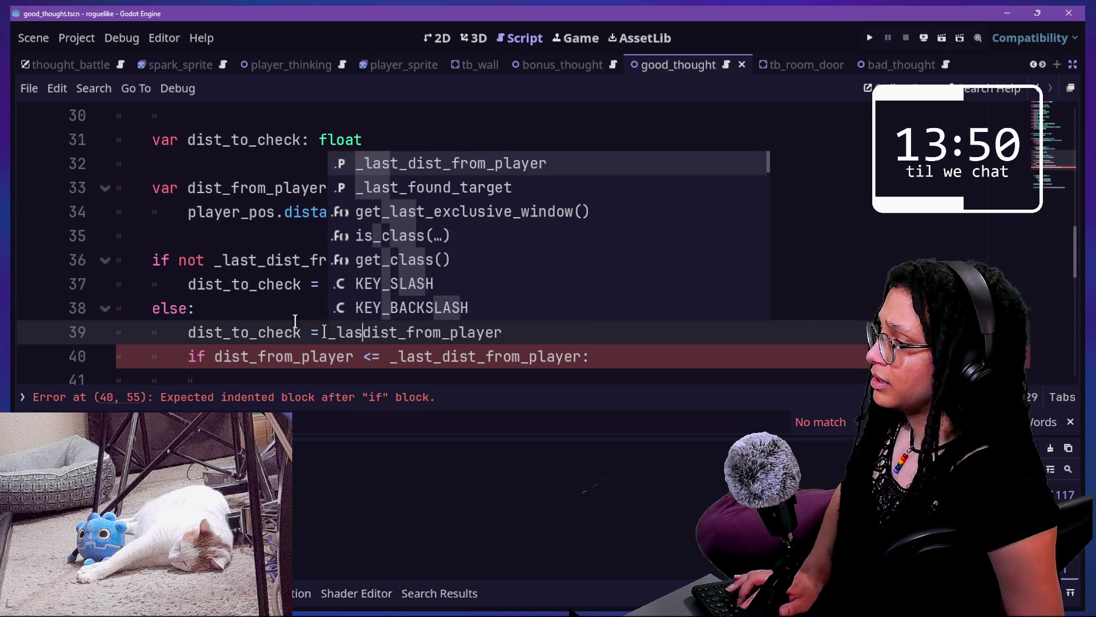
{"action": "left_click", "coordinate": [320, 357]}
{"action": "key", "text": "Right"}
{"action": "key", "text": "Right"}
{"action": "key", "text": "Right"}
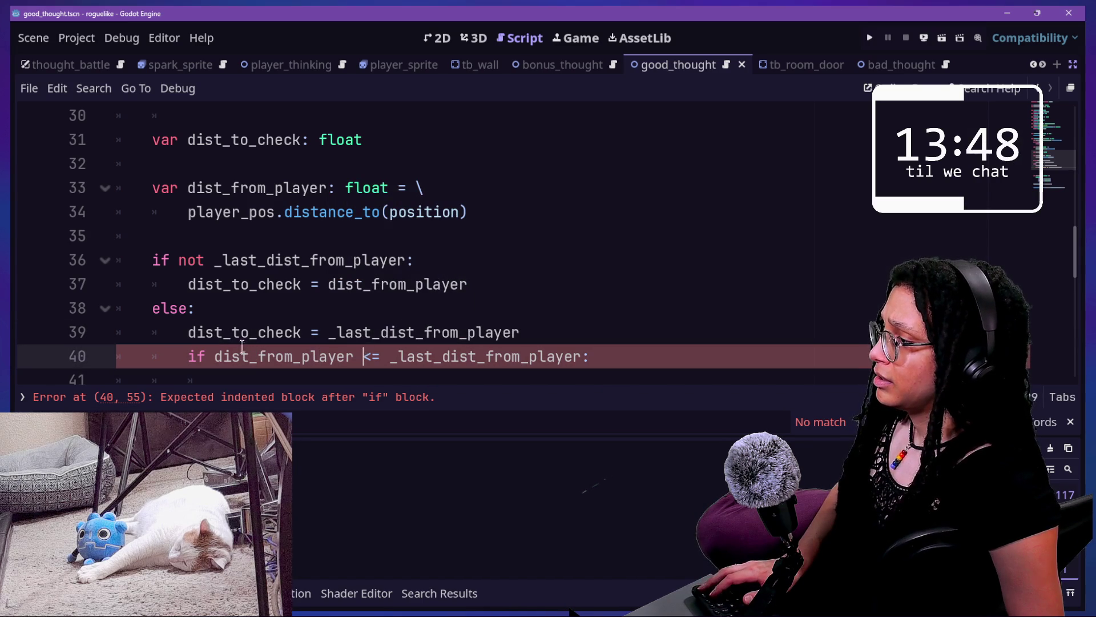
Rename dist_to_check to dist_to_check_against on lines 31, 37 and 39
{"action": "left_click", "coordinate": [294, 285]}
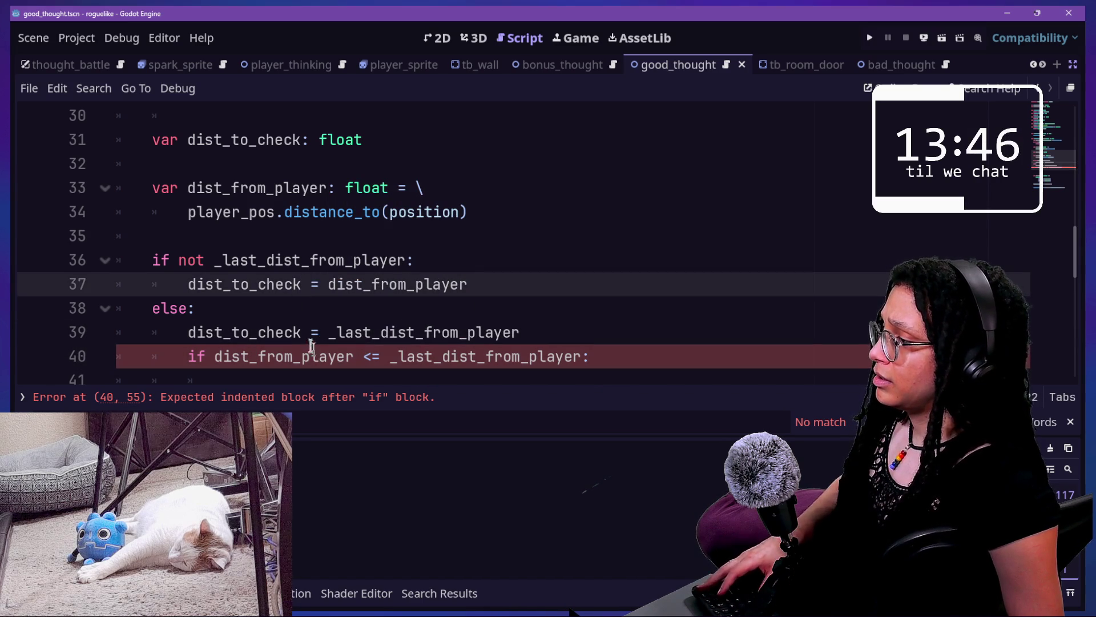
{"action": "left_click", "coordinate": [302, 332], "text": "alt"}
{"action": "type", "text": "_"}
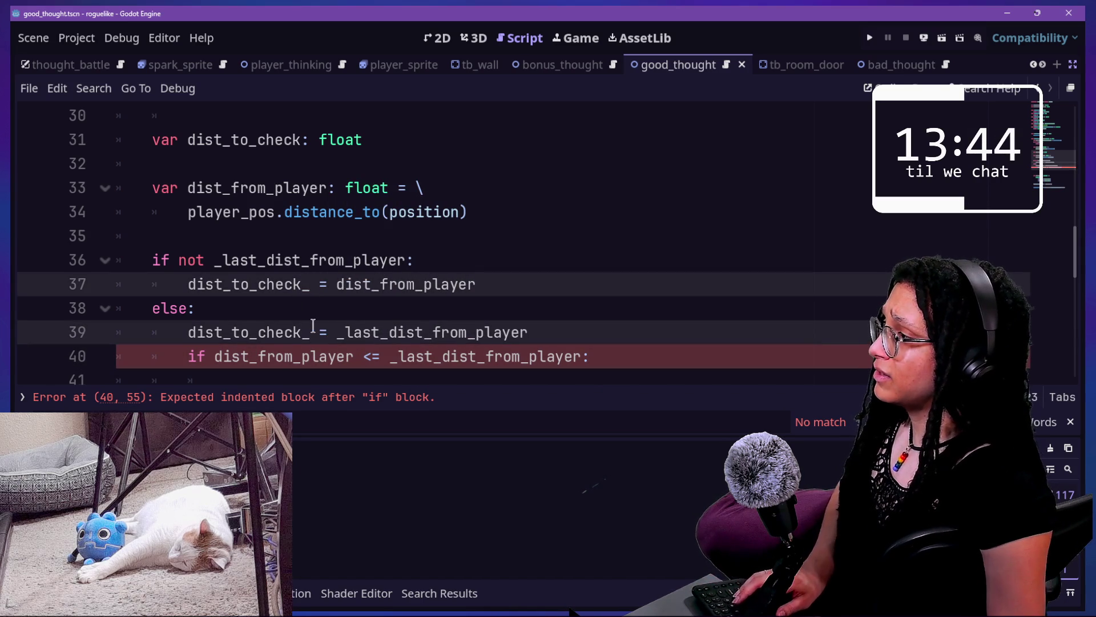
{"action": "key", "text": "BackSpace"}
{"action": "left_click", "coordinate": [301, 139], "text": "alt"}
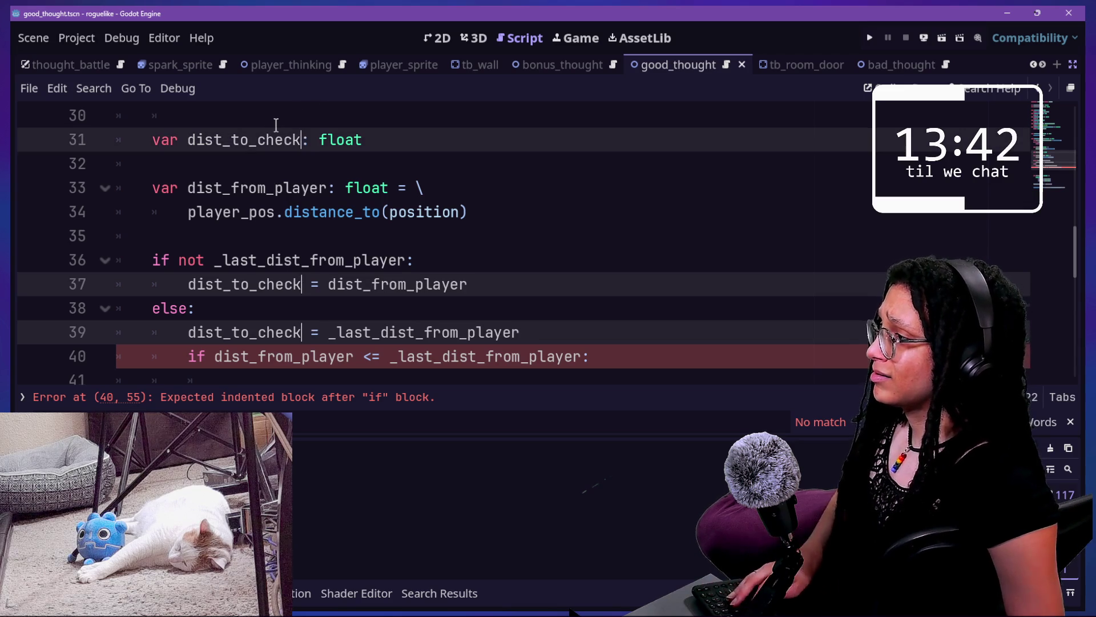
{"action": "type", "text": "_against"}
{"action": "left_click", "coordinate": [275, 140]}
{"action": "scroll", "coordinate": [251, 133], "scroll_direction": "down", "scroll_amount": 1}
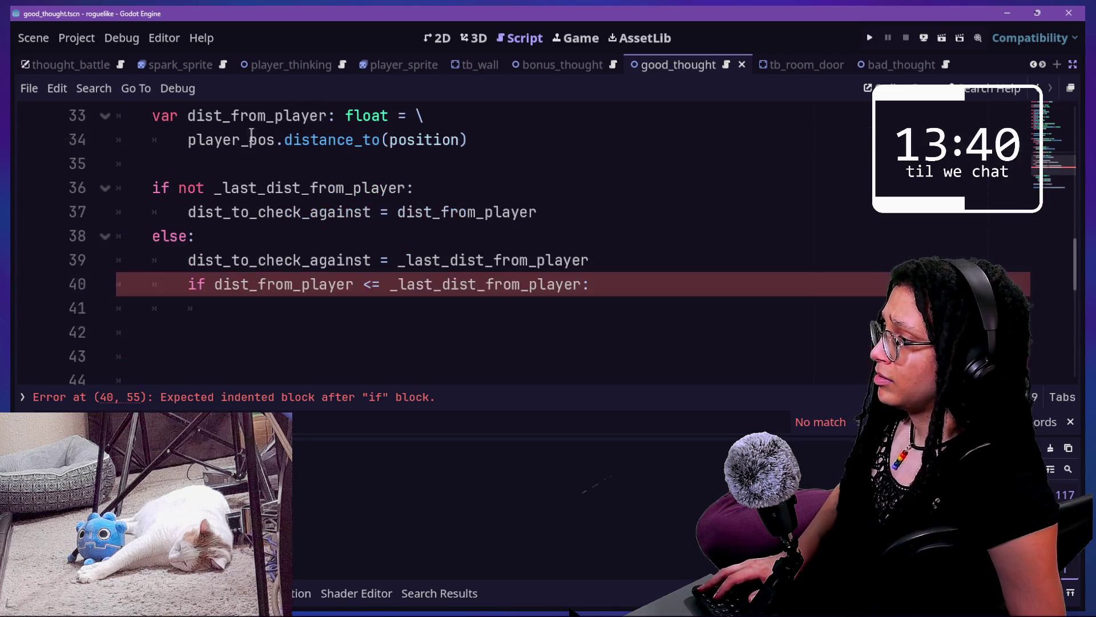
Dedent the if statement out of the else branch, adding a blank line above it
{"action": "triple_click", "coordinate": [643, 248]}
{"action": "key", "text": "BackSpace"}
{"action": "key", "text": "ctrl+z"}
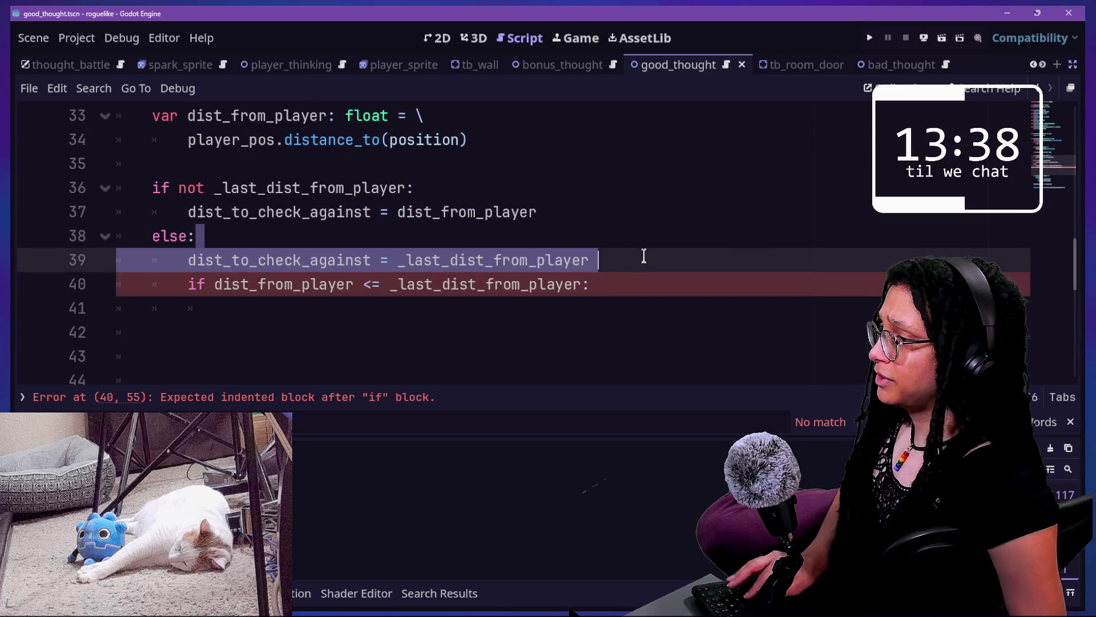
{"action": "left_click", "coordinate": [623, 264]}
{"action": "key", "text": "Return"}
{"action": "left_click", "coordinate": [470, 311]}
{"action": "key", "text": "shift+Tab"}
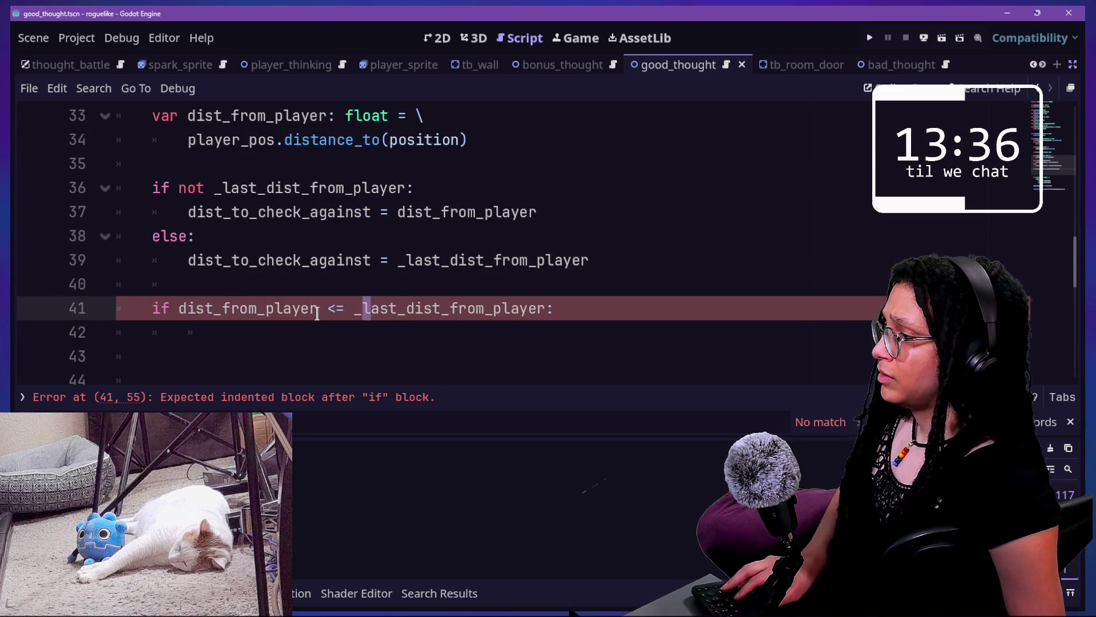
{"action": "key", "text": "Up"}
{"action": "left_click", "coordinate": [164, 306]}
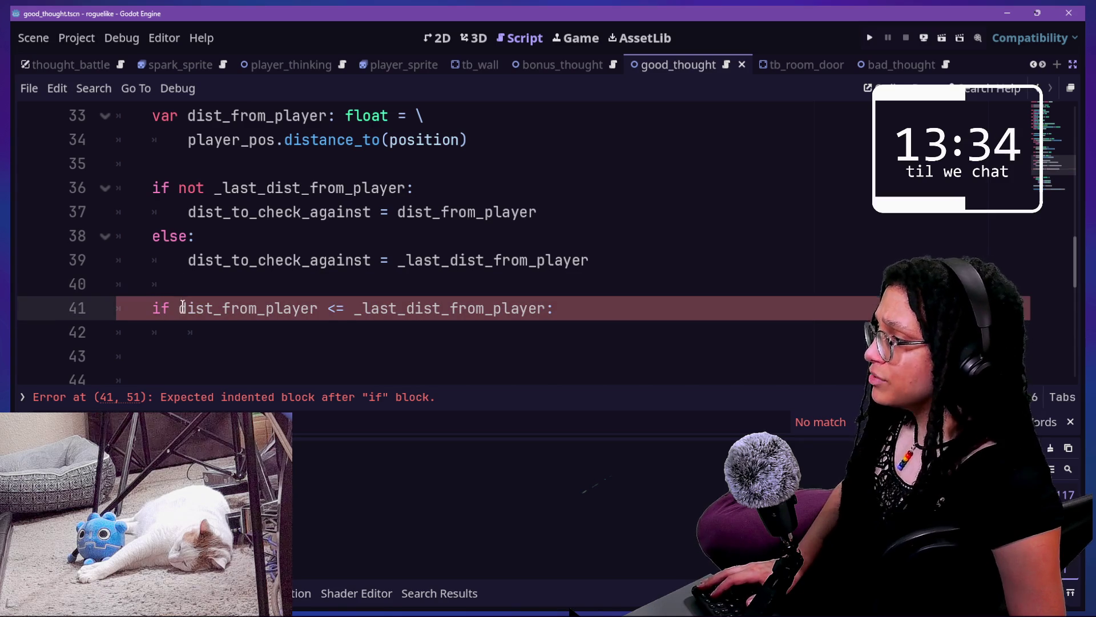
Replace _last_dist_from_player in the comparison with dist_to_check_against via autocomplete
{"action": "left_click_drag", "start_coordinate": [354, 311], "coordinate": [543, 309]}
{"action": "key", "text": "BackSpace"}
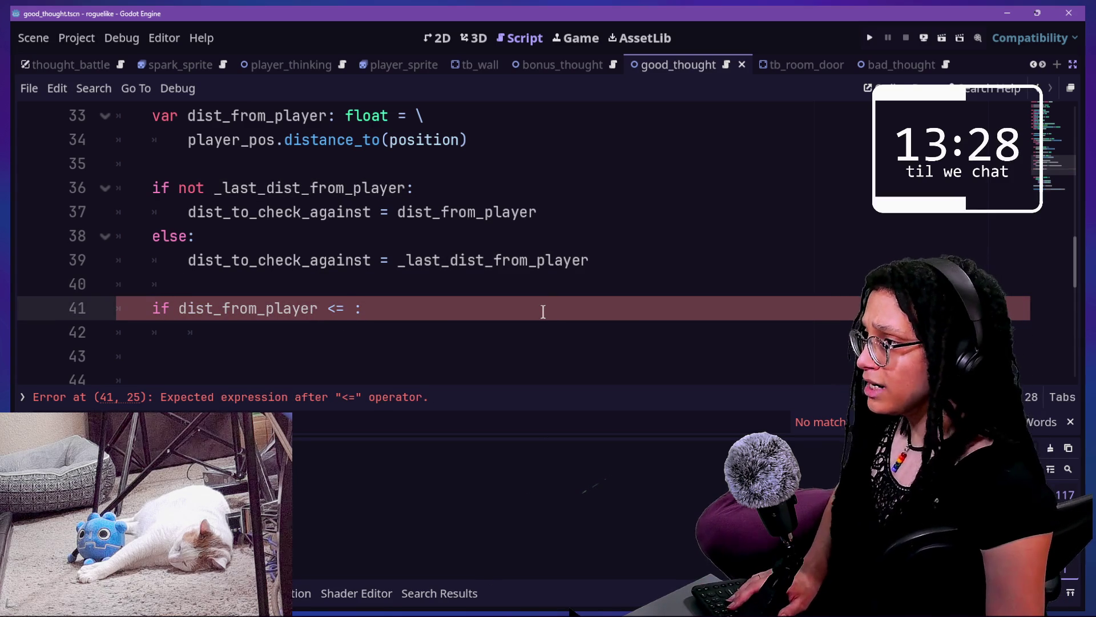
{"action": "type", "text": "_"}
{"action": "key", "text": "BackSpace"}
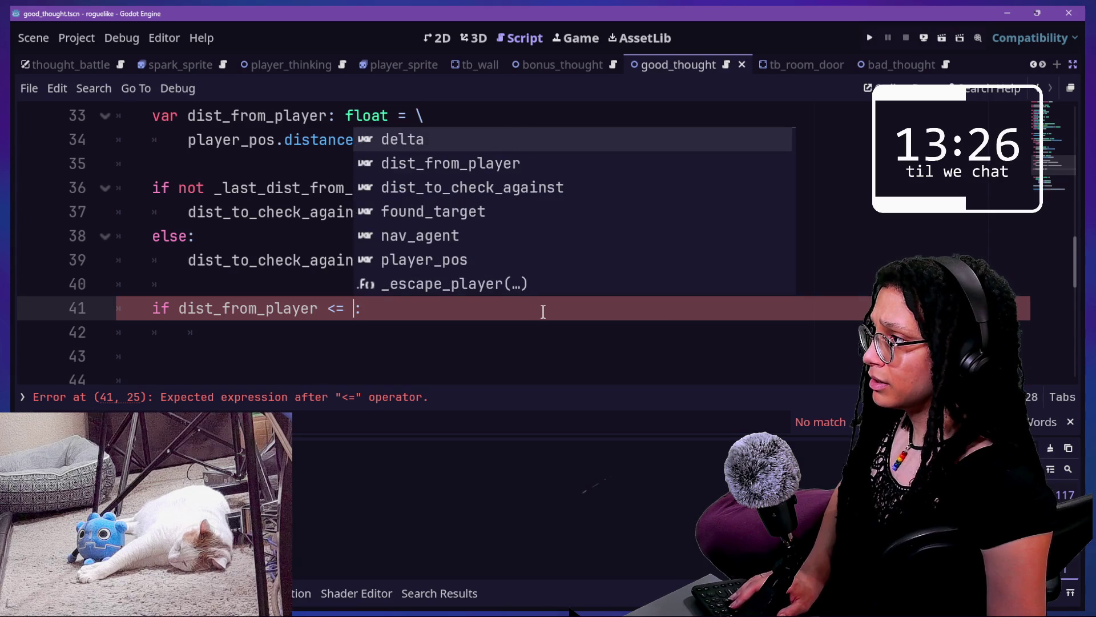
{"action": "type", "text": "dis"}
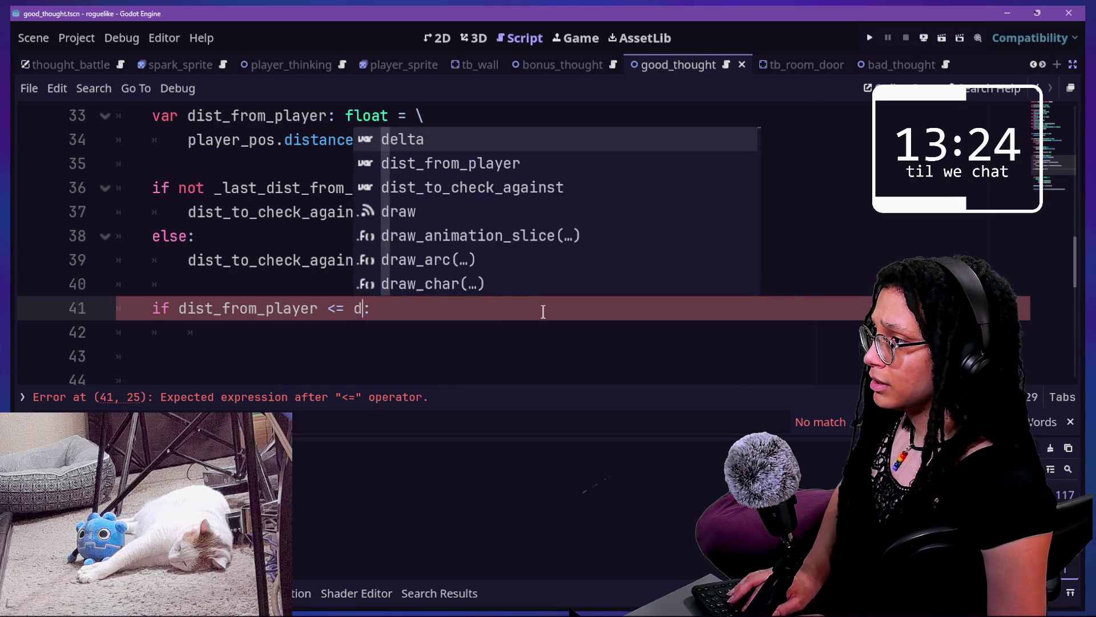
{"action": "key", "text": "Down"}
{"action": "key", "text": "Return"}
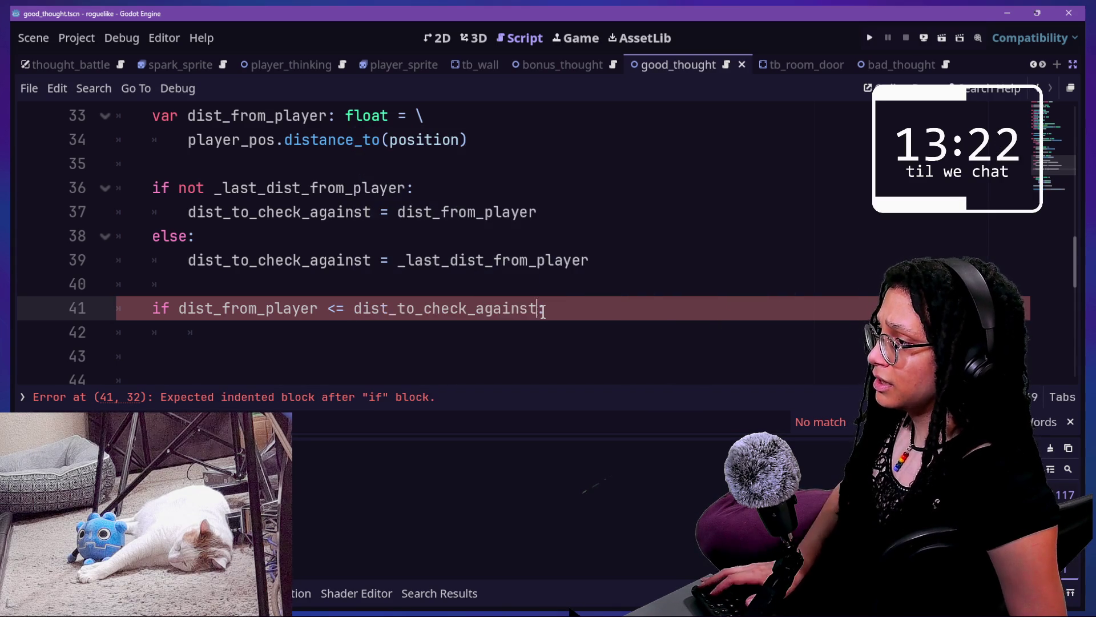
Delete the extra blank lines under the if, above the found_target declaration
{"action": "scroll", "coordinate": [386, 330], "scroll_direction": "down", "scroll_amount": 1}
{"action": "left_click", "coordinate": [305, 286]}
{"action": "left_click_drag", "start_coordinate": [305, 311], "coordinate": [305, 324]}
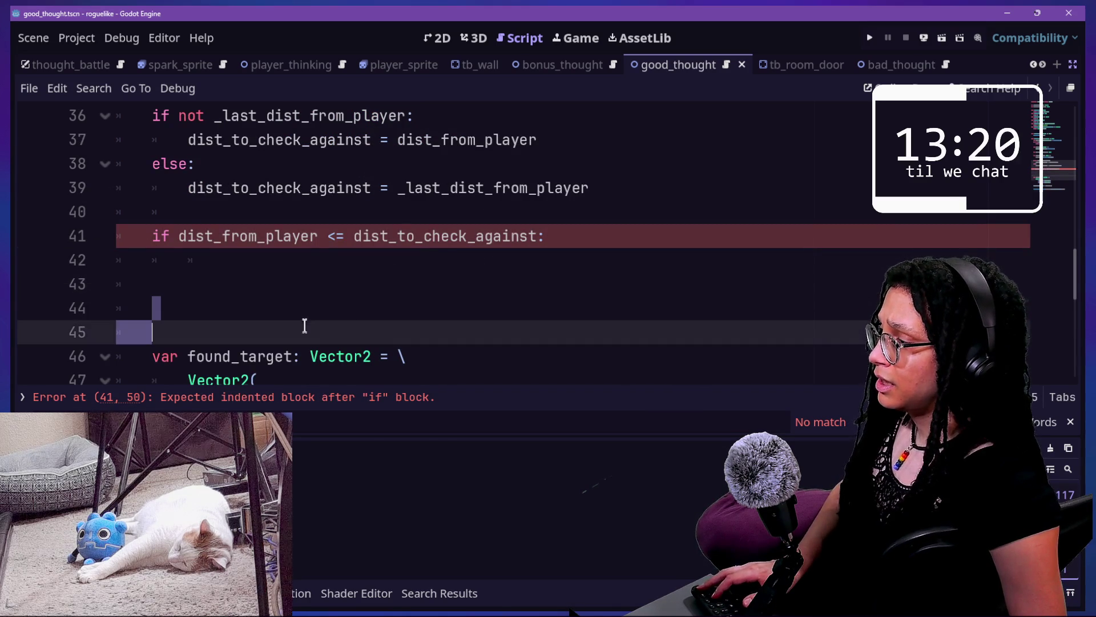
{"action": "key", "text": "BackSpace"}
{"action": "key", "text": "BackSpace"}
{"action": "key", "text": "BackSpace"}
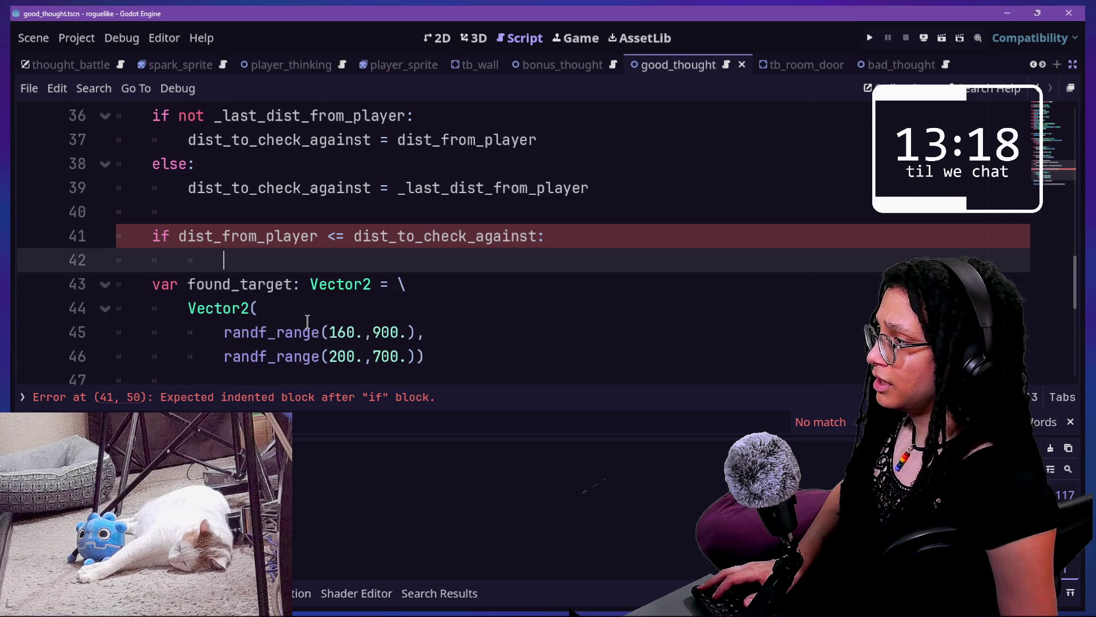
{"action": "key", "text": "BackSpace"}
{"action": "left_click_drag", "start_coordinate": [275, 259], "coordinate": [320, 305]}
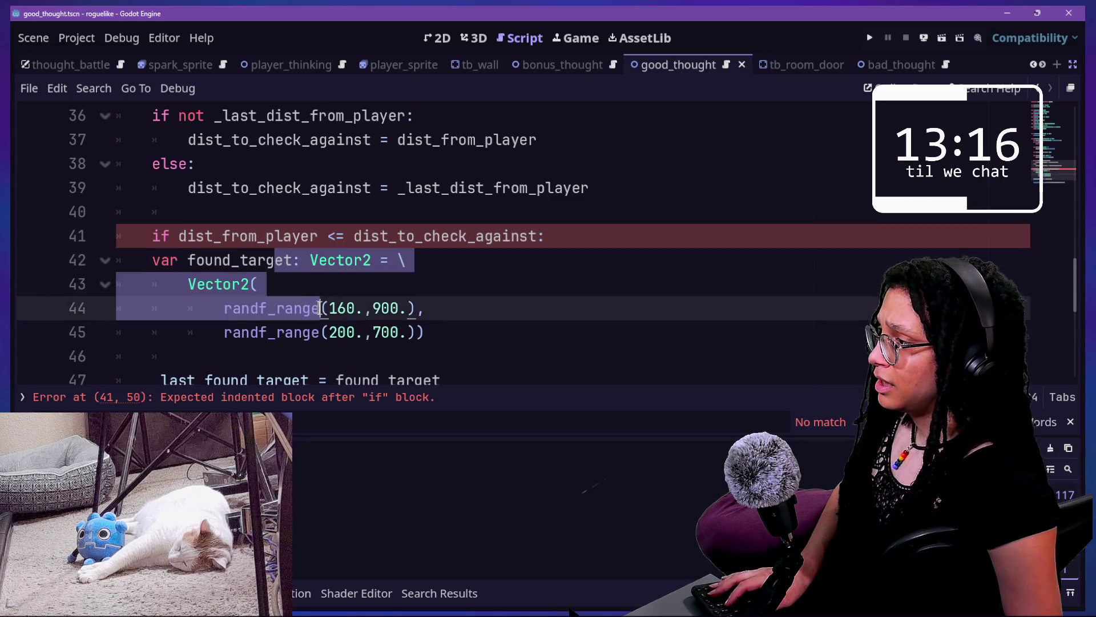
{"action": "scroll", "coordinate": [320, 302], "scroll_direction": "down", "scroll_amount": 1}
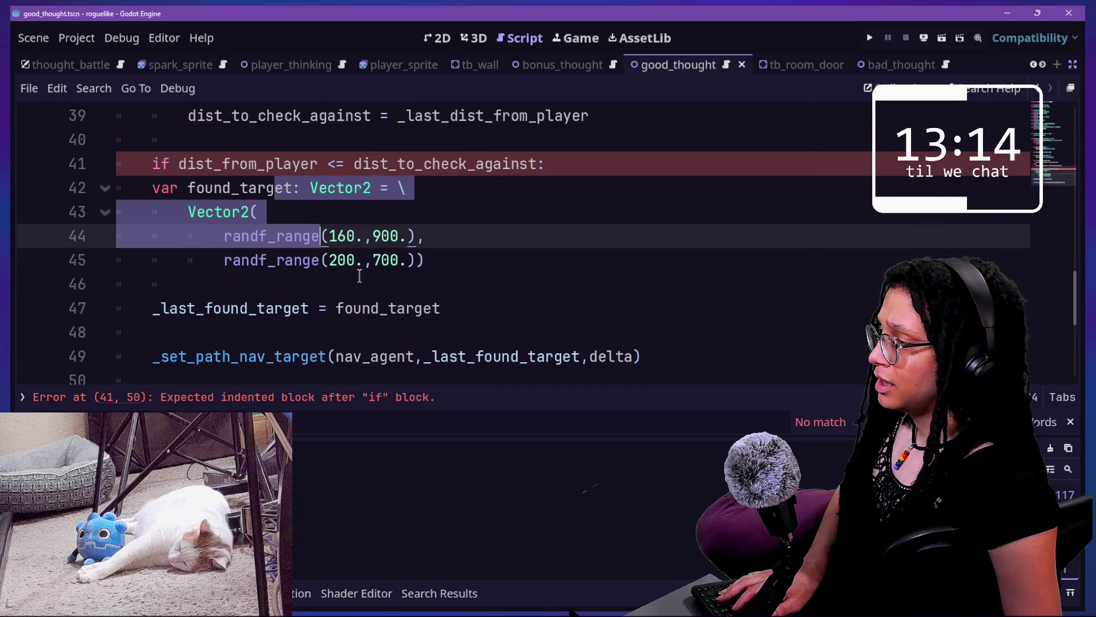
{"action": "left_click", "coordinate": [335, 210]}
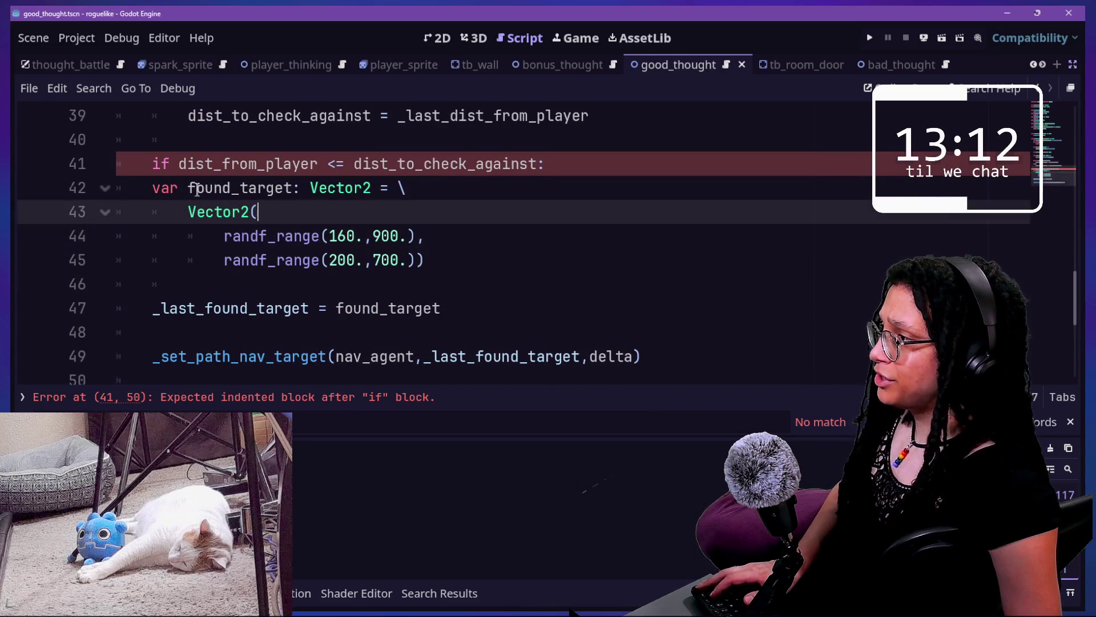
{"action": "scroll", "coordinate": [197, 190], "scroll_direction": "up", "scroll_amount": 12}
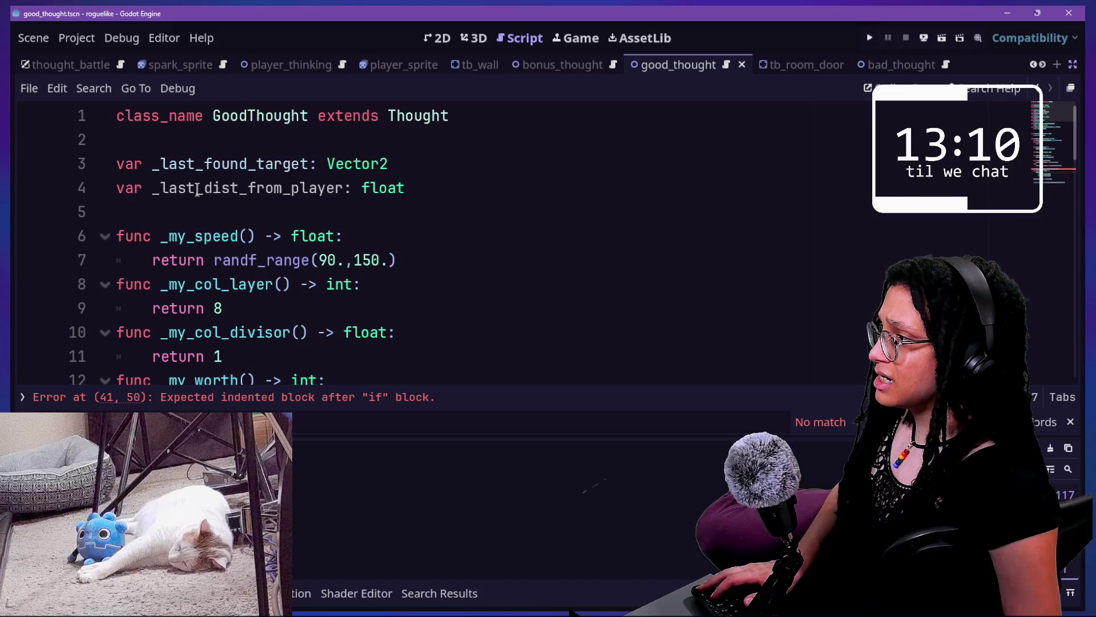
Give _last_found_target on line 3 the default value Vector2.ZERO
{"action": "scroll", "coordinate": [197, 190], "scroll_direction": "down", "scroll_amount": 11}
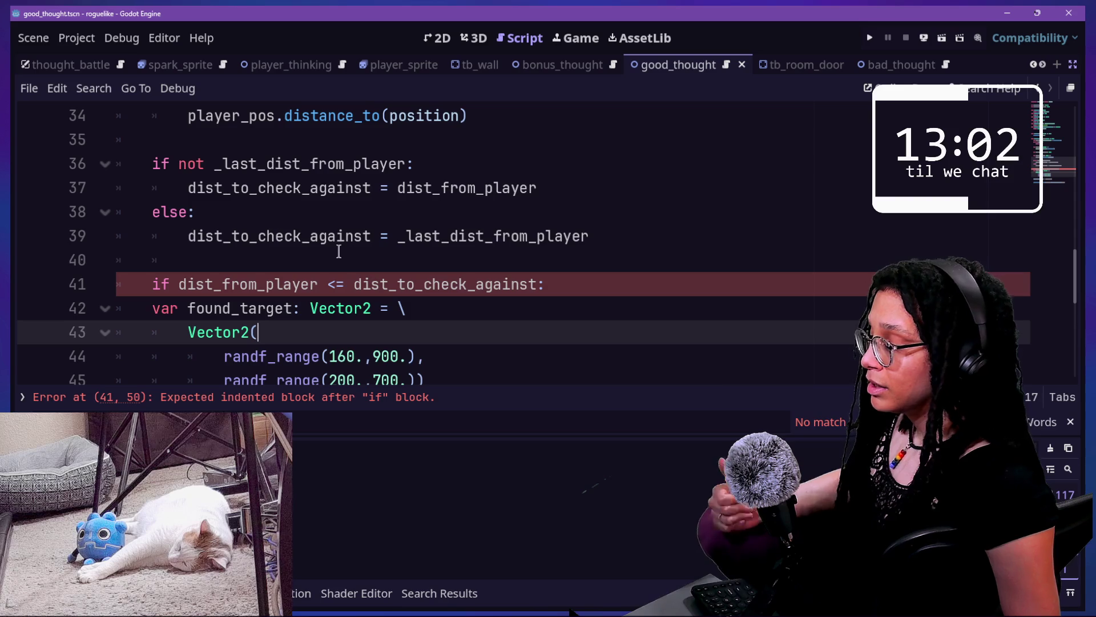
{"action": "scroll", "coordinate": [338, 251], "scroll_direction": "up", "scroll_amount": 6}
{"action": "scroll", "coordinate": [339, 251], "scroll_direction": "up", "scroll_amount": 5}
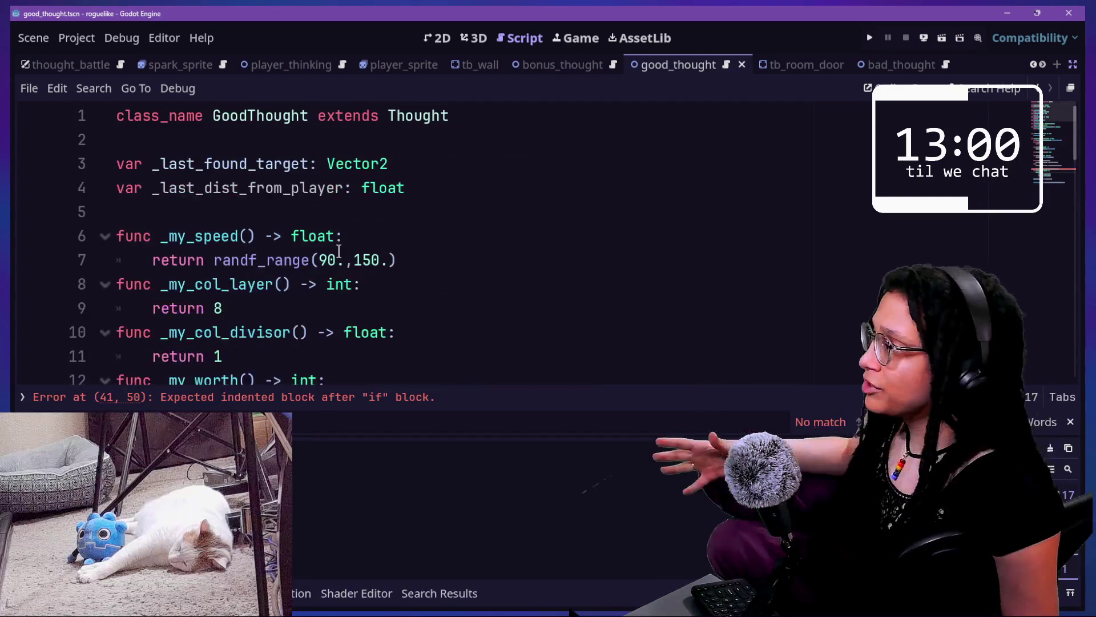
{"action": "left_click", "coordinate": [468, 174]}
{"action": "type", "text": "= )"}
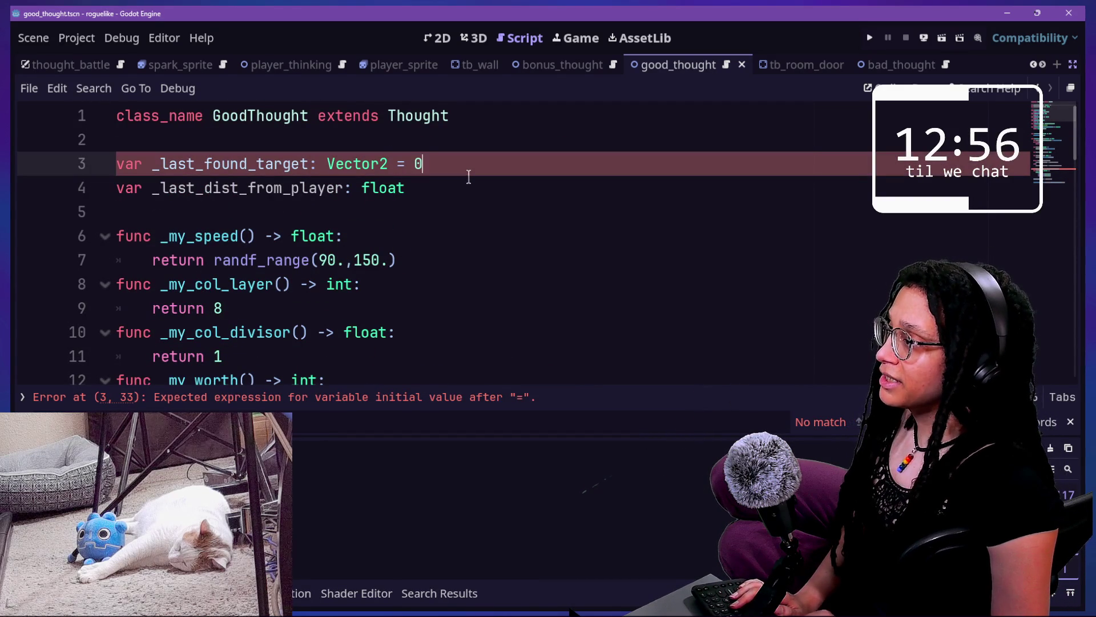
{"action": "key", "text": "BackSpace"}
{"action": "key", "text": "BackSpace"}
{"action": "key", "text": "BackSpace"}
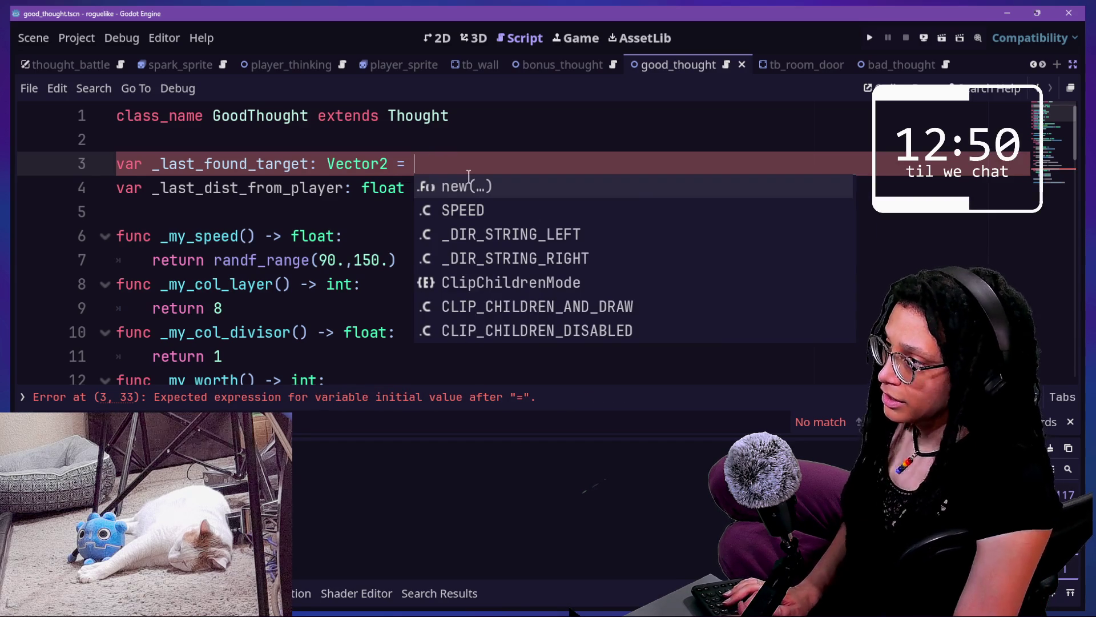
{"action": "type", "text": "Ve"}
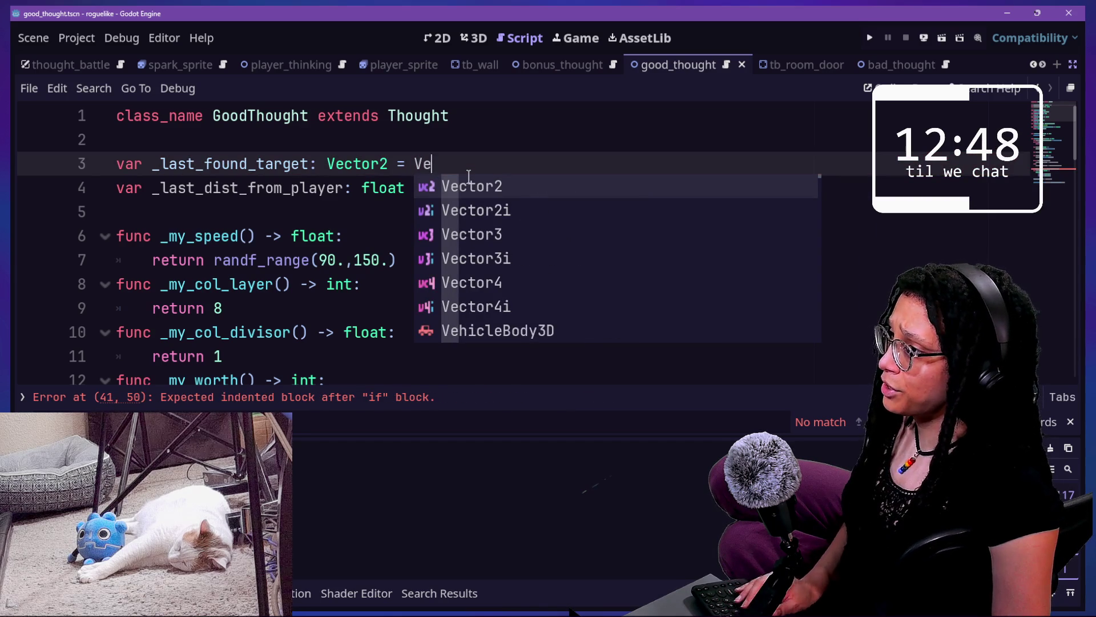
{"action": "type", "text": "ctor2.ZE"}
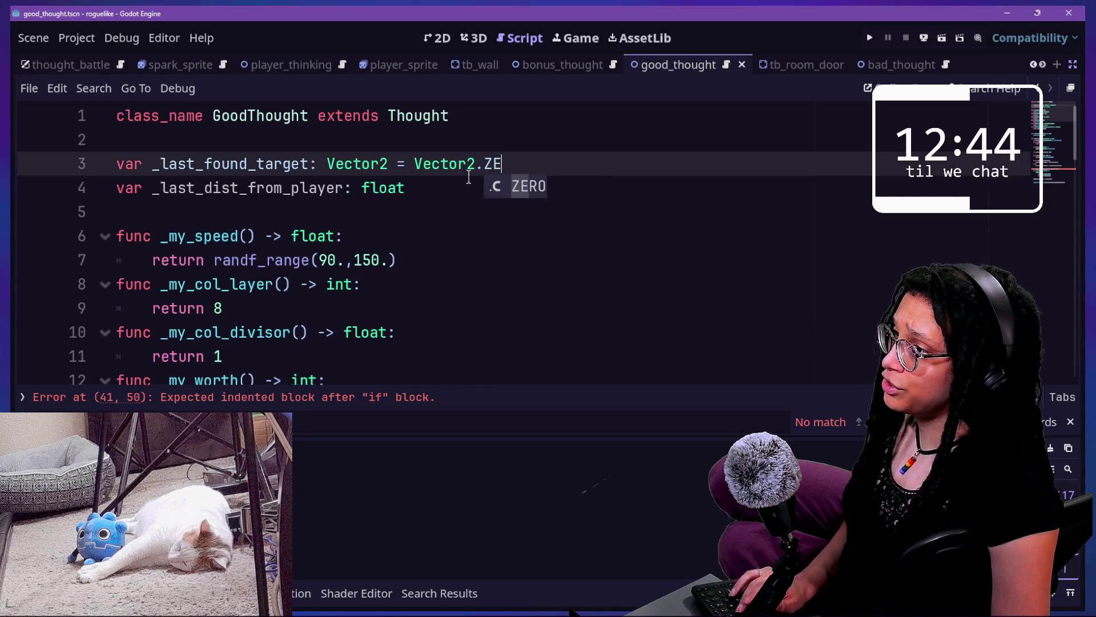
{"action": "key", "text": "Return"}
Select the found_target declaration and its Vector2 randf_range block below the if
{"action": "scroll", "coordinate": [453, 303], "scroll_direction": "down", "scroll_amount": 12}
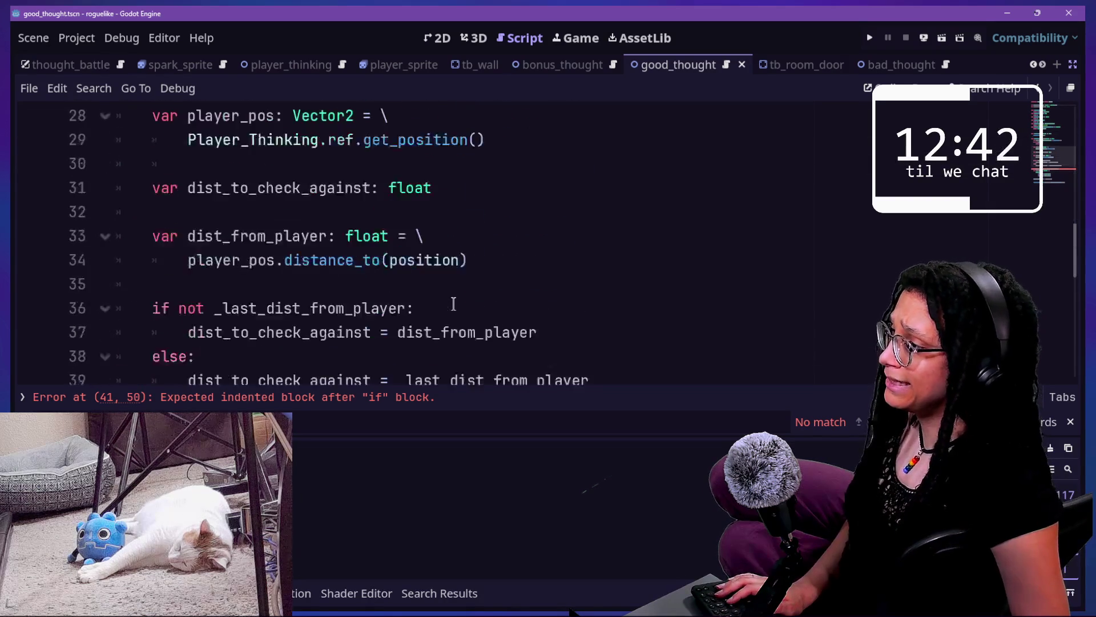
{"action": "left_click", "coordinate": [408, 259]}
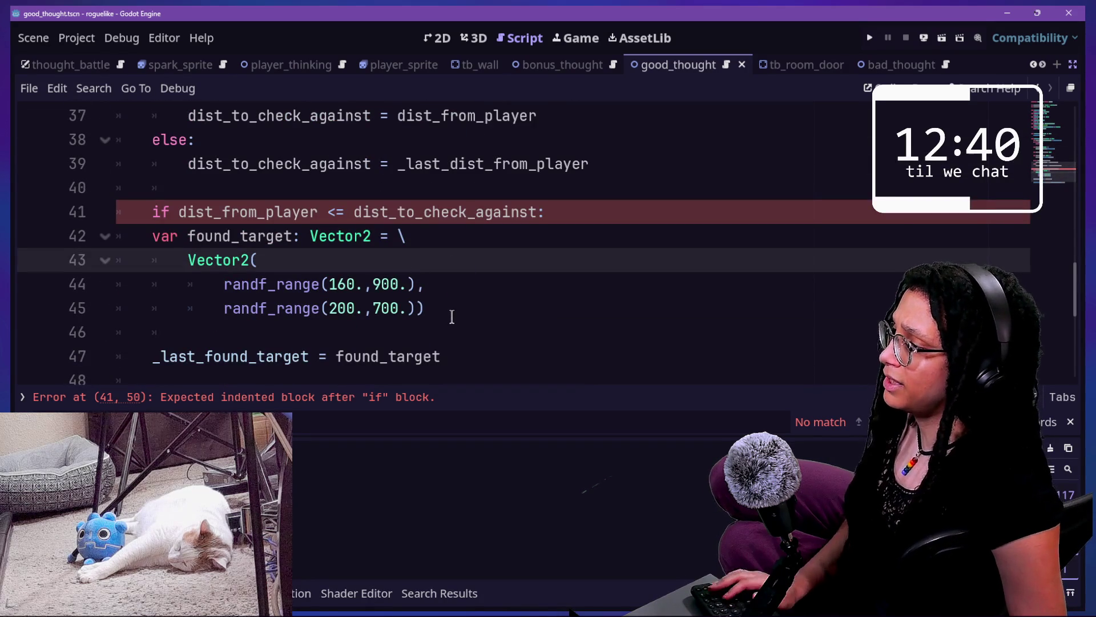
{"action": "key", "text": "Down"}
{"action": "key", "text": "Down"}
{"action": "key", "text": "Down"}
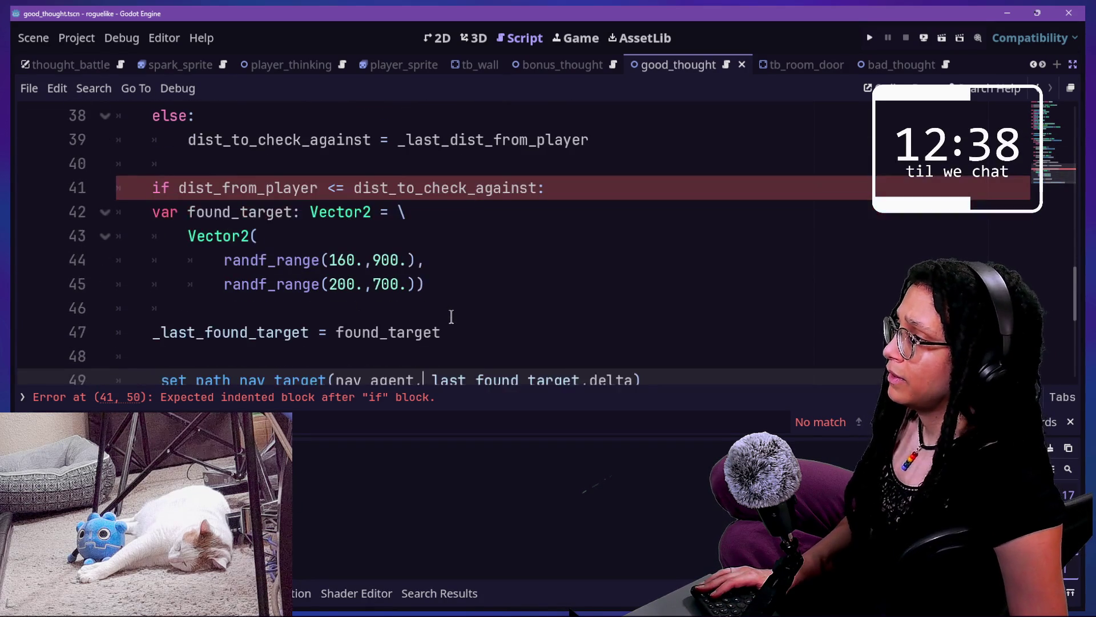
{"action": "left_click", "coordinate": [345, 181]}
{"action": "left_click", "coordinate": [393, 214]}
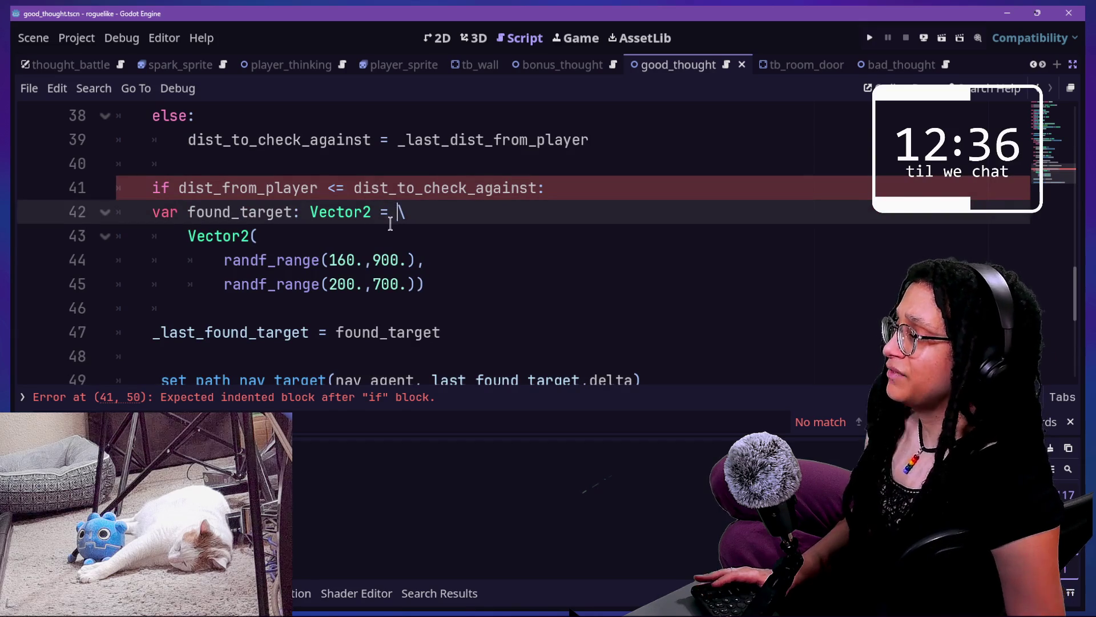
{"action": "key", "text": "Down"}
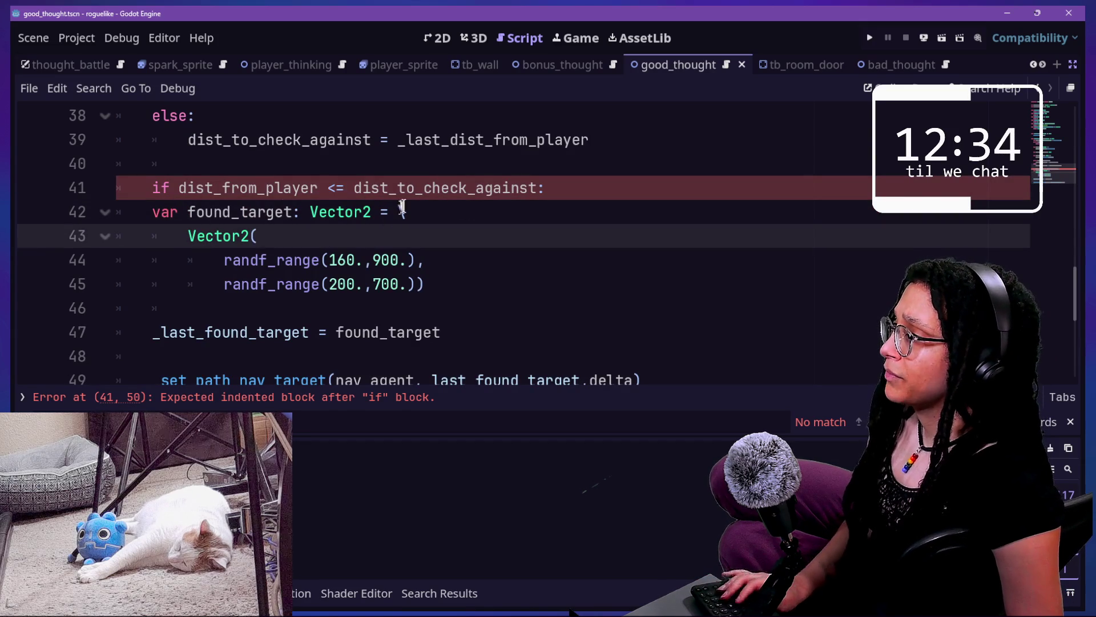
{"action": "left_click_drag", "start_coordinate": [151, 213], "coordinate": [414, 219]}
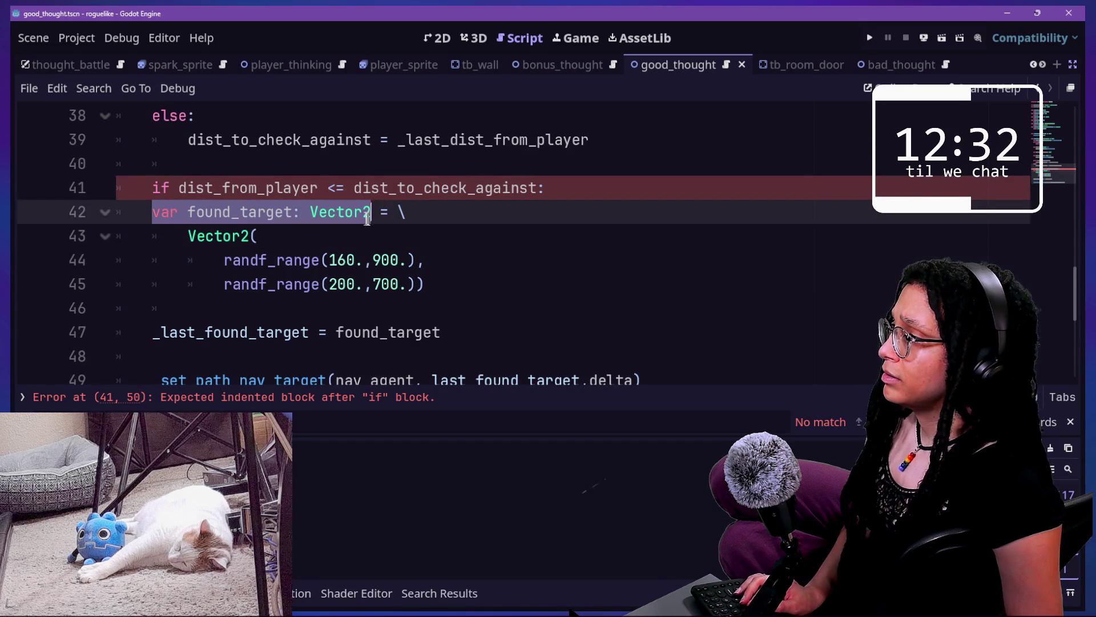
{"action": "mouse_move", "coordinate": [152, 212]}
{"action": "left_mouse_down"}
{"action": "mouse_move", "coordinate": [276, 249]}
{"action": "mouse_move", "coordinate": [328, 284]}
{"action": "left_mouse_up"}
Indent found_target, the _last_found_target assignment and _set_path_nav_target into the if, then save
{"action": "key", "text": "Tab"}
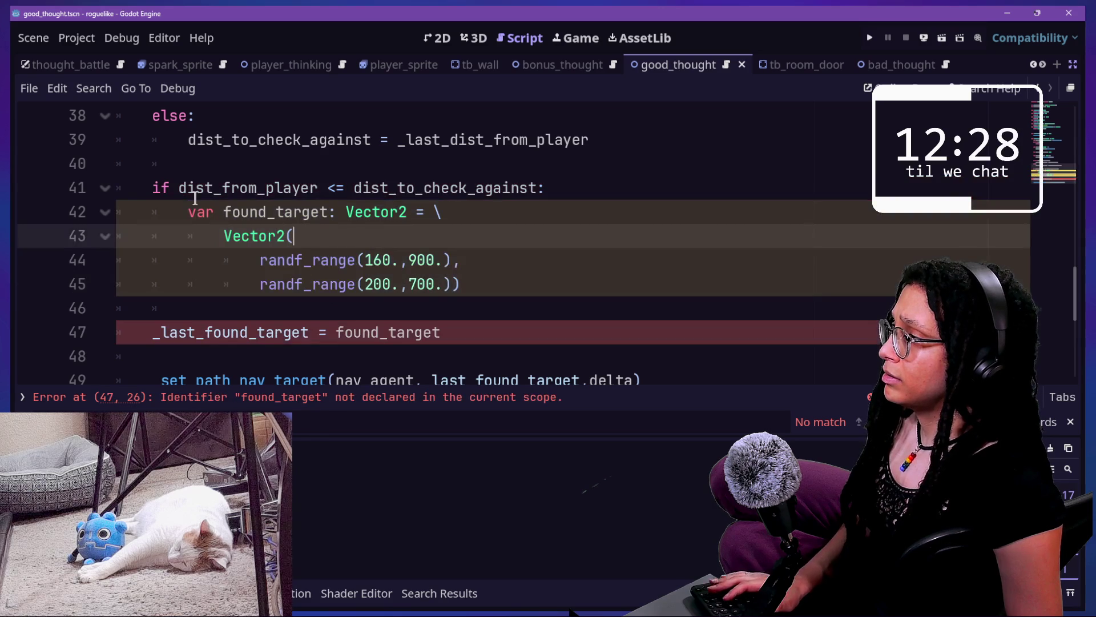
{"action": "mouse_move", "coordinate": [213, 188]}
{"action": "left_mouse_down"}
{"action": "mouse_move", "coordinate": [353, 188]}
{"action": "mouse_move", "coordinate": [425, 212]}
{"action": "left_mouse_up"}
{"action": "left_click", "coordinate": [217, 222]}
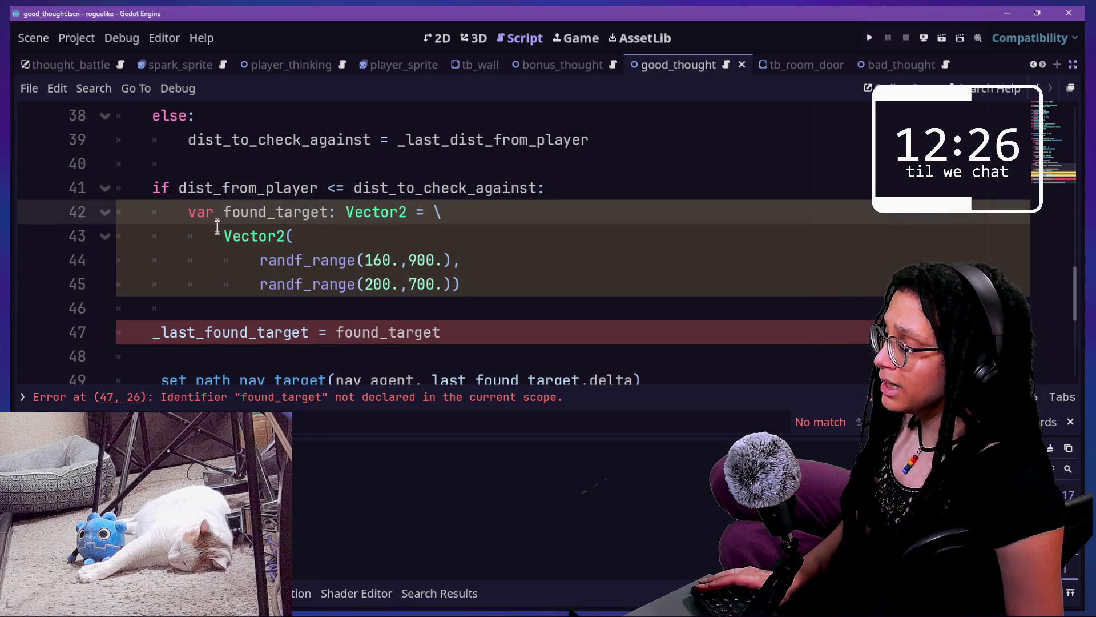
{"action": "left_click", "coordinate": [322, 260]}
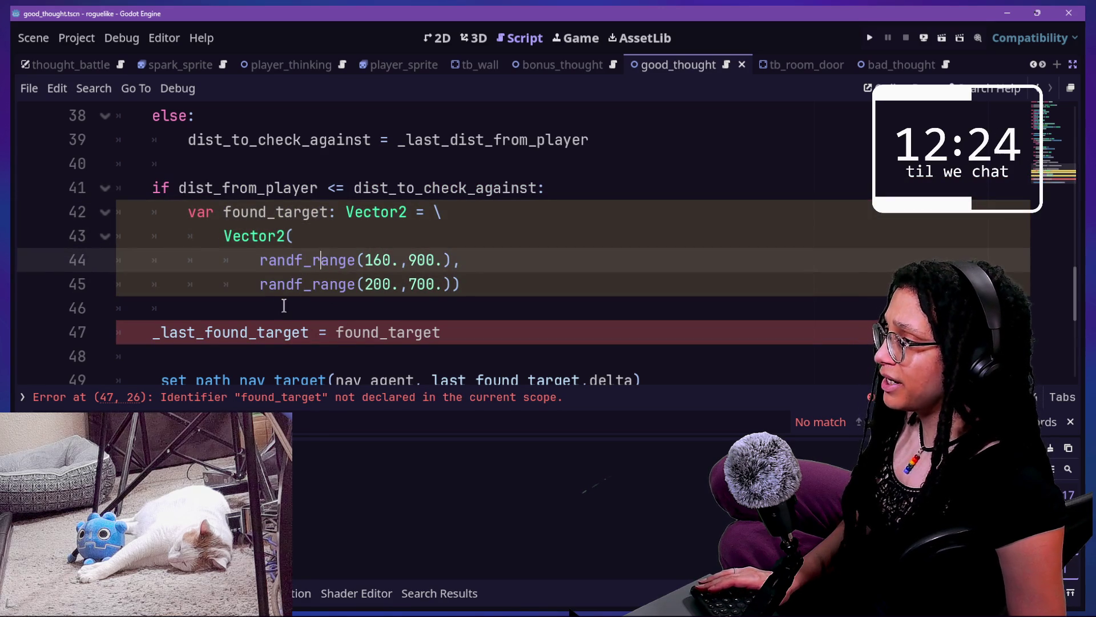
{"action": "key", "text": "Down"}
{"action": "key", "text": "Down"}
{"action": "key", "text": "Down"}
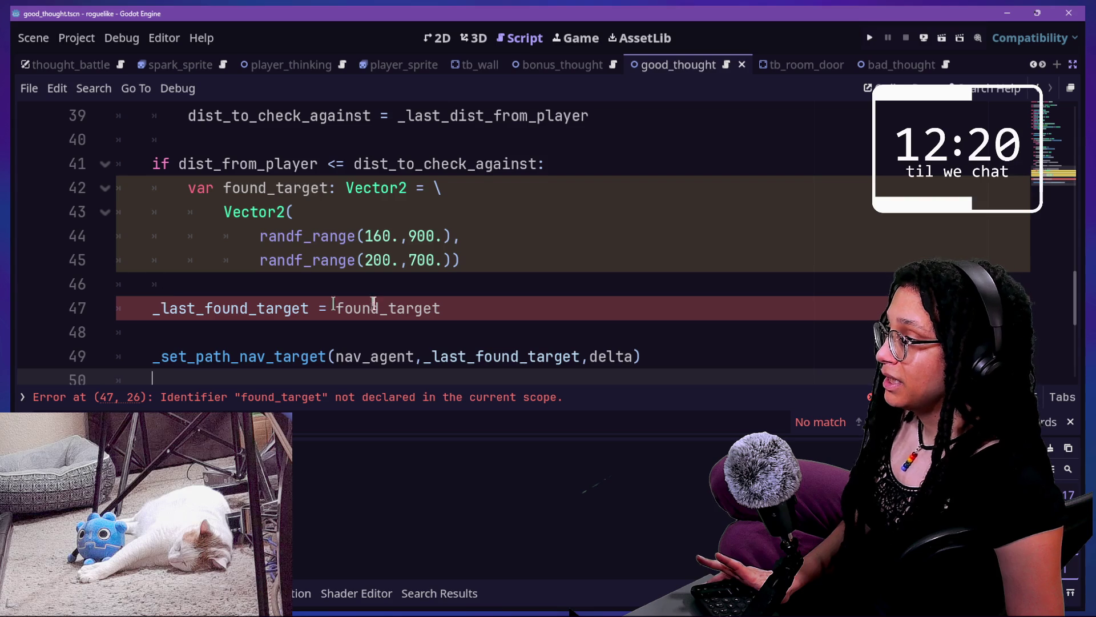
{"action": "mouse_move", "coordinate": [190, 195]}
{"action": "left_mouse_down"}
{"action": "mouse_move", "coordinate": [291, 212]}
{"action": "mouse_move", "coordinate": [343, 189]}
{"action": "left_mouse_up"}
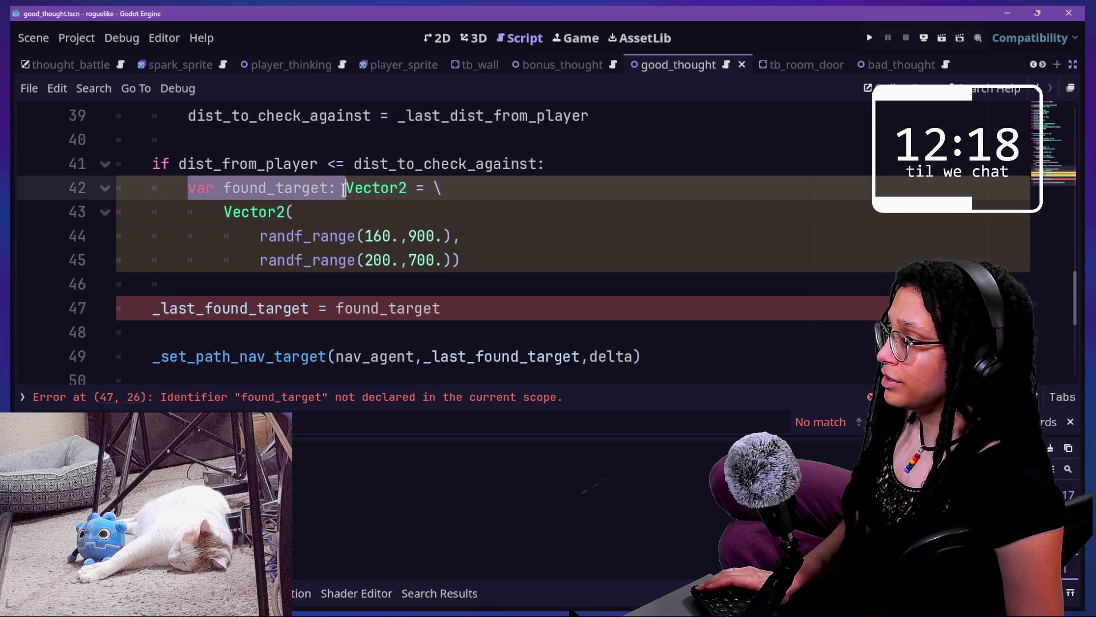
{"action": "left_click", "coordinate": [129, 306]}
{"action": "key", "text": "Tab"}
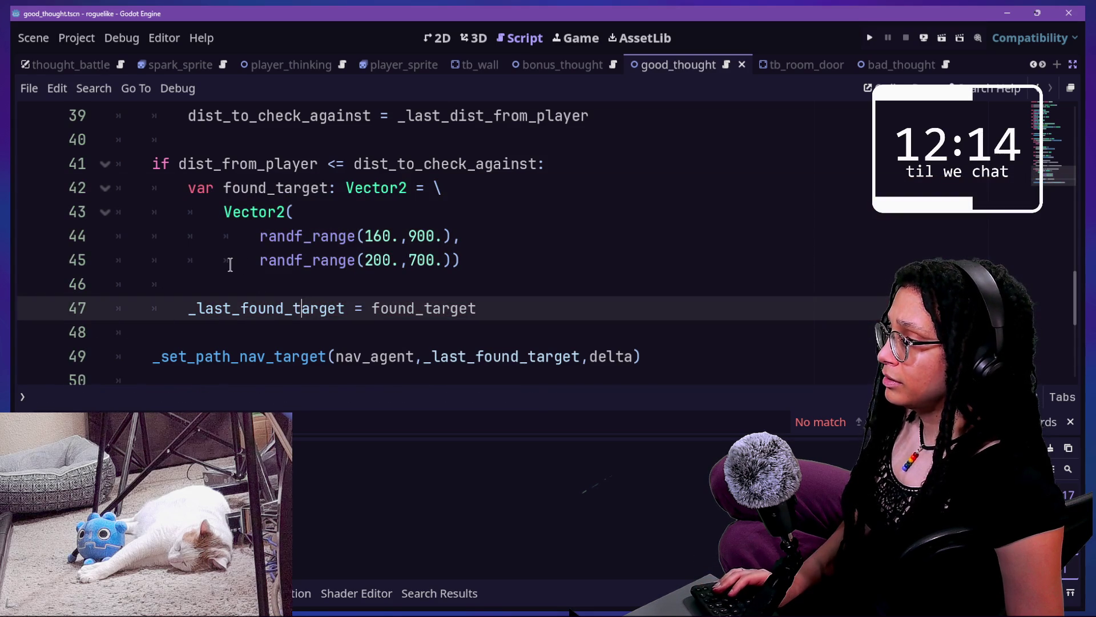
{"action": "scroll", "coordinate": [230, 264], "scroll_direction": "down", "scroll_amount": 1}
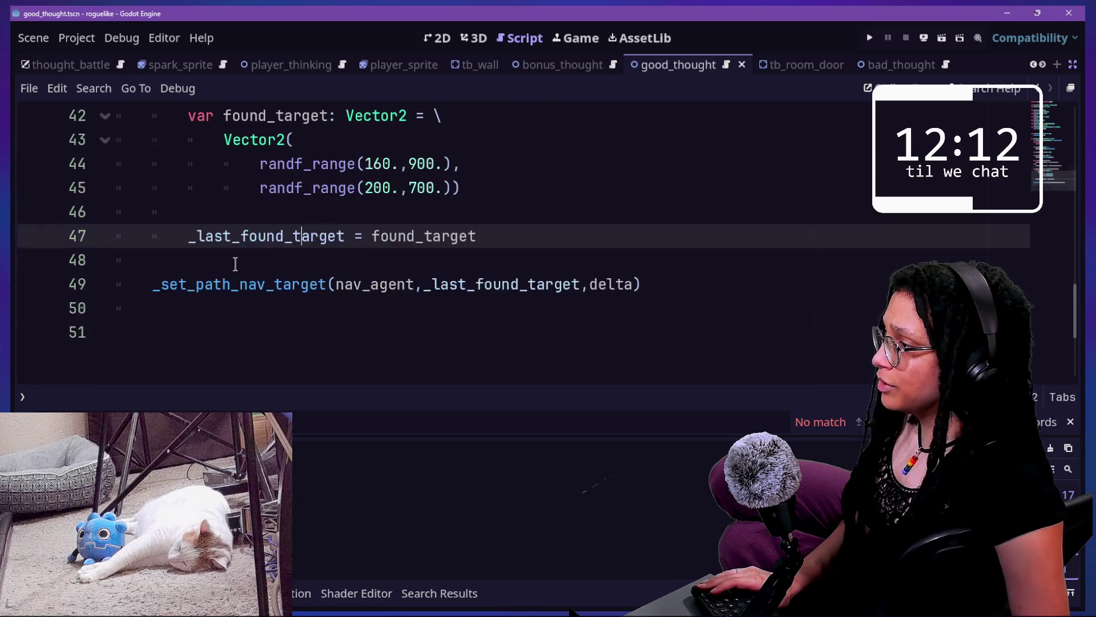
{"action": "left_click", "coordinate": [147, 277]}
{"action": "key", "text": "Tab"}
{"action": "scroll", "coordinate": [262, 142], "scroll_direction": "up", "scroll_amount": 2}
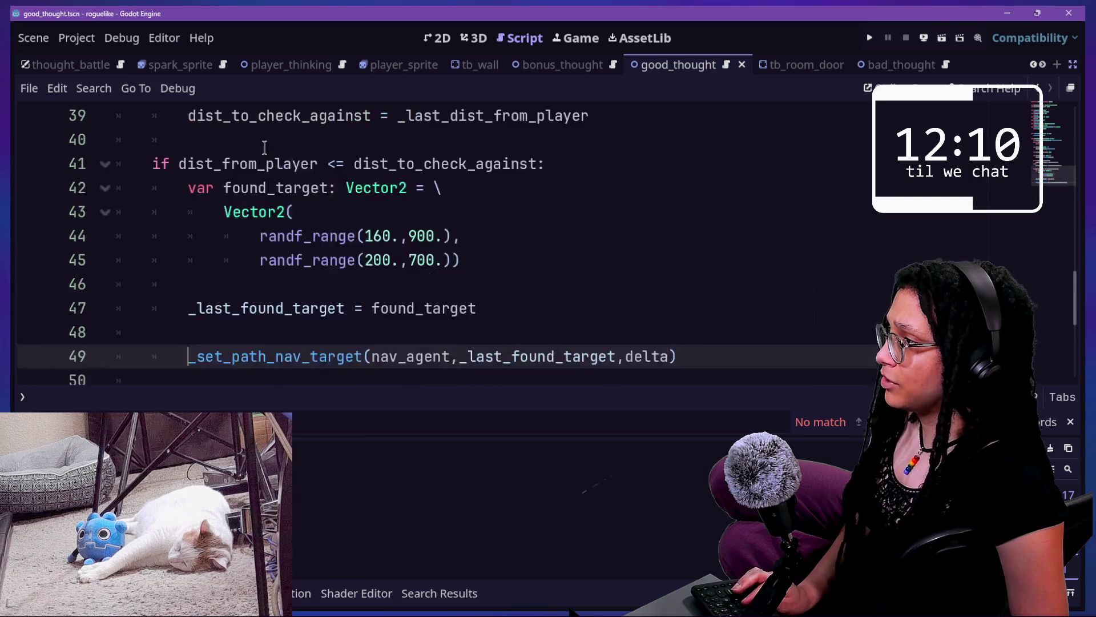
{"action": "key", "text": "ctrl+s"}
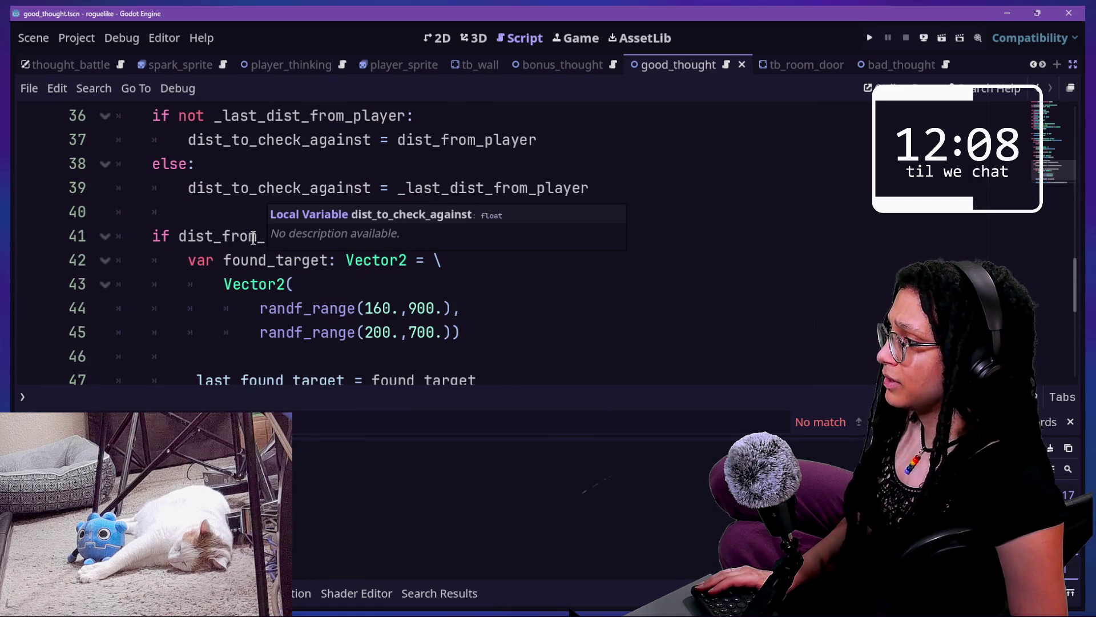
Change line 41 to 'if not …: return', unindent the block below, and run the game
{"action": "left_click", "coordinate": [170, 236]}
{"action": "type", "text": "not"}
{"action": "left_click", "coordinate": [601, 232]}
{"action": "key", "text": "Return"}
{"action": "type", "text": "return"}
{"action": "mouse_move", "coordinate": [189, 284]}
{"action": "left_mouse_down"}
{"action": "mouse_move", "coordinate": [268, 365]}
{"action": "mouse_move", "coordinate": [282, 265]}
{"action": "mouse_move", "coordinate": [299, 264]}
{"action": "left_mouse_up"}
{"action": "scroll", "coordinate": [299, 264], "scroll_direction": "up", "scroll_amount": 3}
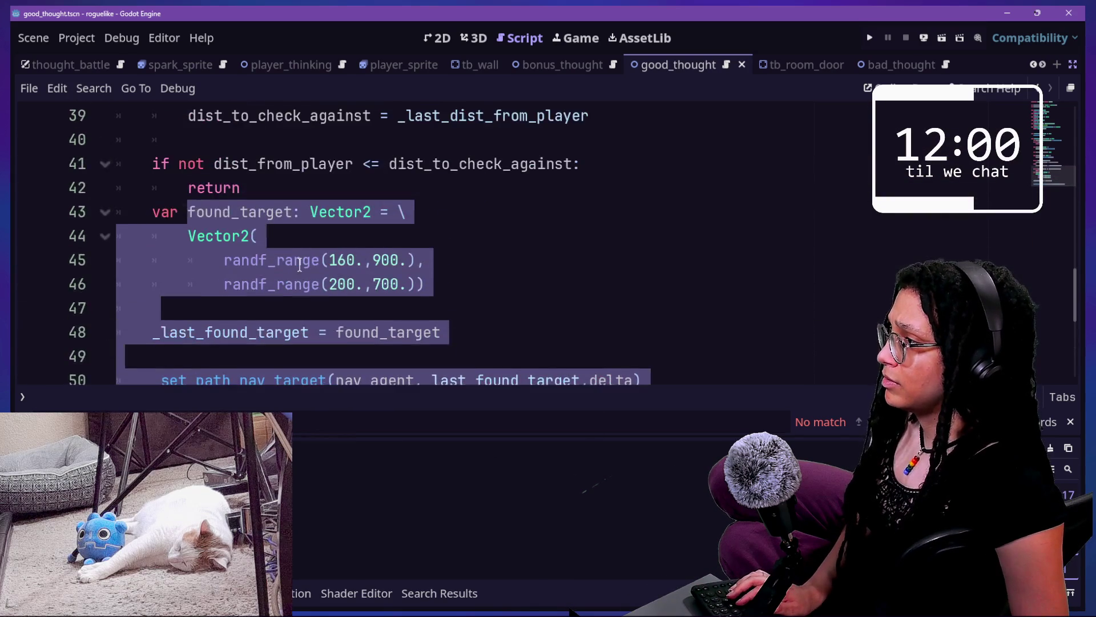
{"action": "key", "text": "Left"}
{"action": "scroll", "coordinate": [300, 263], "scroll_direction": "up", "scroll_amount": 2}
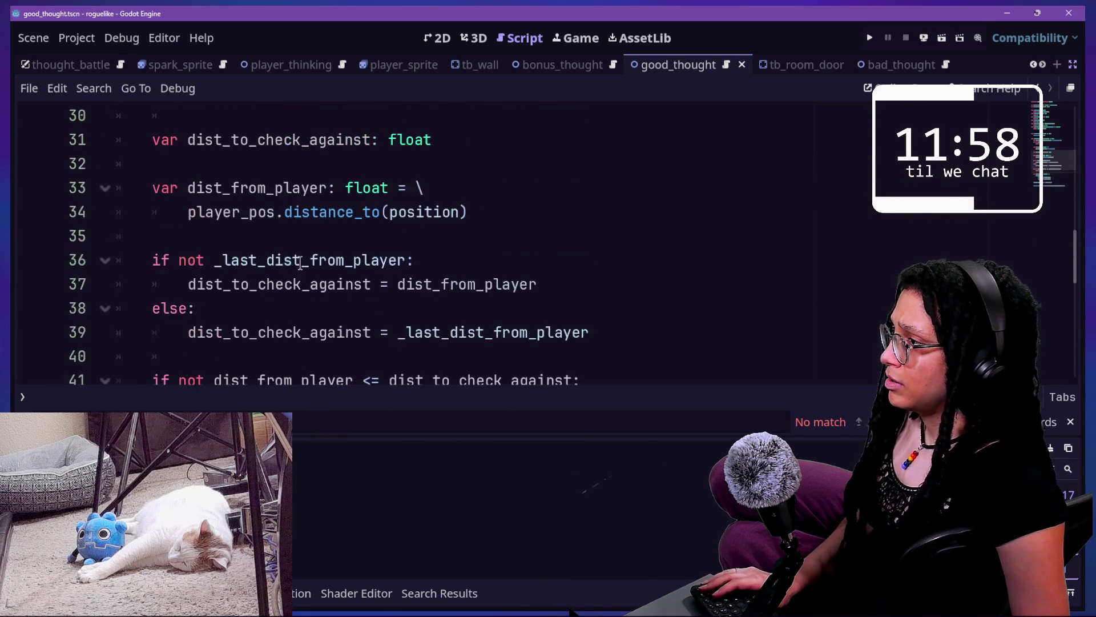
{"action": "left_click", "coordinate": [869, 37]}
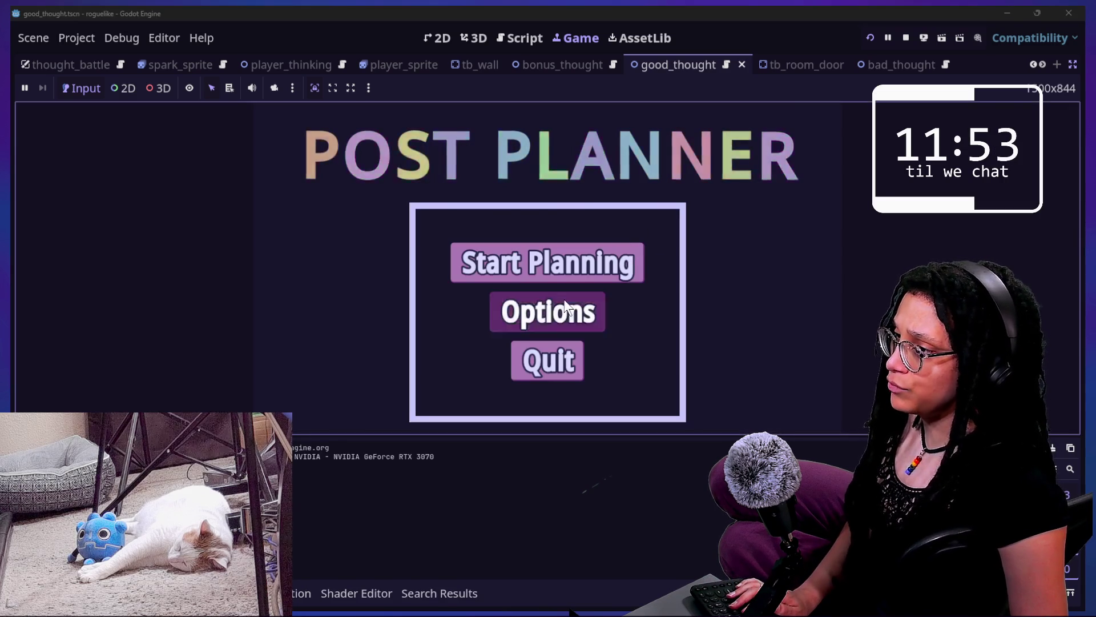
Start a new post on Catstagram and move the player left to collect cans
{"action": "left_click", "coordinate": [565, 308]}
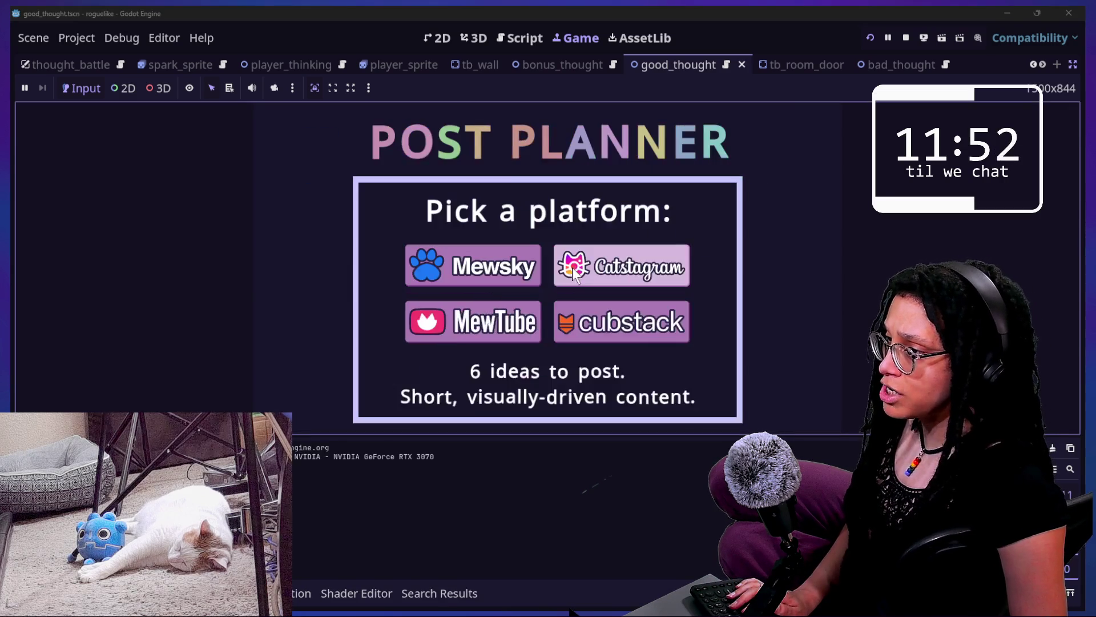
{"action": "left_click", "coordinate": [622, 258]}
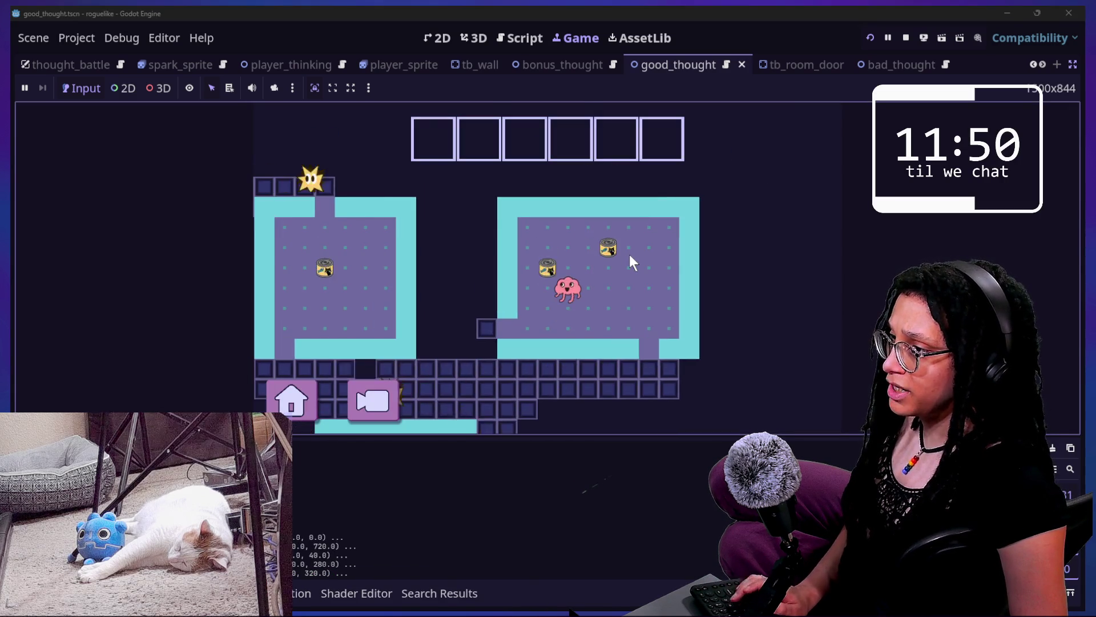
{"action": "key", "text": "Left"}
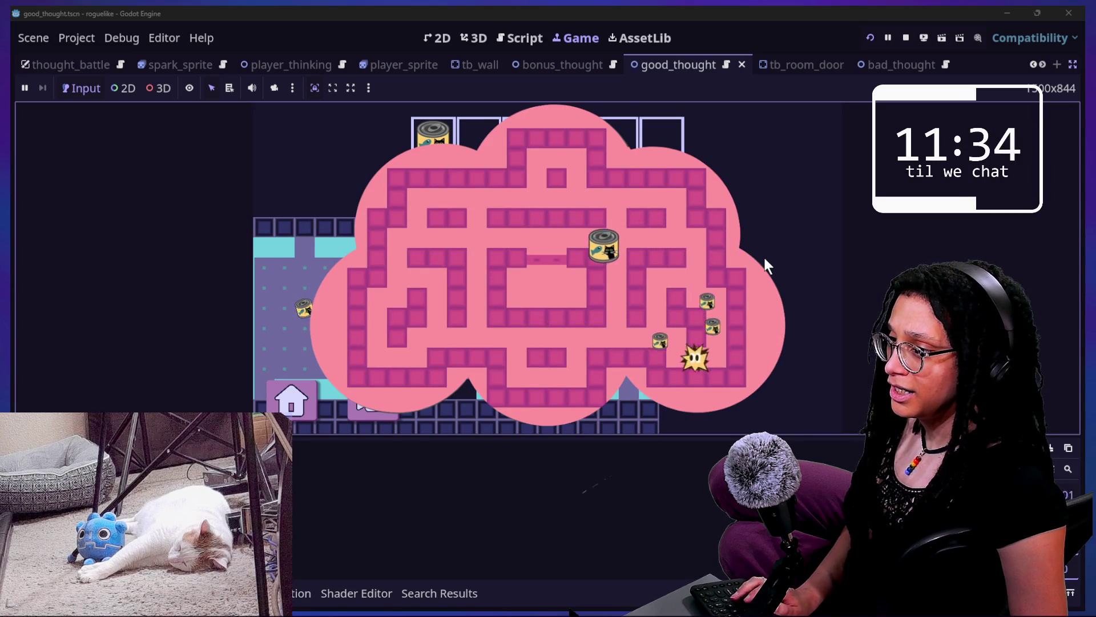
{"action": "key", "text": "Left"}
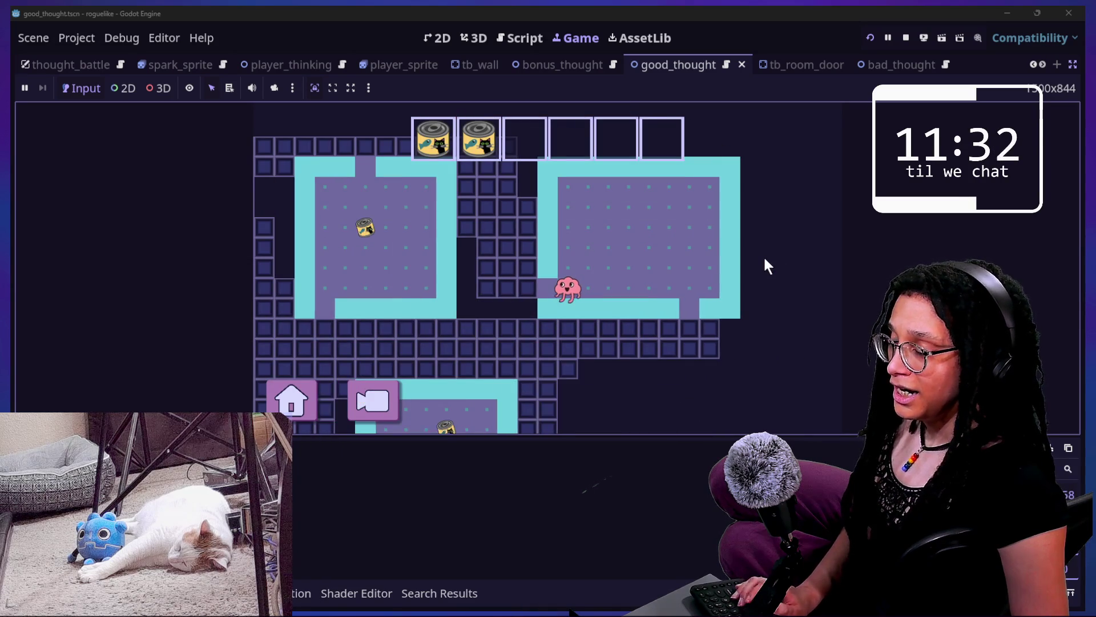
Enlarge the game view with distraction-free mode and the bottom debugger panel hidden
{"action": "key", "text": "ctrl+shift+F11"}
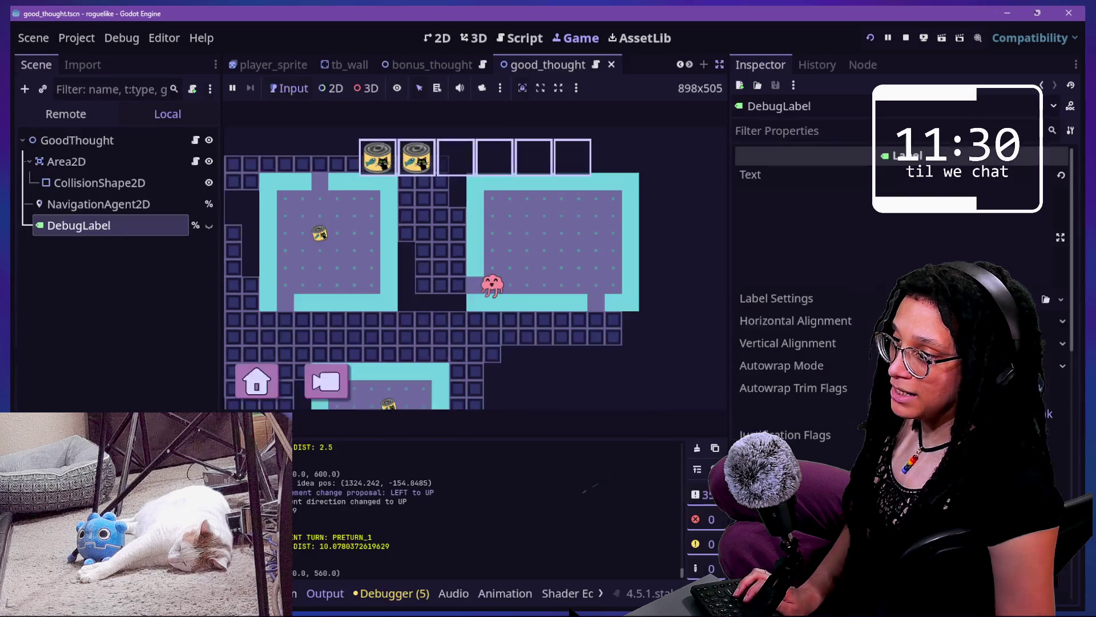
{"action": "key", "text": "ctrl+shift+F11"}
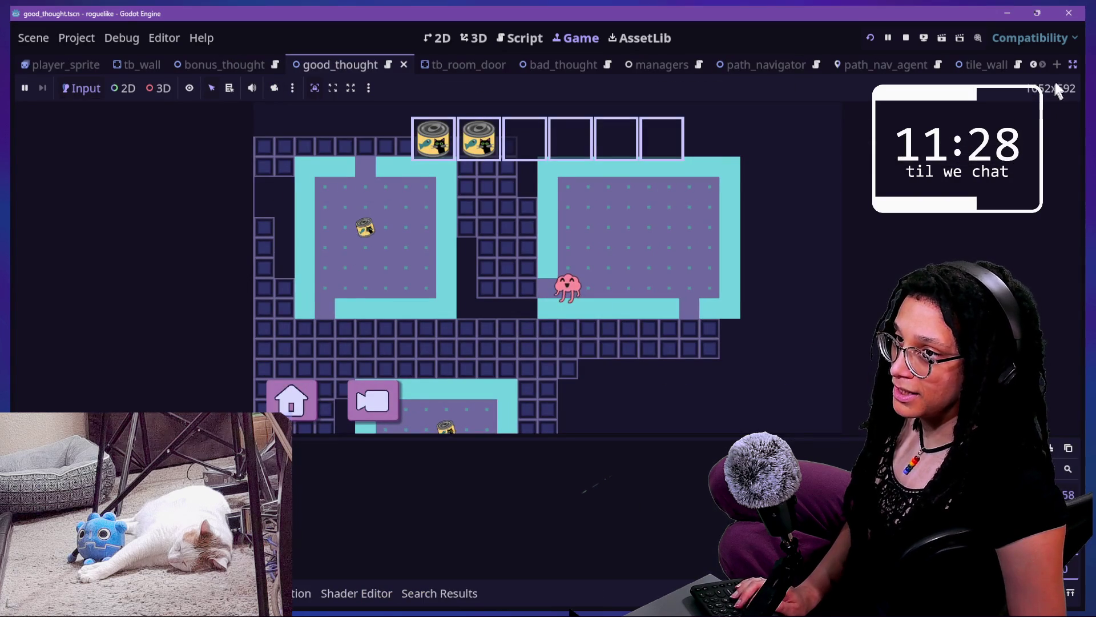
{"action": "key", "text": "ctrl+shift+F11"}
{"action": "left_click", "coordinate": [618, 295]}
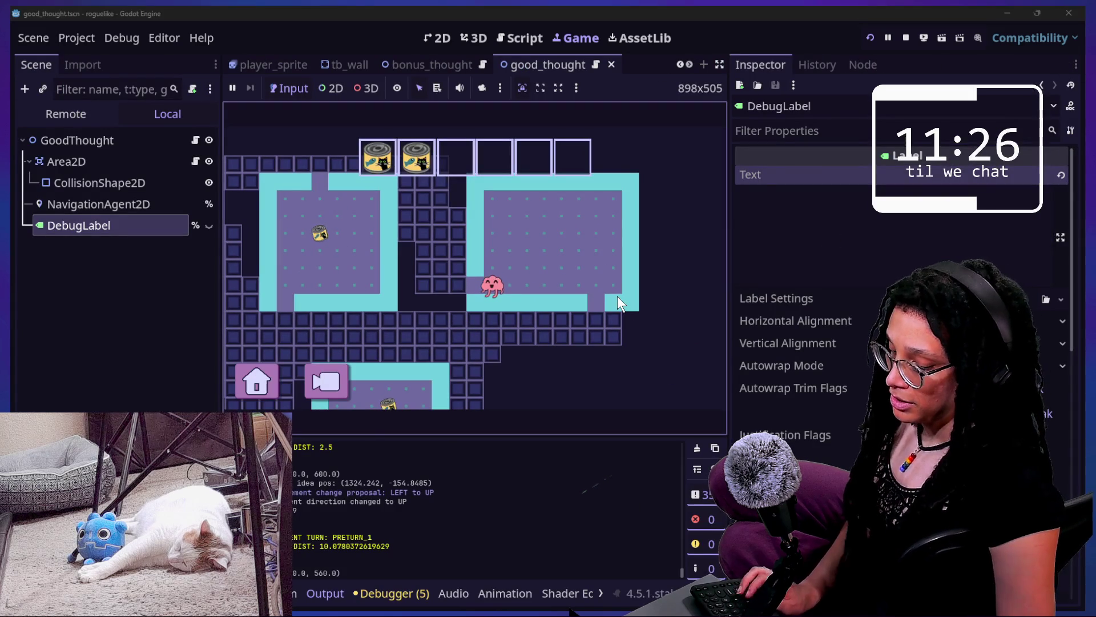
{"action": "left_click", "coordinate": [581, 471]}
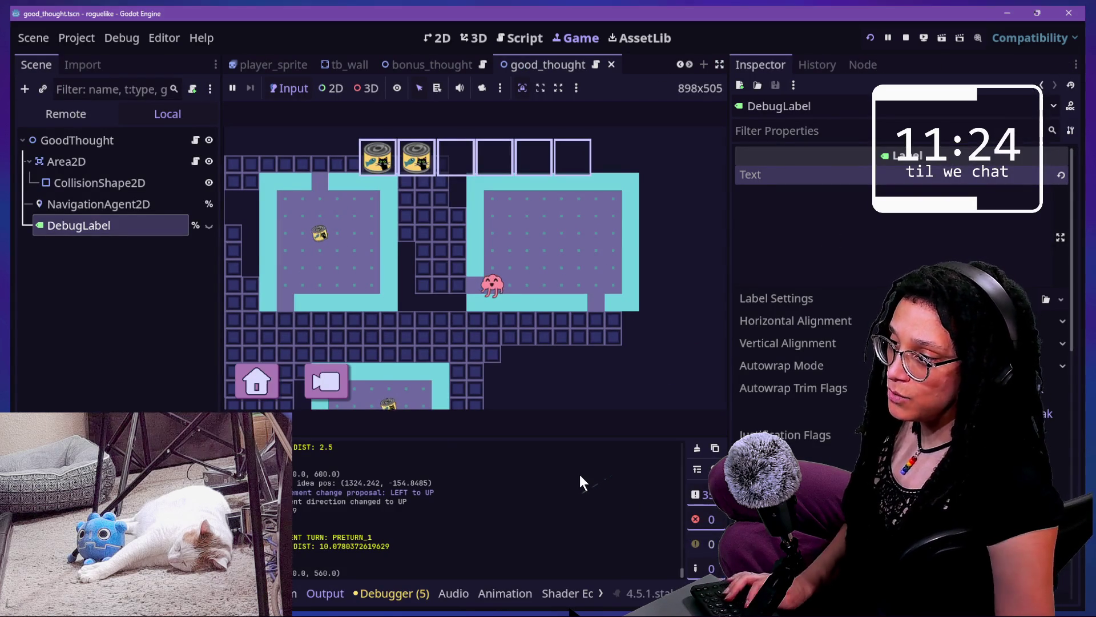
{"action": "key", "text": "ctrl+j"}
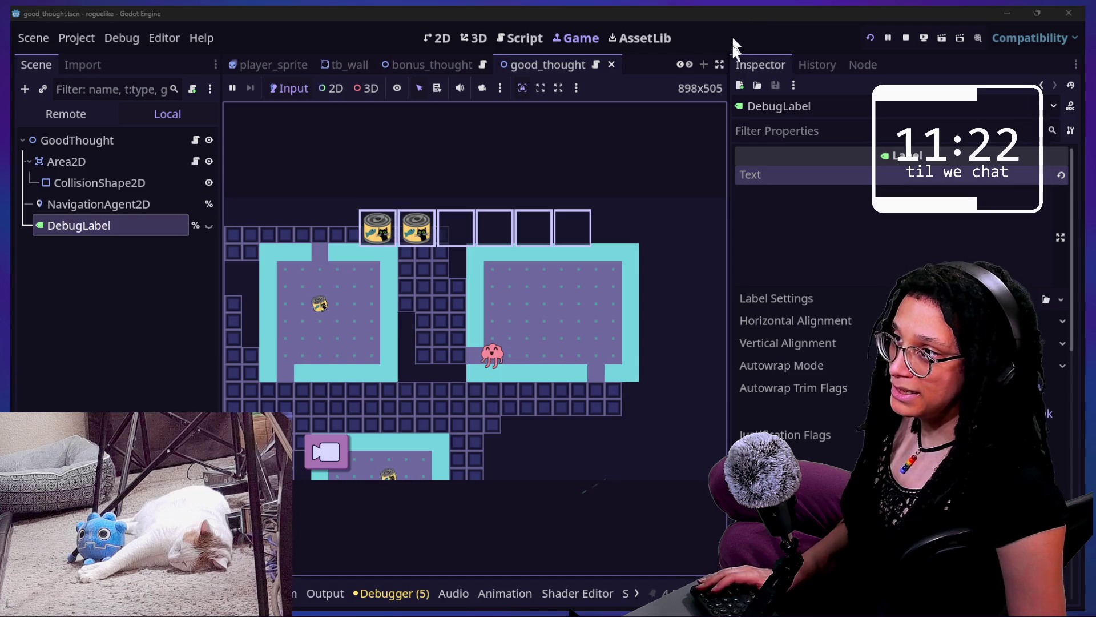
{"action": "key", "text": "ctrl+shift+F11"}
Move the player left, up, left and down onto the can in the room
{"action": "left_click", "coordinate": [740, 187]}
{"action": "key", "text": "Left"}
{"action": "key", "text": "Up"}
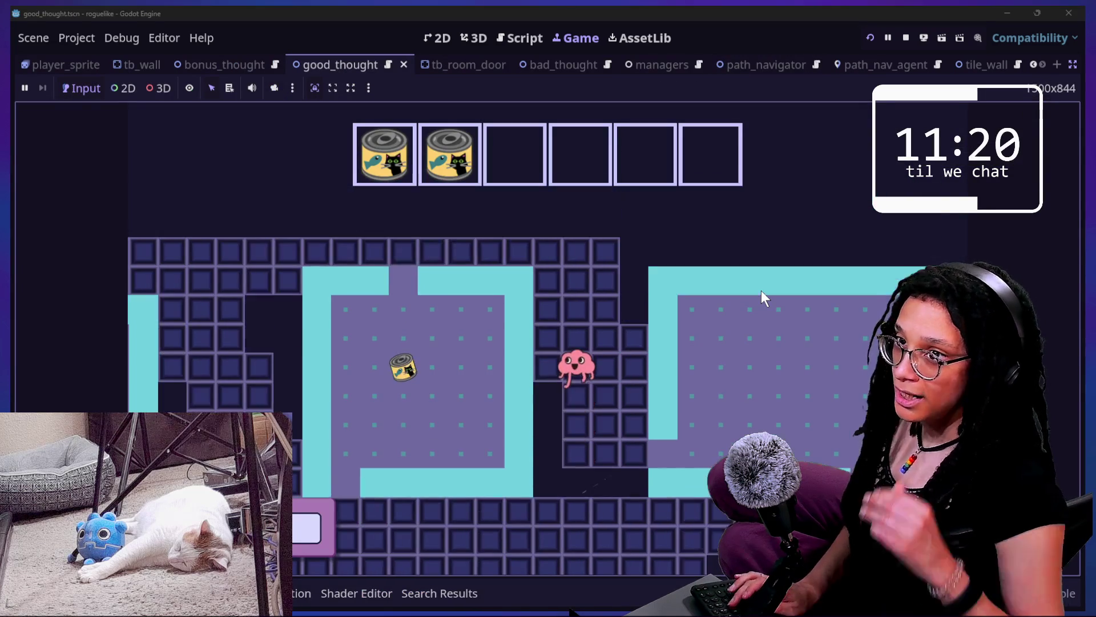
{"action": "key", "text": "Left"}
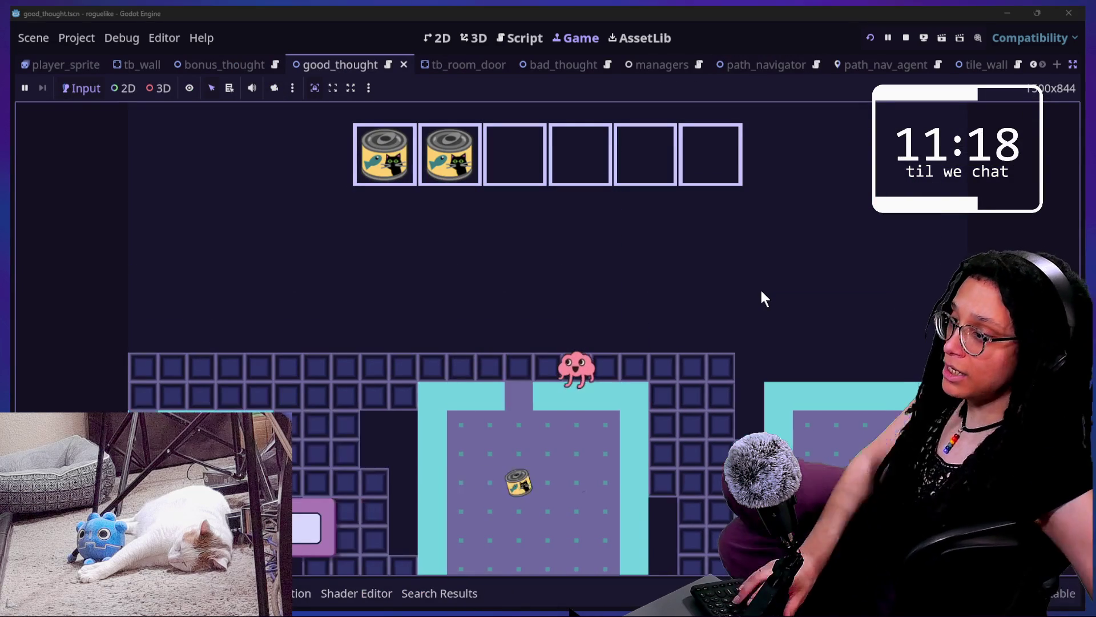
{"action": "key", "text": "Down"}
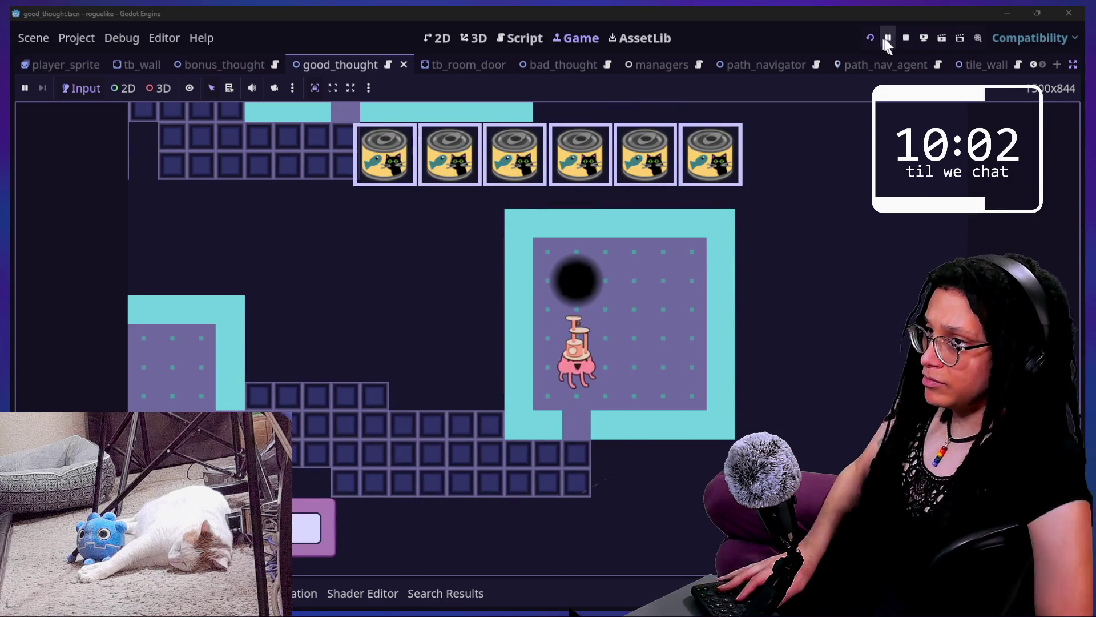
Stop the running game
{"action": "left_click", "coordinate": [911, 44]}
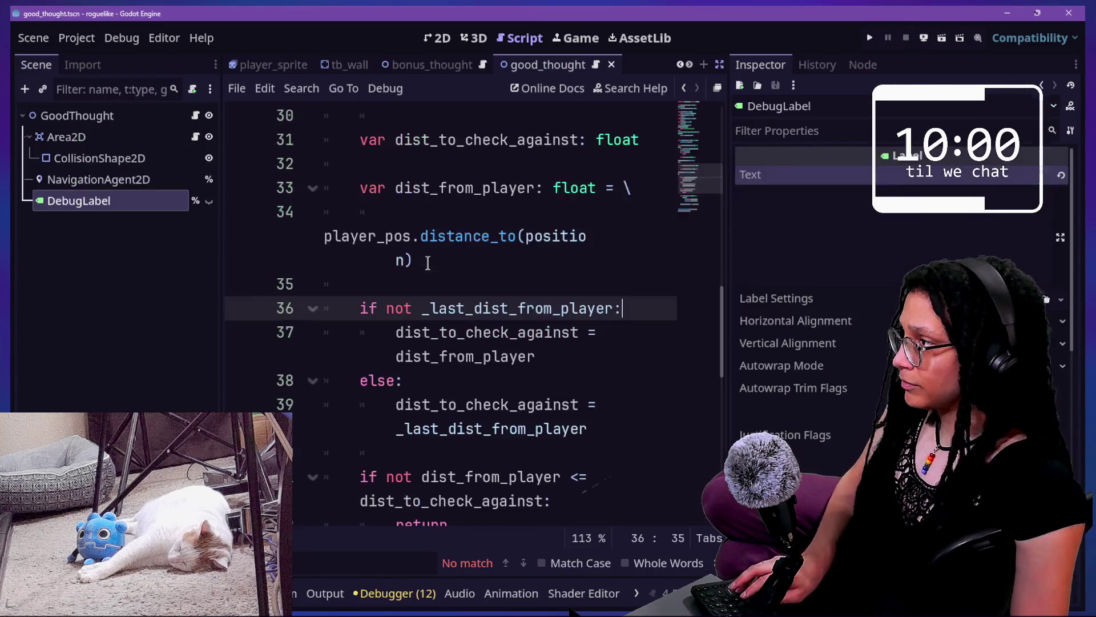
Make the DebugLabel node visible and give the script the full editor width
{"action": "left_click", "coordinate": [427, 274]}
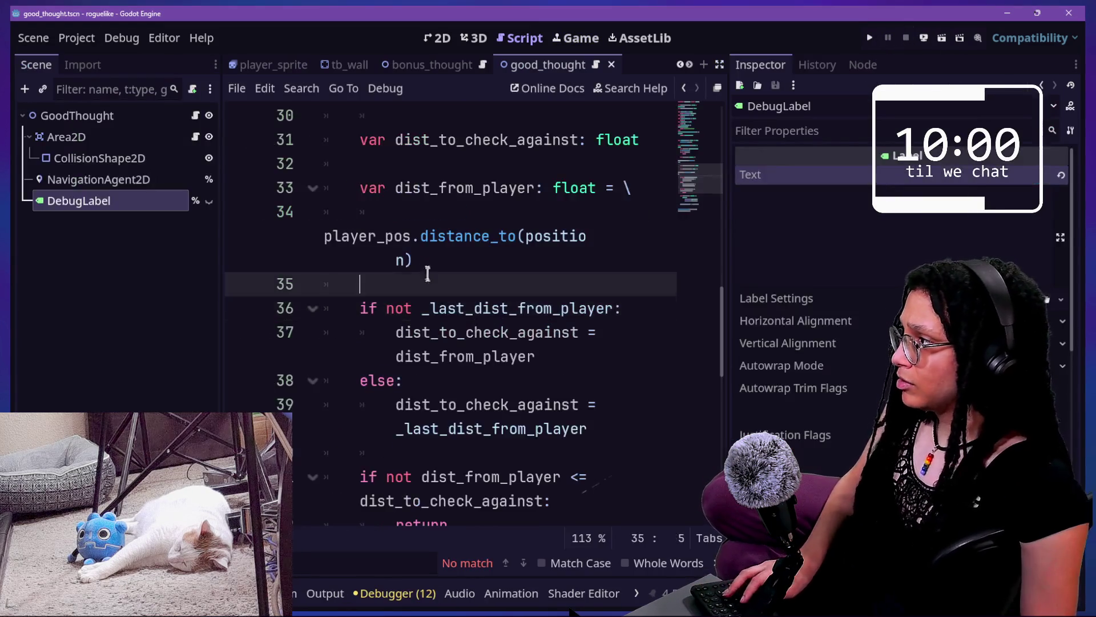
{"action": "left_click", "coordinate": [209, 202]}
{"action": "left_click", "coordinate": [423, 261]}
{"action": "key", "text": "ctrl+shift+F11"}
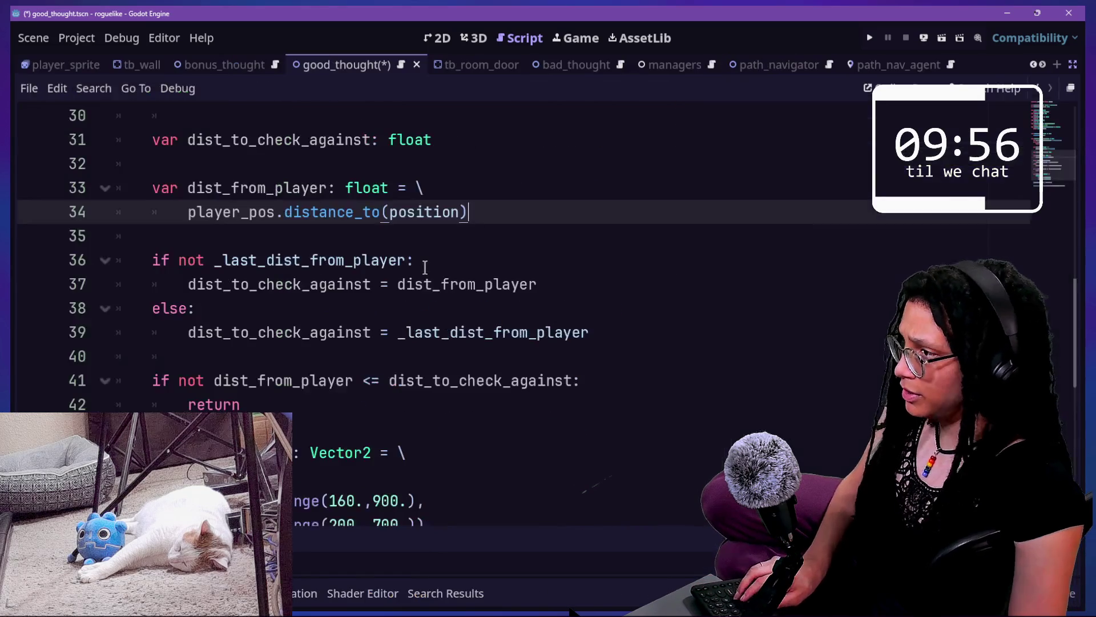
Add a blank line after the else branch at the end of line 39
{"action": "scroll", "coordinate": [298, 358], "scroll_direction": "down", "scroll_amount": 2}
{"action": "scroll", "coordinate": [297, 358], "scroll_direction": "up", "scroll_amount": 2}
{"action": "scroll", "coordinate": [297, 355], "scroll_direction": "down", "scroll_amount": 2}
{"action": "left_click", "coordinate": [553, 425]}
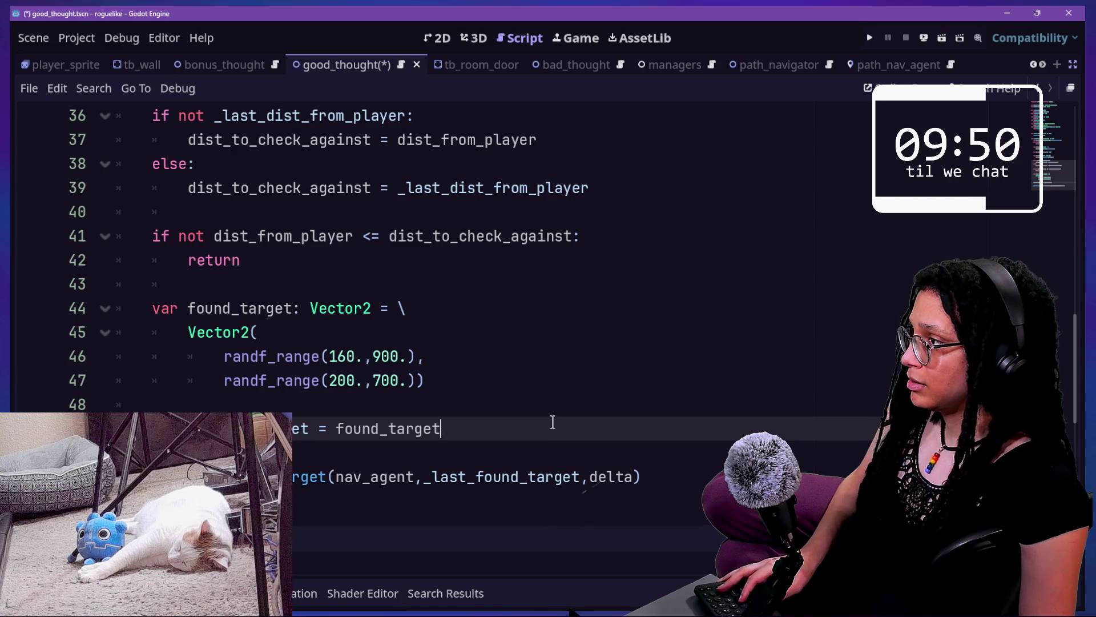
{"action": "scroll", "coordinate": [552, 422], "scroll_direction": "up", "scroll_amount": 2}
{"action": "left_click", "coordinate": [616, 340]}
{"action": "key", "text": "Return"}
{"action": "key", "text": "Return"}
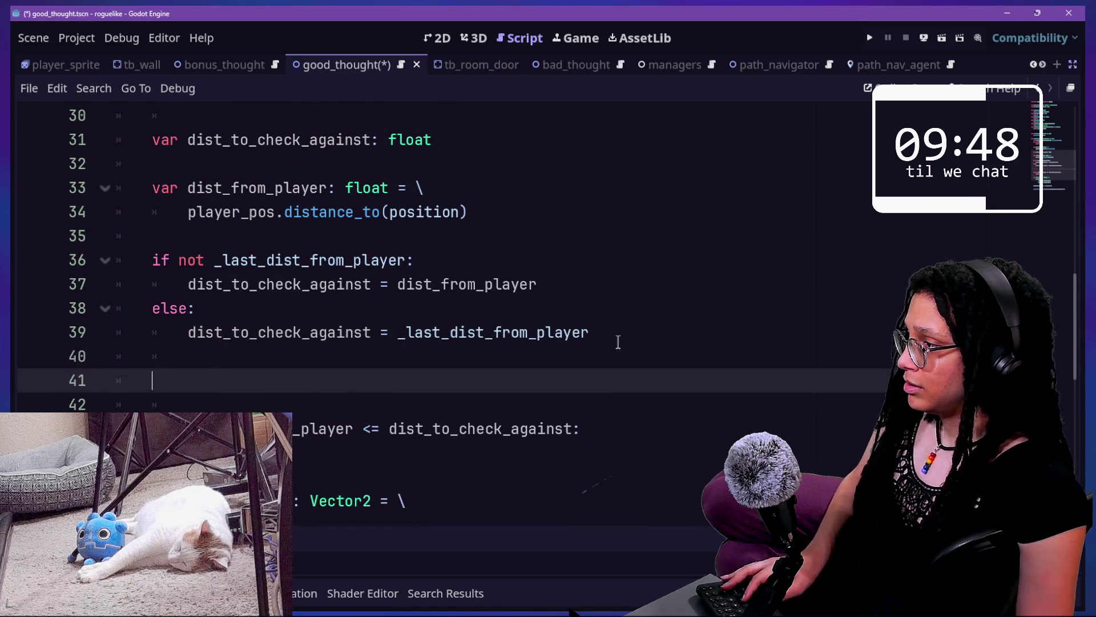
{"action": "key", "text": "super+period"}
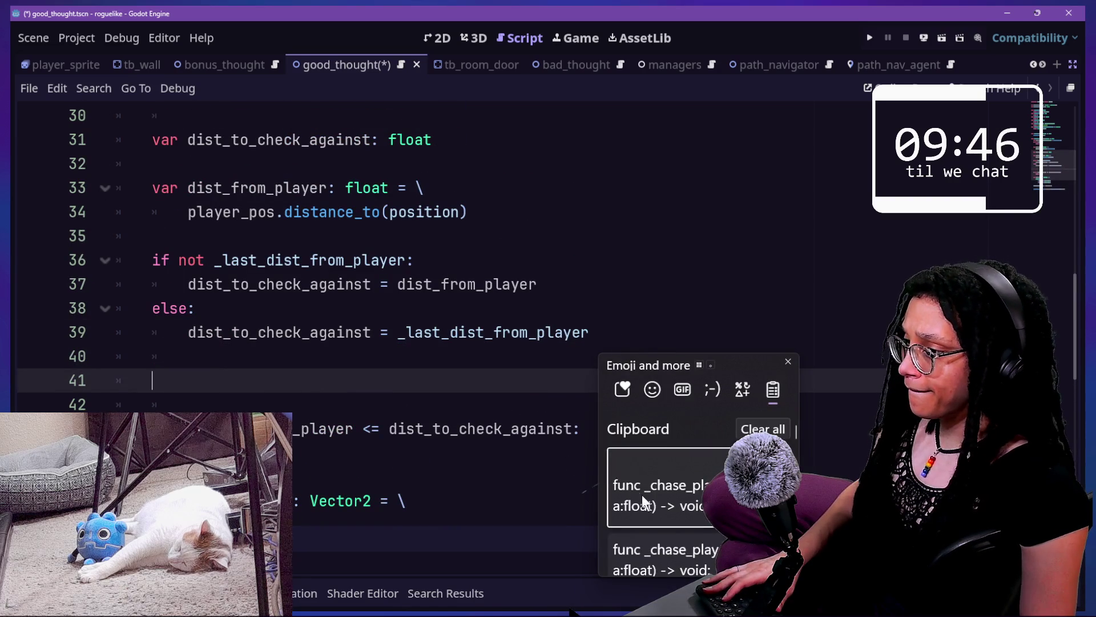
Paste the DebugLabel snippet from clipboard history below the else branch and save
{"action": "scroll", "coordinate": [642, 494], "scroll_direction": "down", "scroll_amount": 2}
{"action": "scroll", "coordinate": [642, 494], "scroll_direction": "down", "scroll_amount": 5}
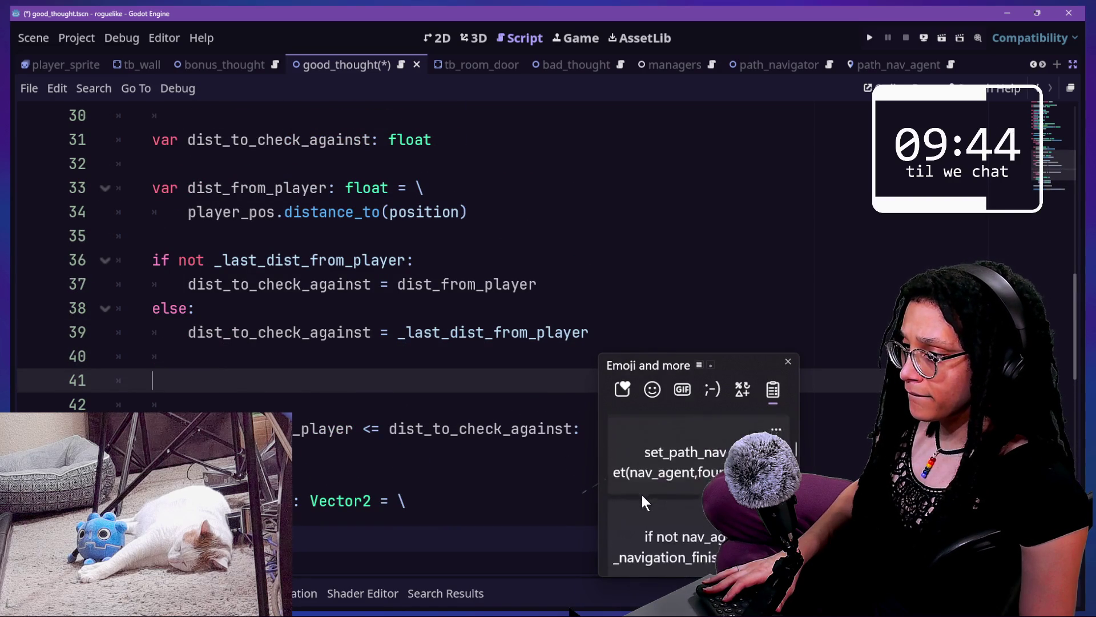
{"action": "scroll", "coordinate": [641, 494], "scroll_direction": "down", "scroll_amount": 4}
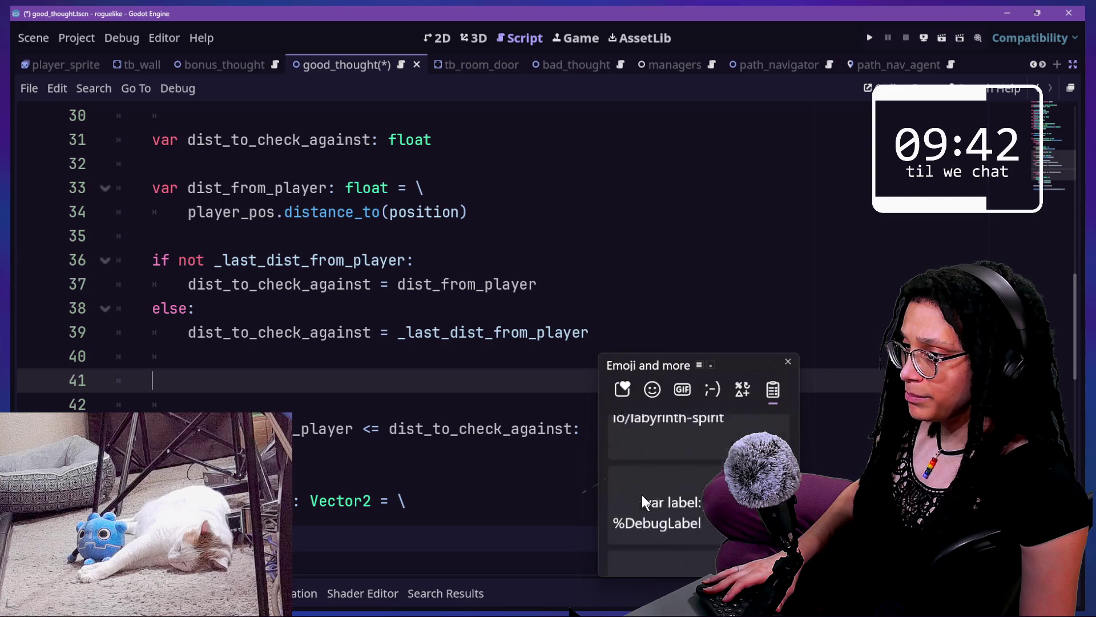
{"action": "scroll", "coordinate": [641, 495], "scroll_direction": "down", "scroll_amount": 1}
{"action": "left_click", "coordinate": [643, 436]}
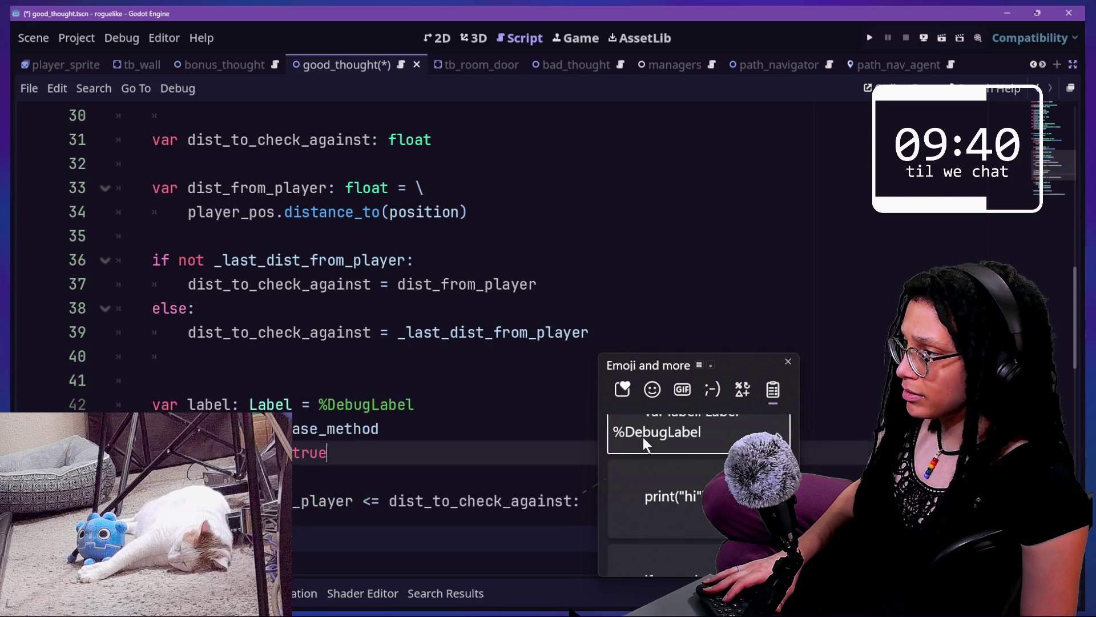
{"action": "left_click", "coordinate": [251, 366]}
{"action": "scroll", "coordinate": [233, 398], "scroll_direction": "down", "scroll_amount": 3}
{"action": "left_click", "coordinate": [225, 311]}
{"action": "key", "text": "BackSpace"}
{"action": "key", "text": "BackSpace"}
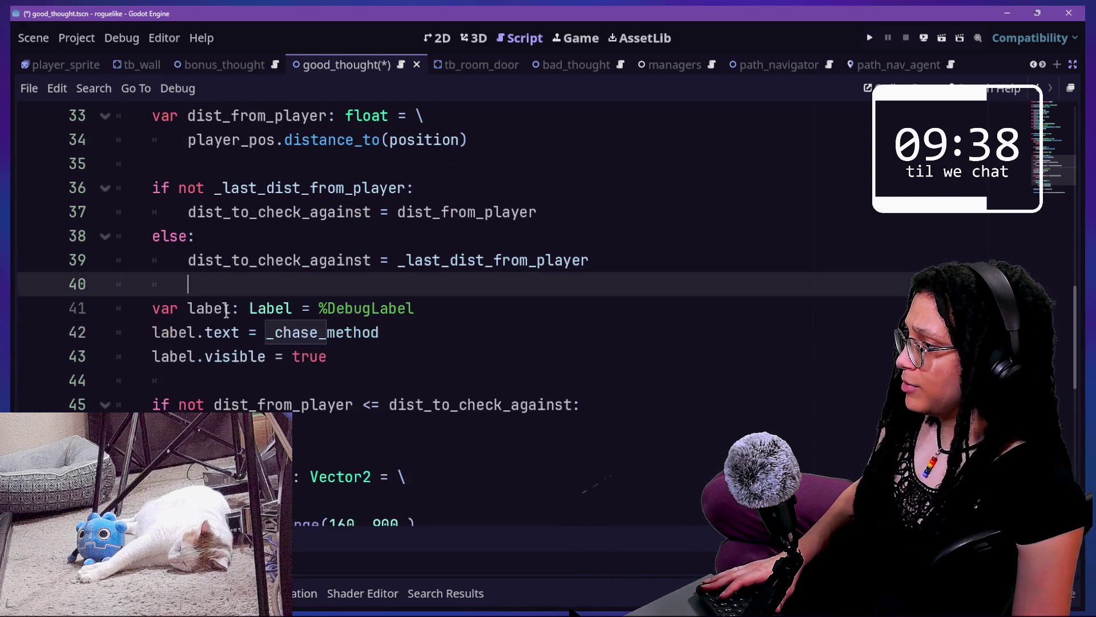
{"action": "left_click_drag", "start_coordinate": [231, 308], "coordinate": [462, 383]}
{"action": "left_click", "coordinate": [462, 383]}
{"action": "key", "text": "ctrl+s"}
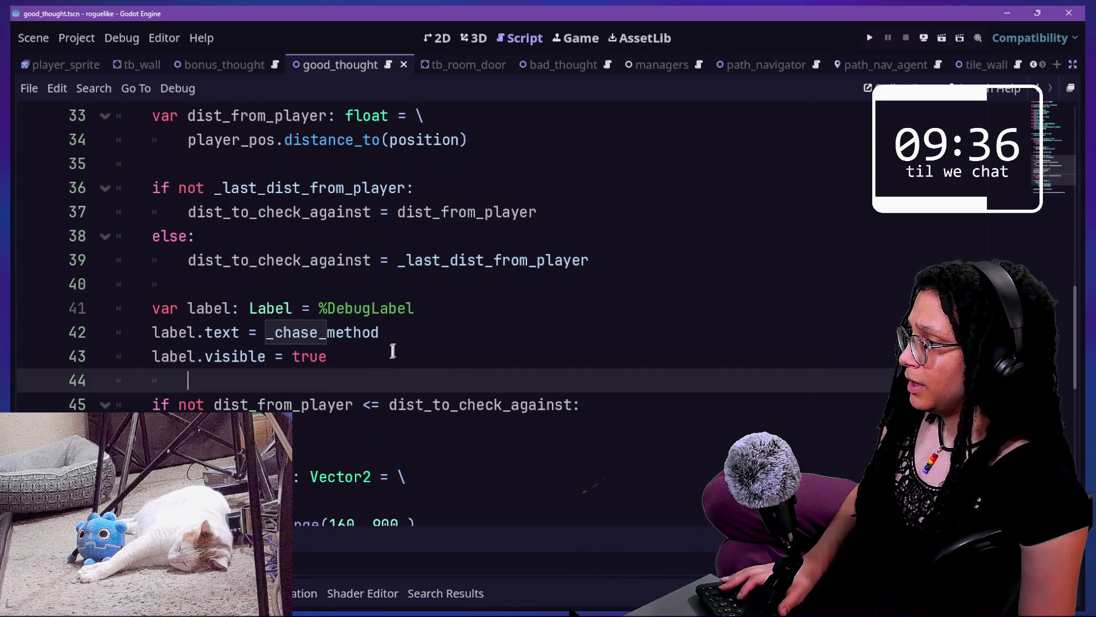
Delete _chase_method from the label.text assignment
{"action": "left_click", "coordinate": [330, 357]}
{"action": "mouse_move", "coordinate": [380, 333]}
{"action": "left_mouse_down"}
{"action": "mouse_move", "coordinate": [233, 331]}
{"action": "mouse_move", "coordinate": [266, 333]}
{"action": "left_mouse_up"}
{"action": "key", "text": "BackSpace"}
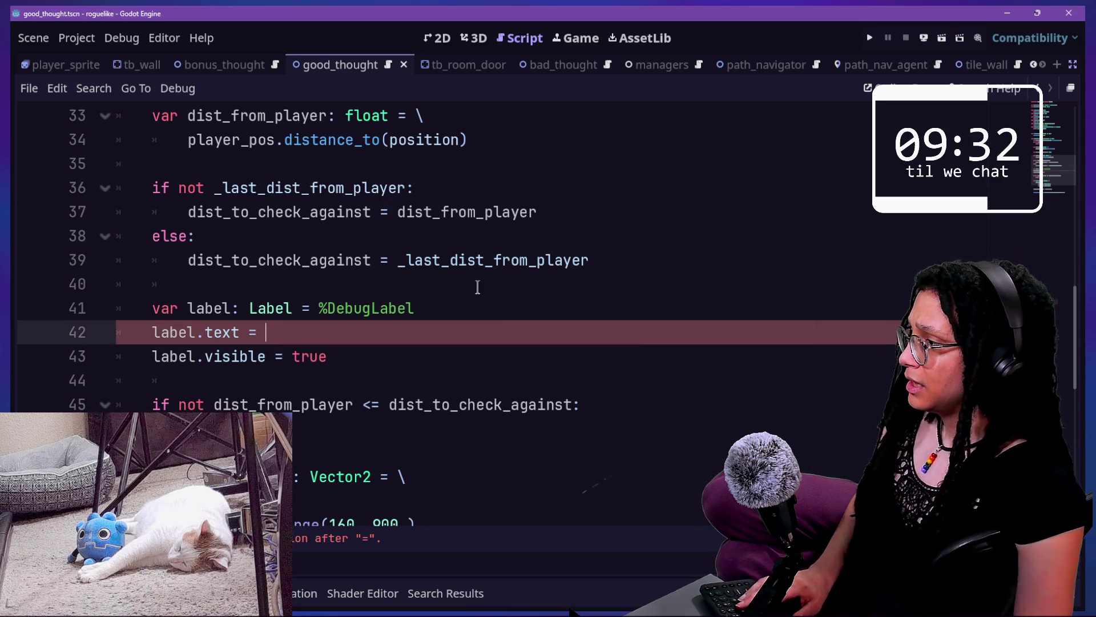
Continue the label text on a new line and append + _last_dist_from_player
{"action": "type", "text": "\"\\"}
{"action": "key", "text": "Return"}
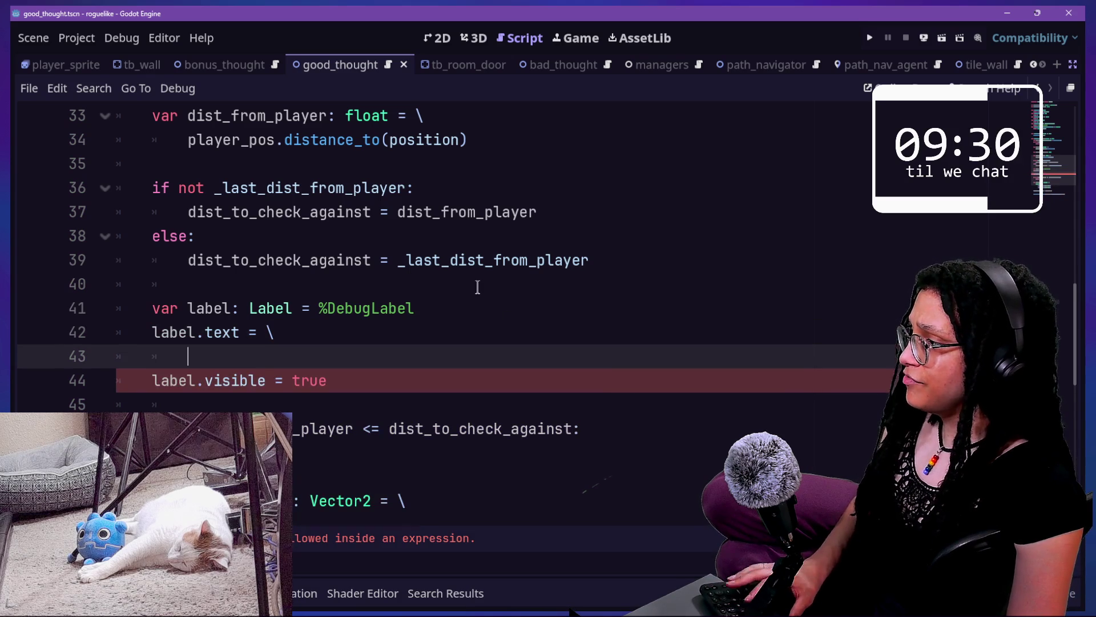
{"action": "type", "text": "\""}
{"action": "scroll", "coordinate": [477, 287], "scroll_direction": "up", "scroll_amount": 1}
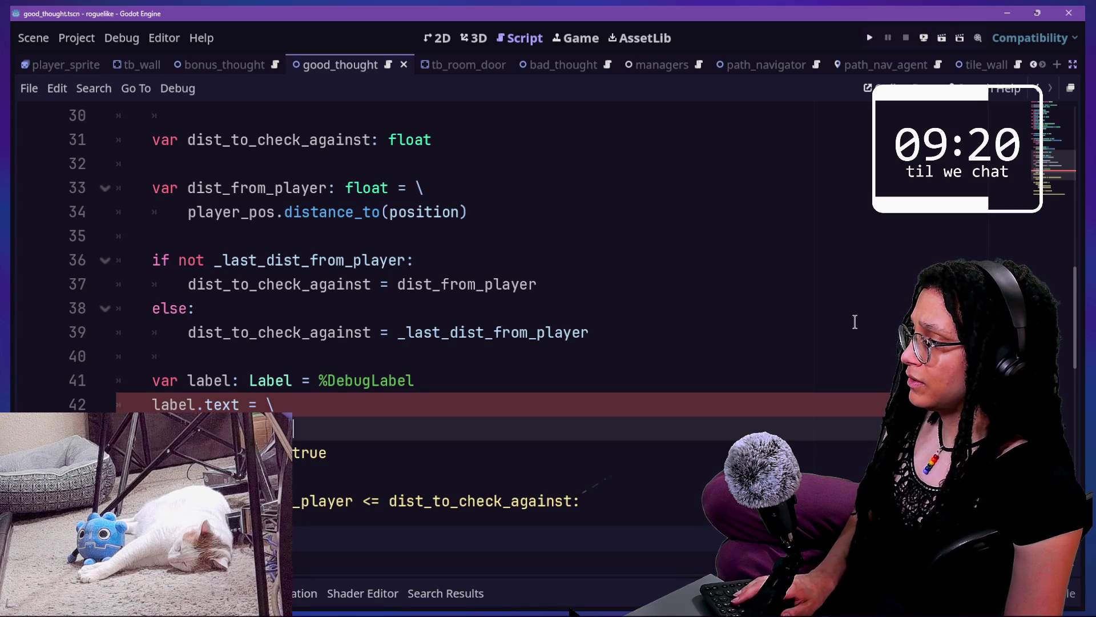
{"action": "key", "text": "BackSpace"}
{"action": "type", "text": "\""}
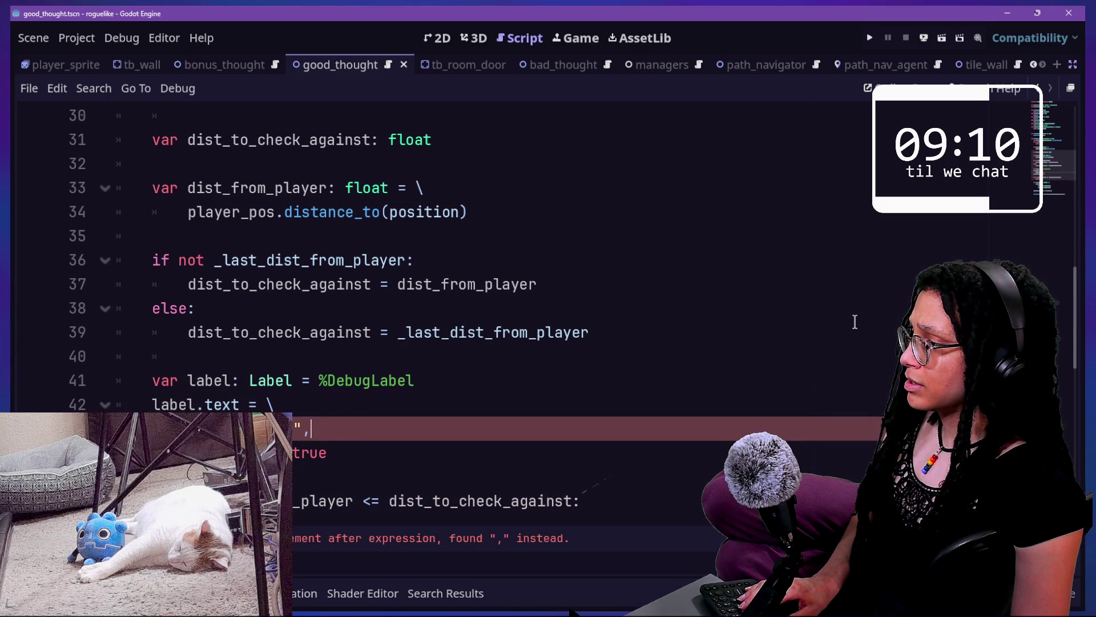
{"action": "key", "text": "BackSpace"}
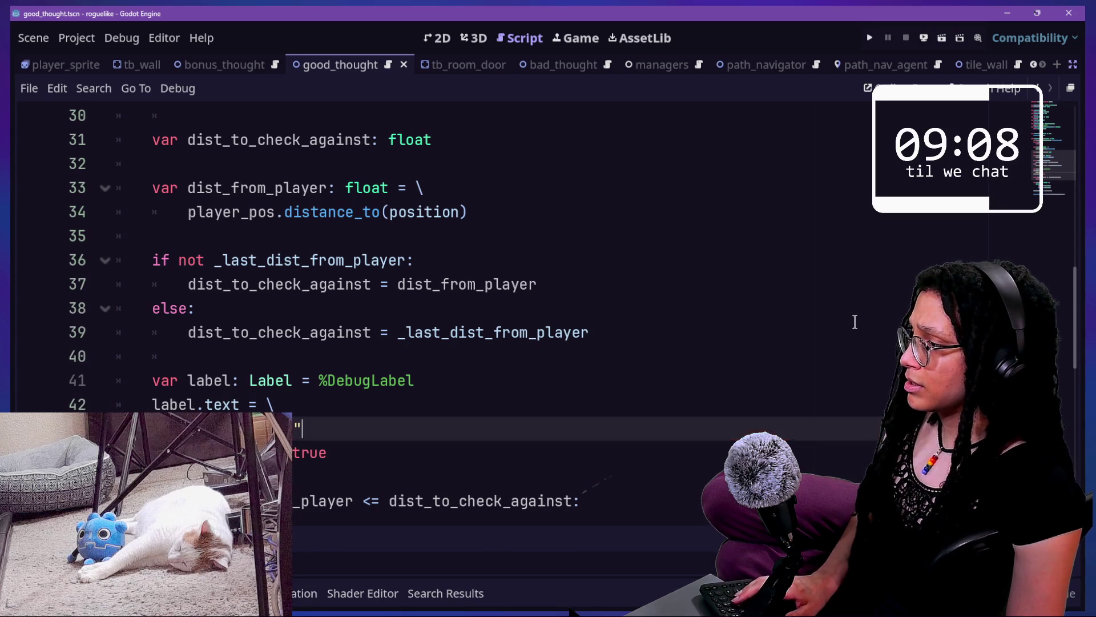
{"action": "type", "text": "+ _las"}
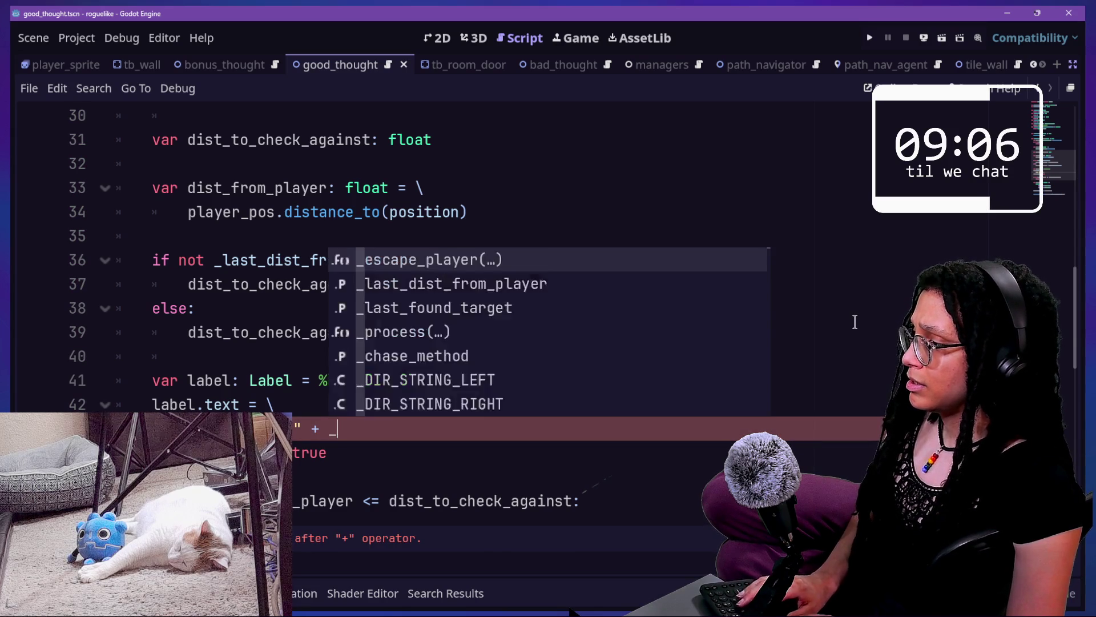
{"action": "key", "text": "Return"}
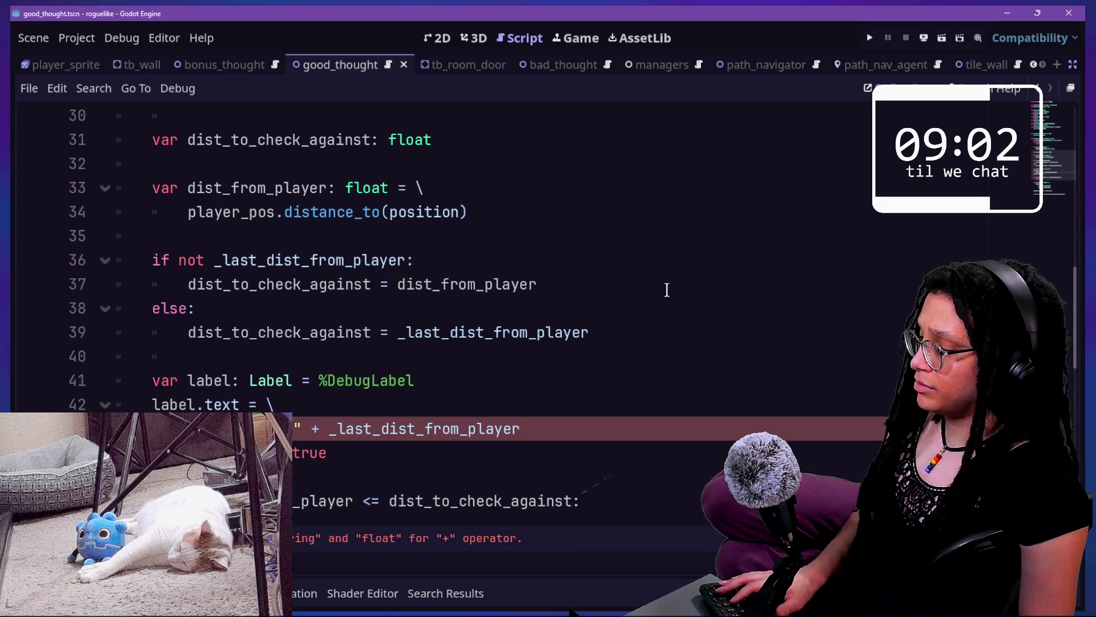
Start line 44 with the quoted "\ndist: " part of the label text
{"action": "key", "text": "ctrl+f"}
{"action": "scroll", "coordinate": [667, 297], "scroll_direction": "down", "scroll_amount": 3}
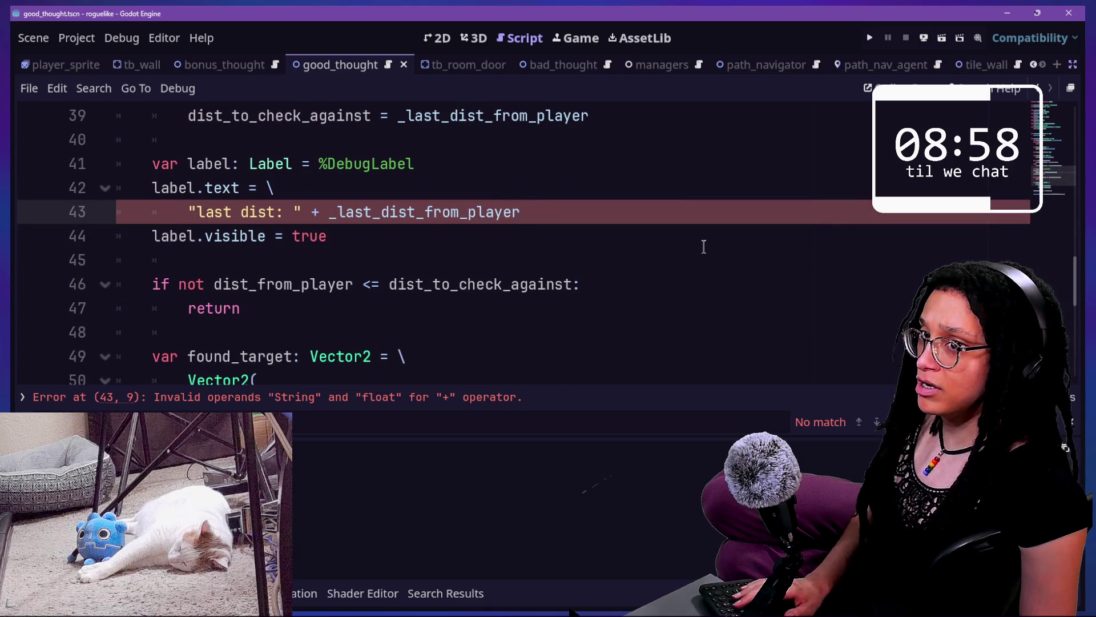
{"action": "key", "text": "Return"}
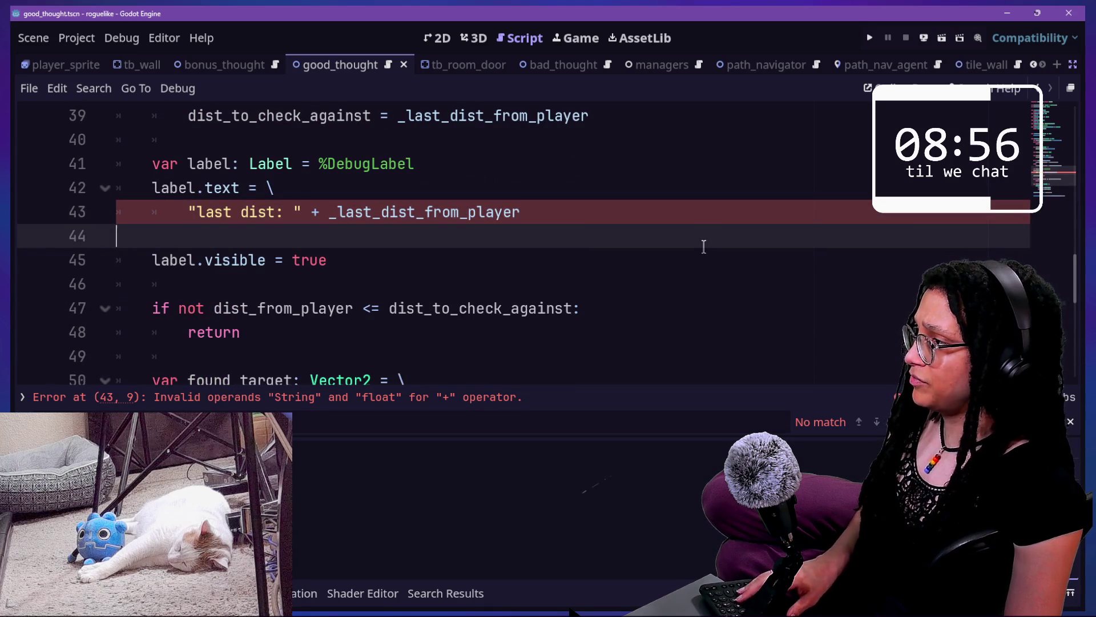
{"action": "key", "text": "BackSpace"}
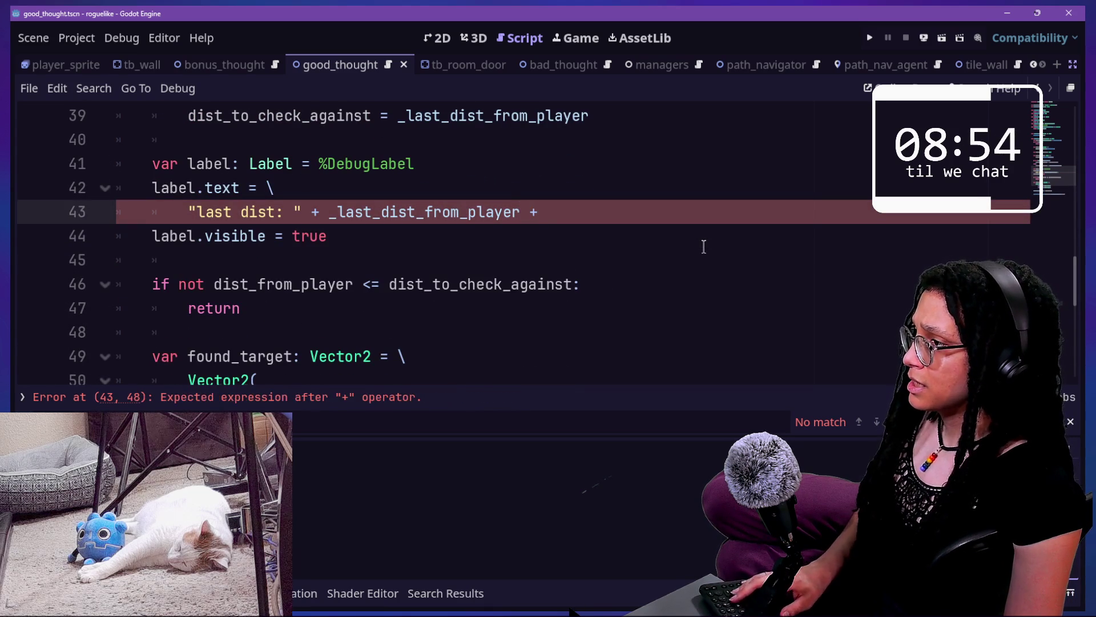
{"action": "type", "text": "\\"}
{"action": "key", "text": "Return"}
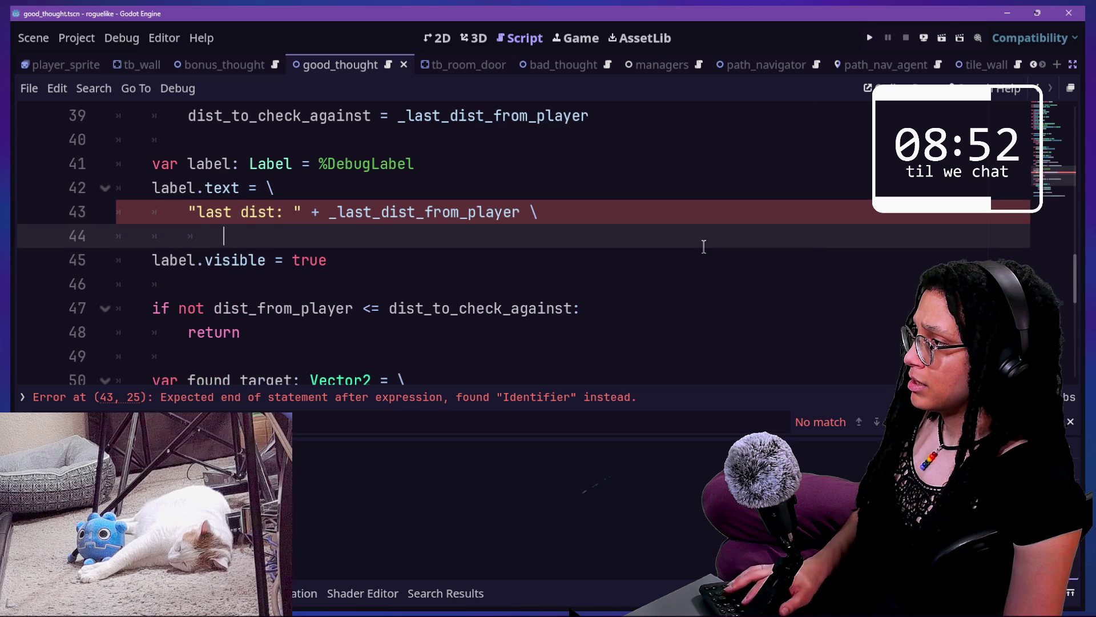
{"action": "key", "text": "BackSpace"}
{"action": "type", "text": "+"}
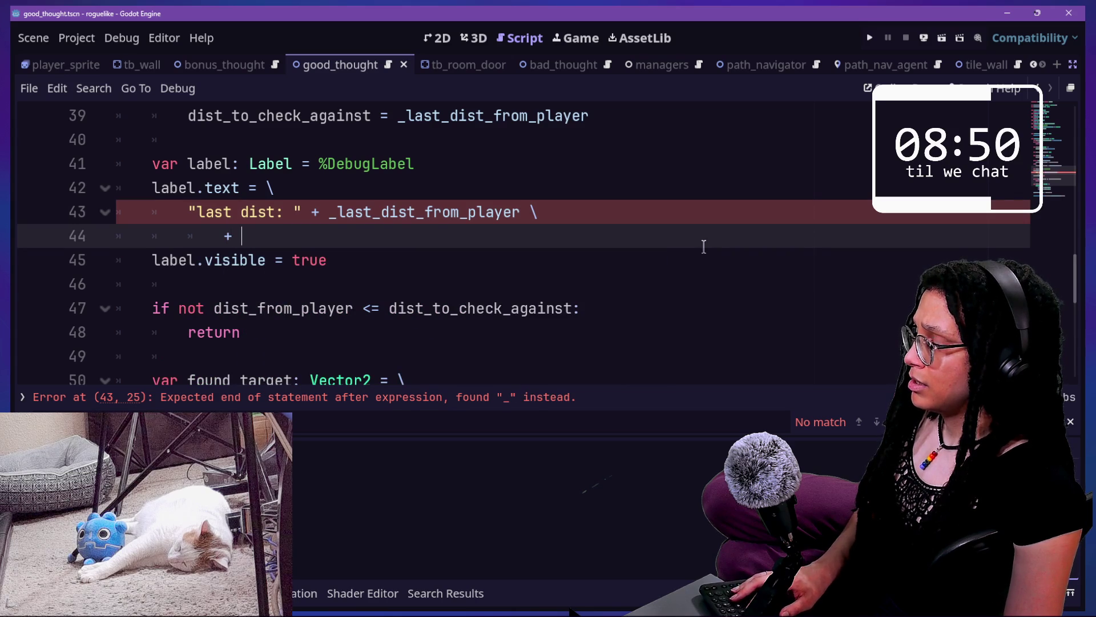
{"action": "type", "text": "\"\\n"}
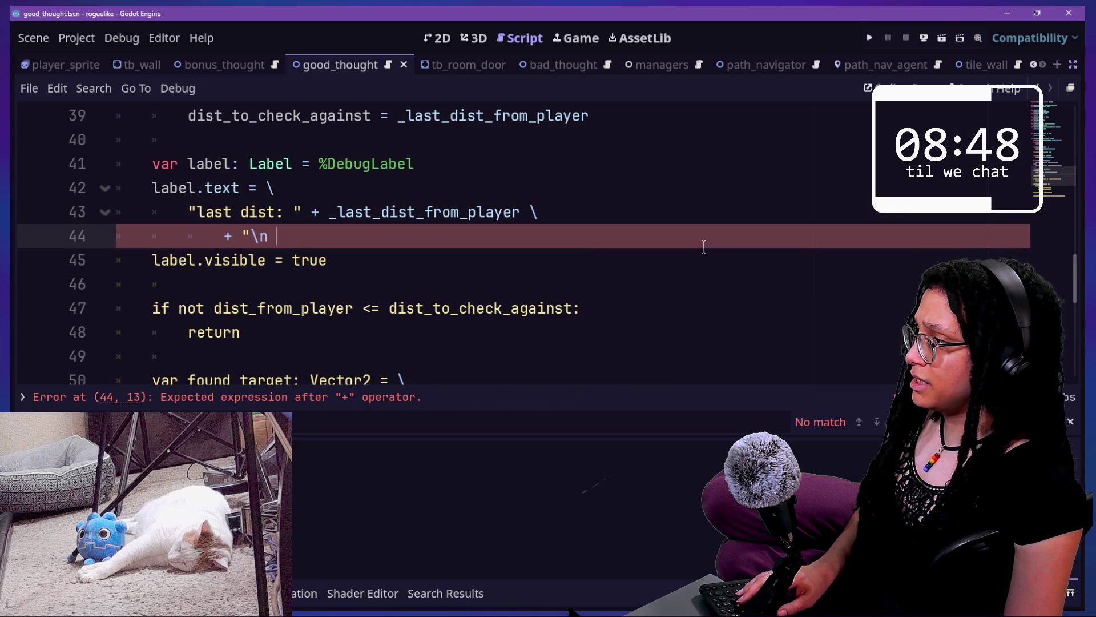
{"action": "scroll", "coordinate": [704, 246], "scroll_direction": "up", "scroll_amount": 4}
{"action": "scroll", "coordinate": [703, 246], "scroll_direction": "down", "scroll_amount": 3}
{"action": "key", "text": "BackSpace"}
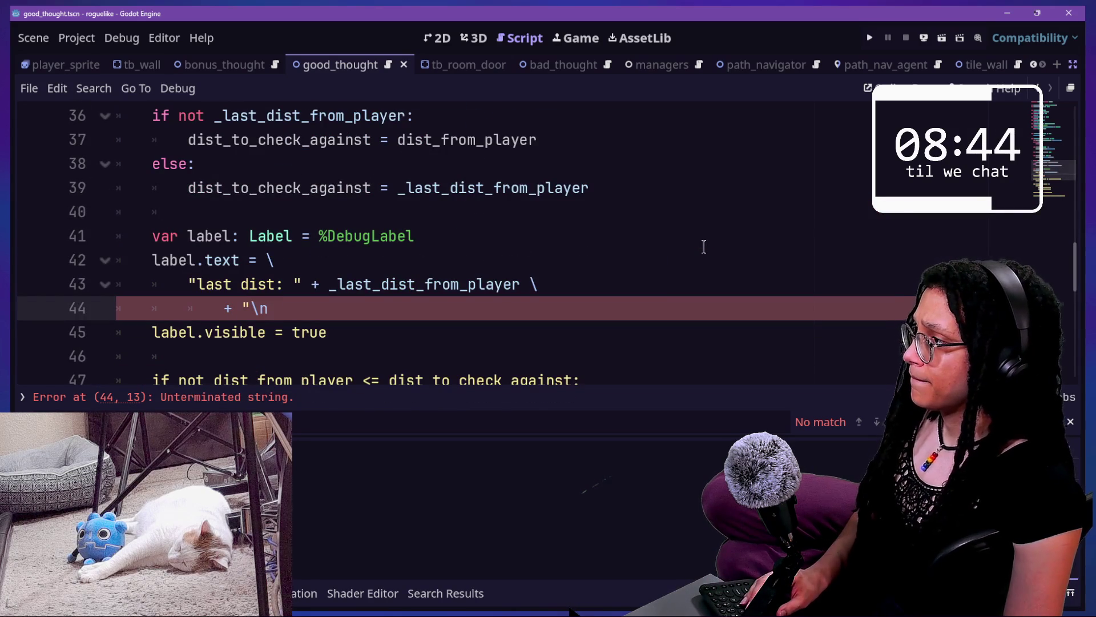
{"action": "scroll", "coordinate": [704, 246], "scroll_direction": "up", "scroll_amount": 1}
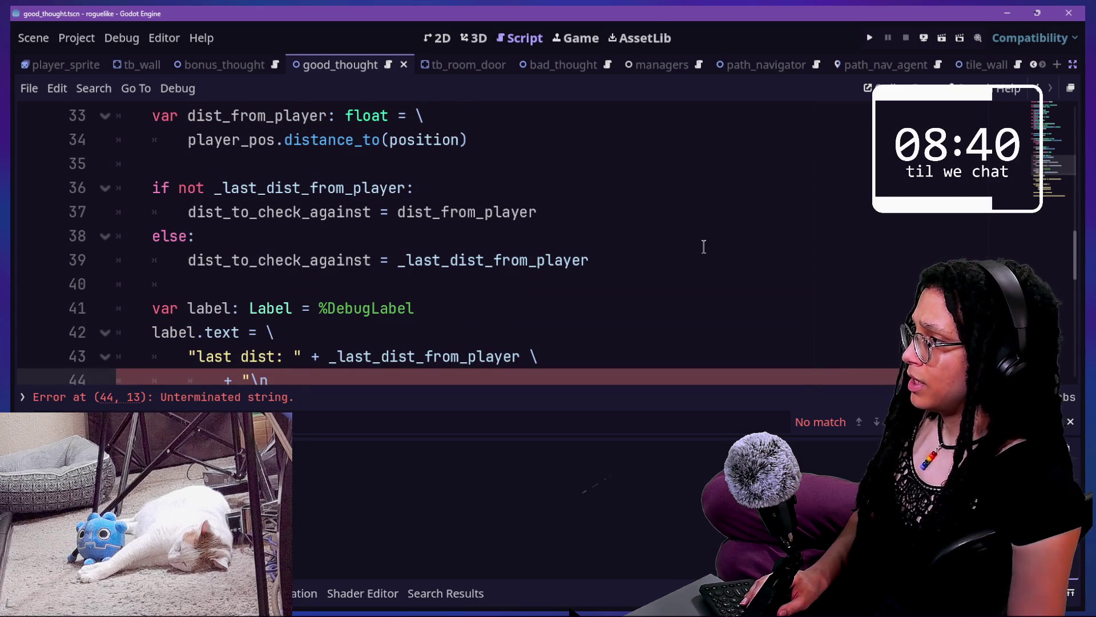
Append dist_from_player to line 44 and remove the extra plus and line continuation
{"action": "type", "text": "curren"}
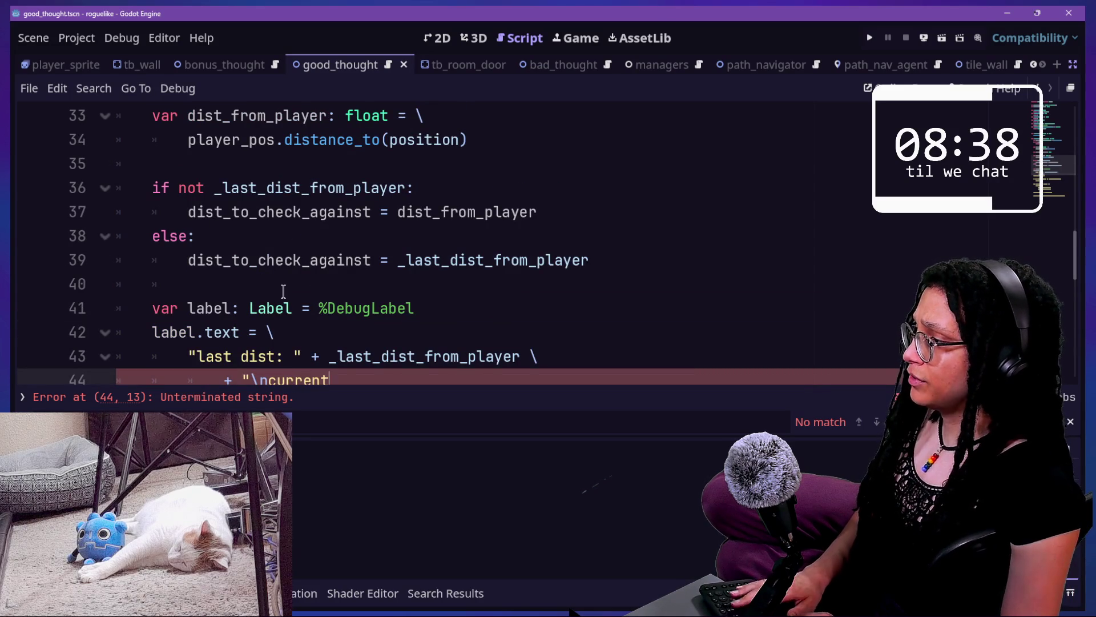
{"action": "type", "text": "t"}
{"action": "scroll", "coordinate": [308, 288], "scroll_direction": "down", "scroll_amount": 1}
{"action": "type", "text": "dis"}
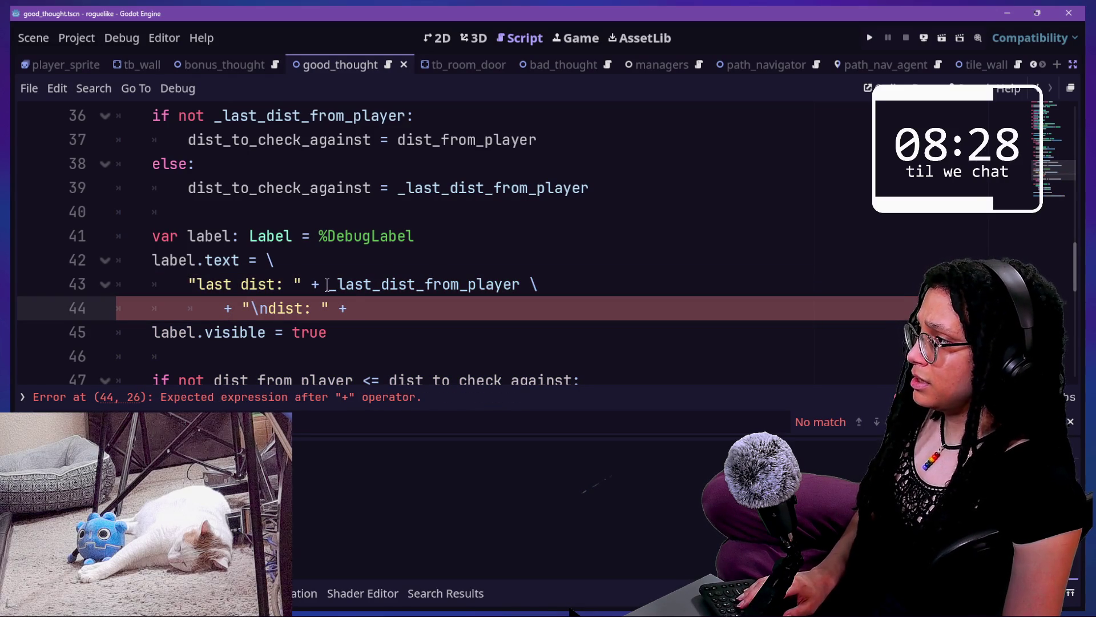
{"action": "type", "text": "st_from_player"}
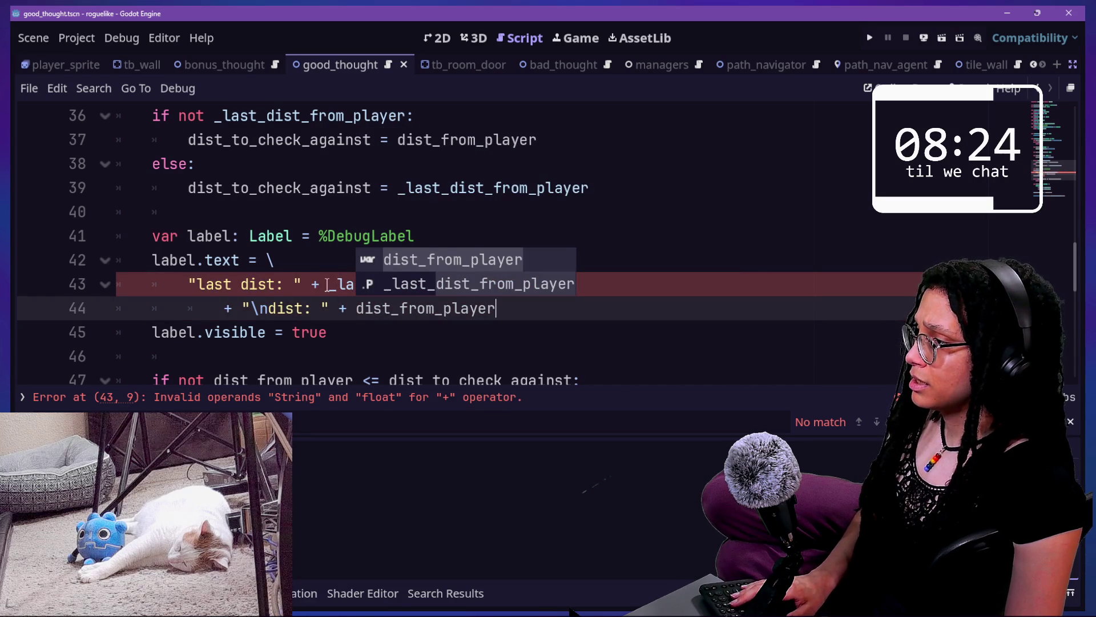
{"action": "type", "text": " \\"}
{"action": "key", "text": "Return"}
{"action": "type", "text": "+"}
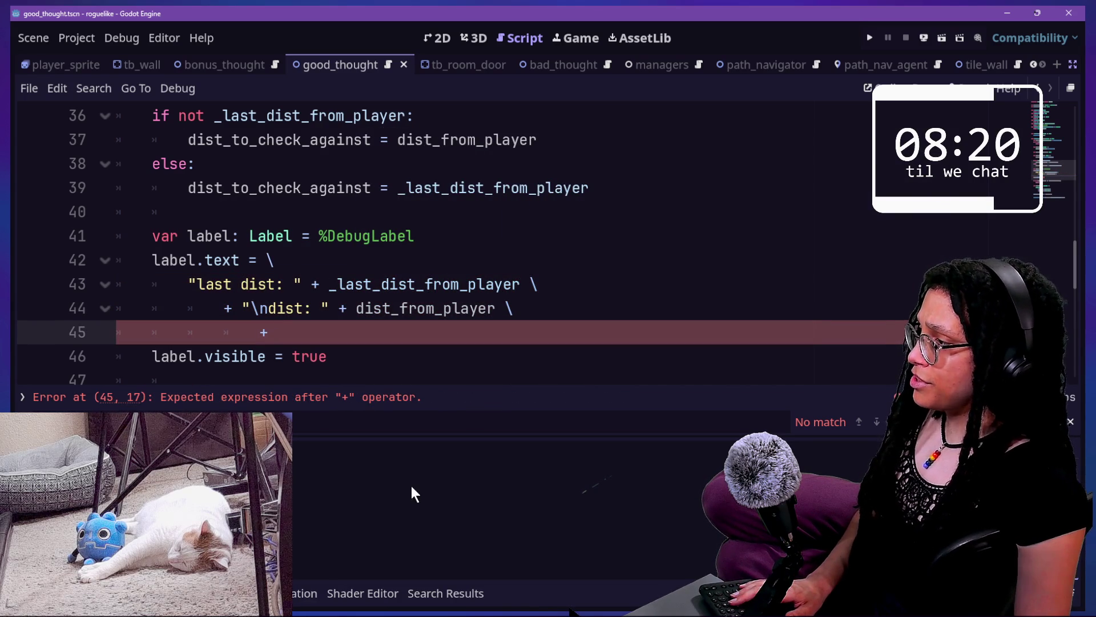
{"action": "scroll", "coordinate": [416, 301], "scroll_direction": "down", "scroll_amount": 2}
{"action": "key", "text": "BackSpace"}
{"action": "key", "text": "BackSpace"}
{"action": "key", "text": "BackSpace"}
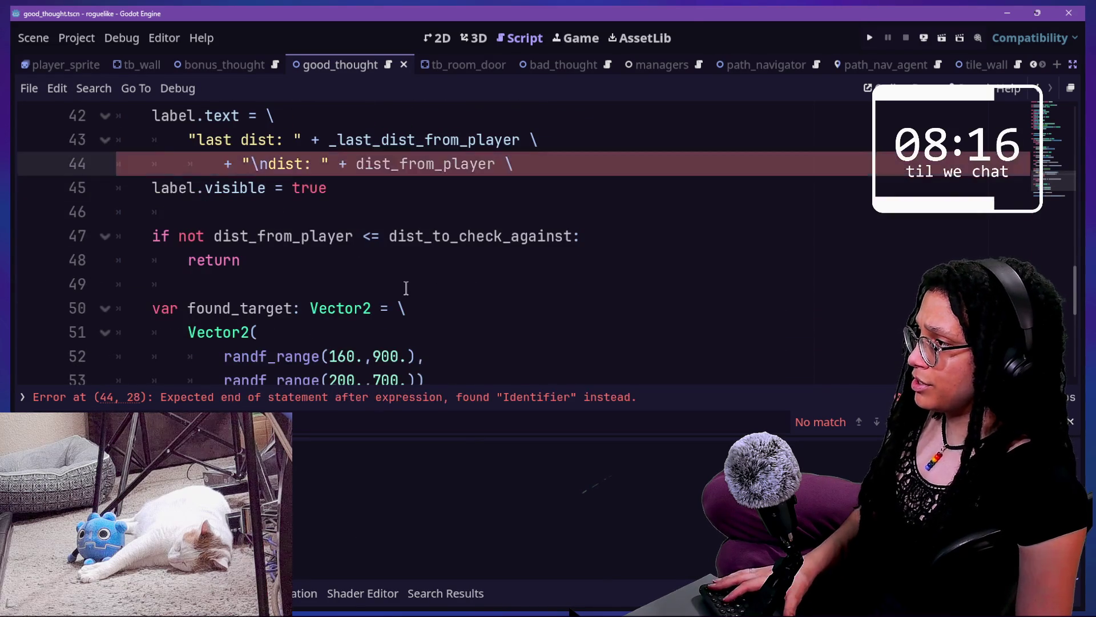
{"action": "scroll", "coordinate": [406, 288], "scroll_direction": "up", "scroll_amount": 2}
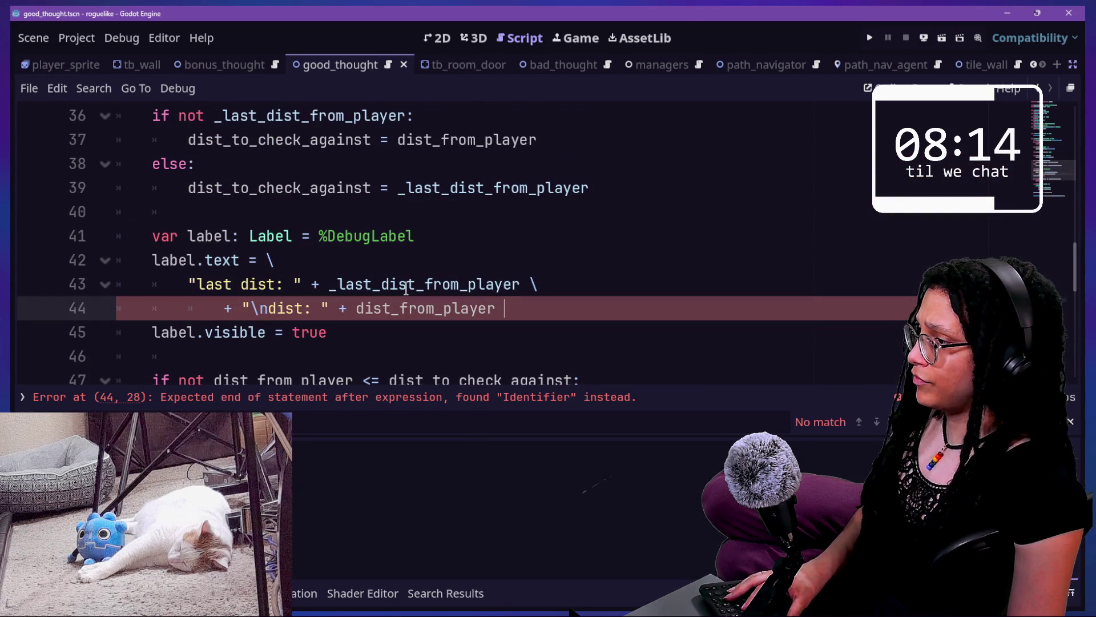
{"action": "key", "text": "BackSpace"}
{"action": "key", "text": "BackSpace"}
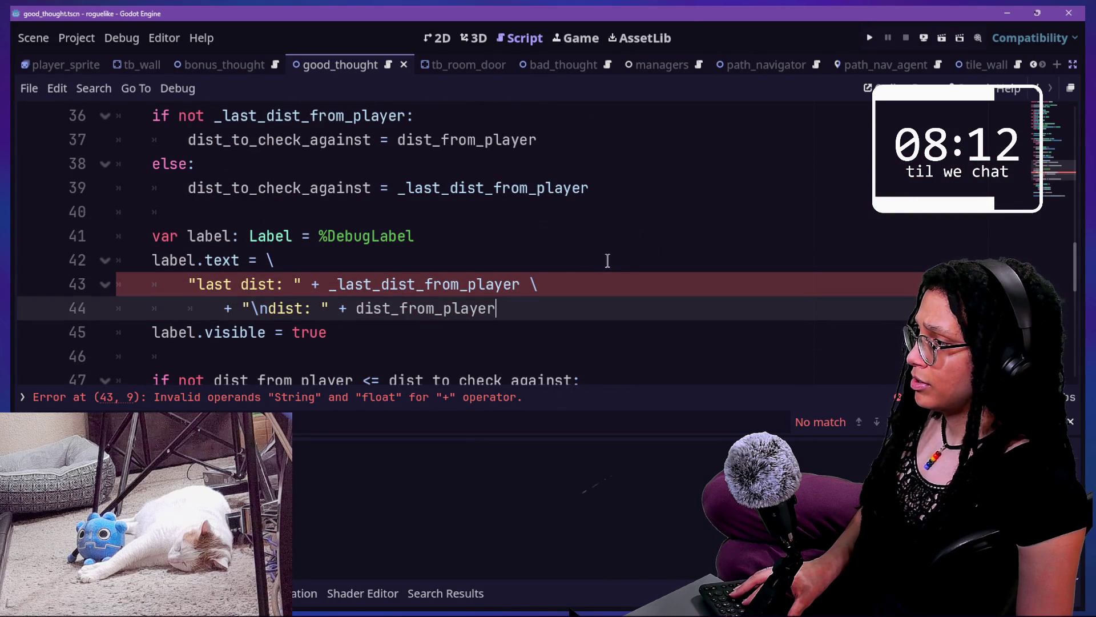
Wrap _last_dist_from_player and dist_from_player in str() using carets on lines 43–44
{"action": "left_click", "coordinate": [328, 284]}
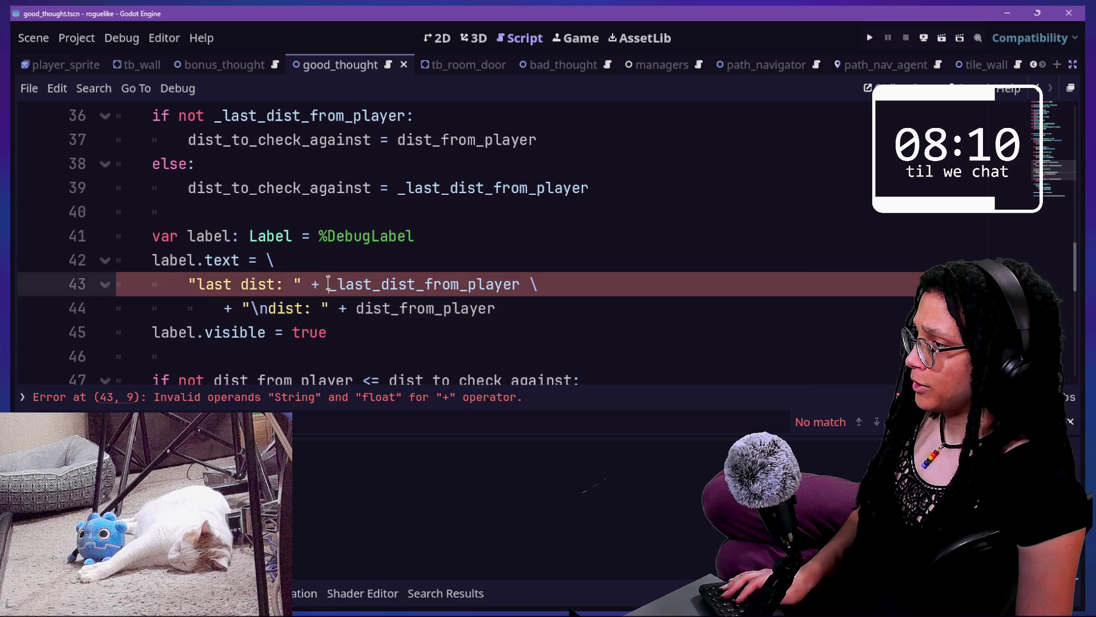
{"action": "type", "text": "str("}
{"action": "left_click", "coordinate": [383, 308]}
{"action": "type", "text": "("}
{"action": "left_click", "coordinate": [556, 284]}
{"action": "left_click", "coordinate": [555, 309], "text": "alt"}
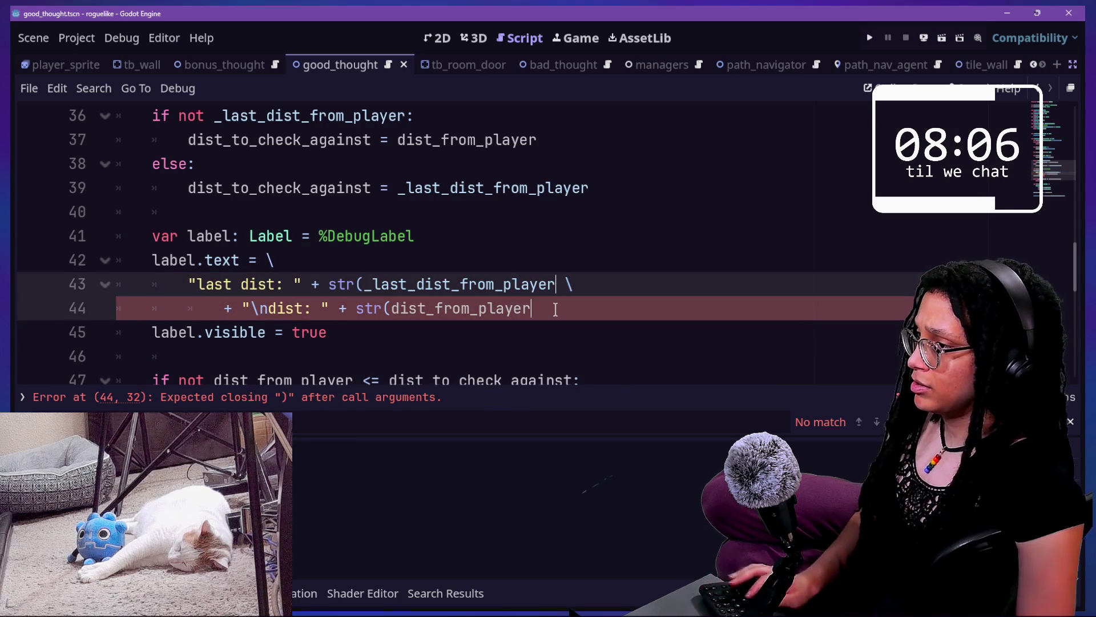
{"action": "scroll", "coordinate": [343, 285], "scroll_direction": "down", "scroll_amount": 2}
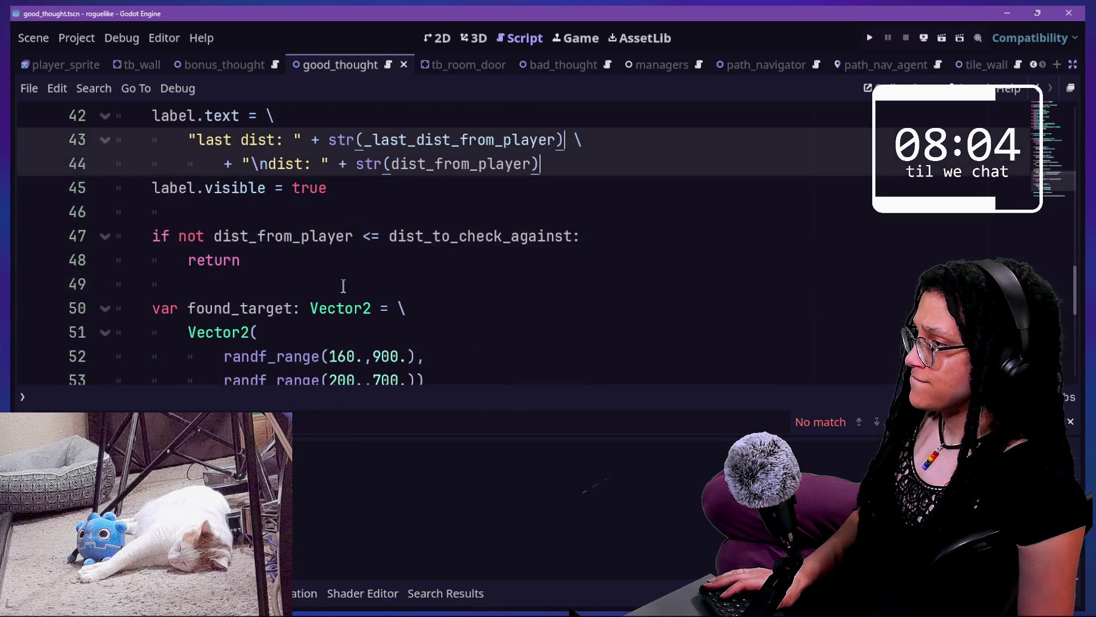
{"action": "scroll", "coordinate": [534, 196], "scroll_direction": "up", "scroll_amount": 1}
{"action": "left_click_drag", "start_coordinate": [551, 239], "coordinate": [504, 166]}
{"action": "scroll", "coordinate": [505, 171], "scroll_direction": "down", "scroll_amount": 1}
{"action": "key", "text": "ctrl+s"}
{"action": "scroll", "coordinate": [408, 255], "scroll_direction": "down", "scroll_amount": 2}
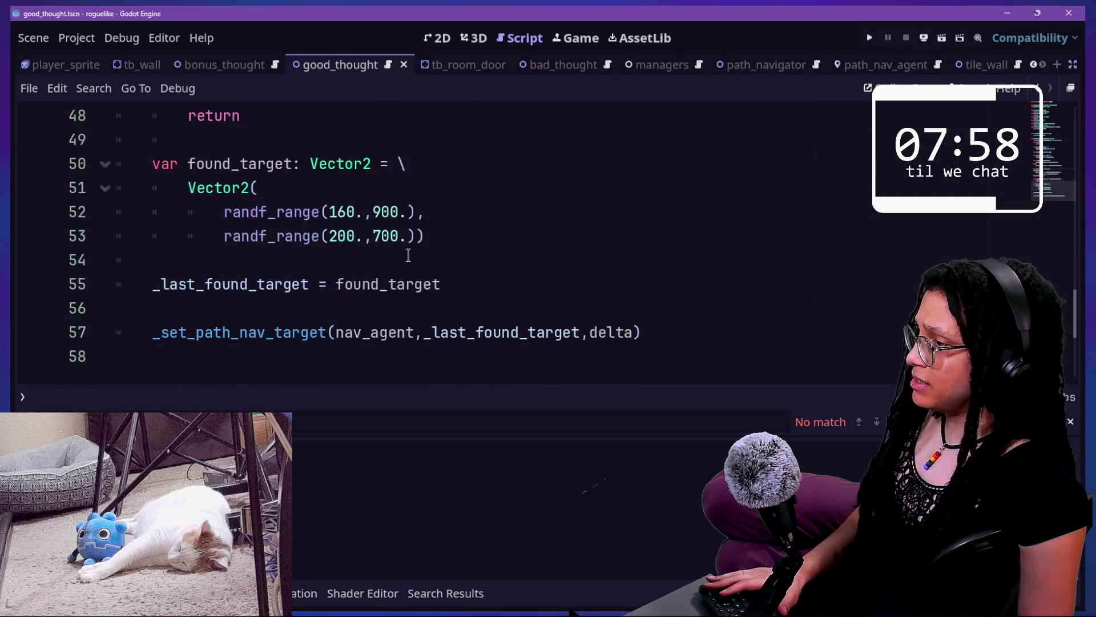
{"action": "left_click", "coordinate": [379, 307]}
{"action": "scroll", "coordinate": [380, 304], "scroll_direction": "up", "scroll_amount": 2}
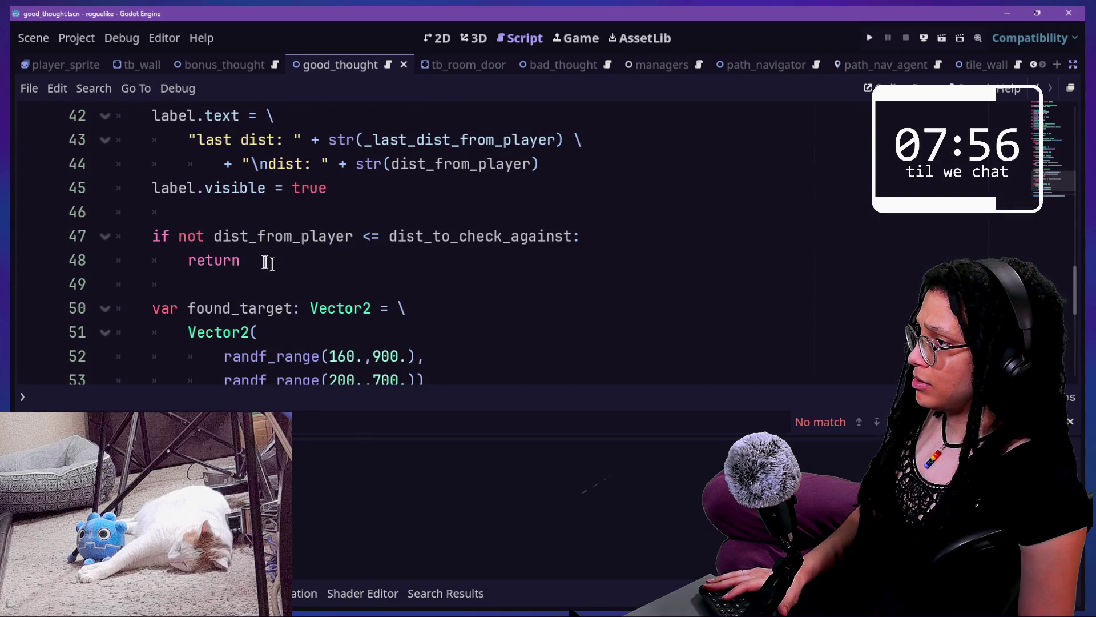
{"action": "left_click_drag", "start_coordinate": [277, 265], "coordinate": [313, 307]}
{"action": "left_click", "coordinate": [313, 306]}
{"action": "scroll", "coordinate": [314, 306], "scroll_direction": "down", "scroll_amount": 2}
{"action": "left_click", "coordinate": [517, 259]}
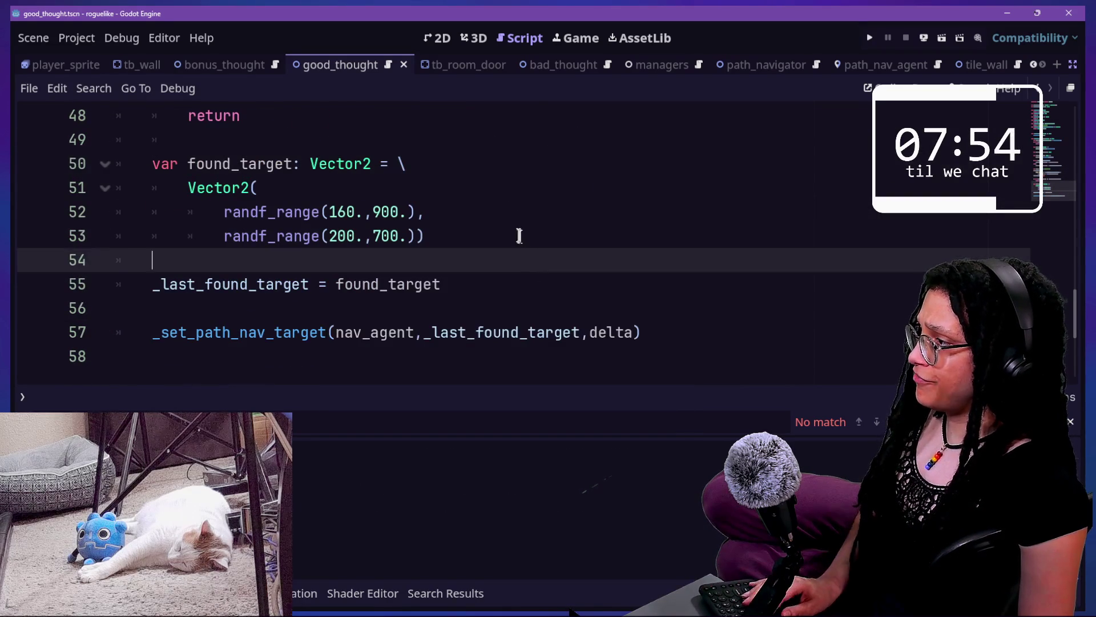
{"action": "left_click", "coordinate": [523, 241]}
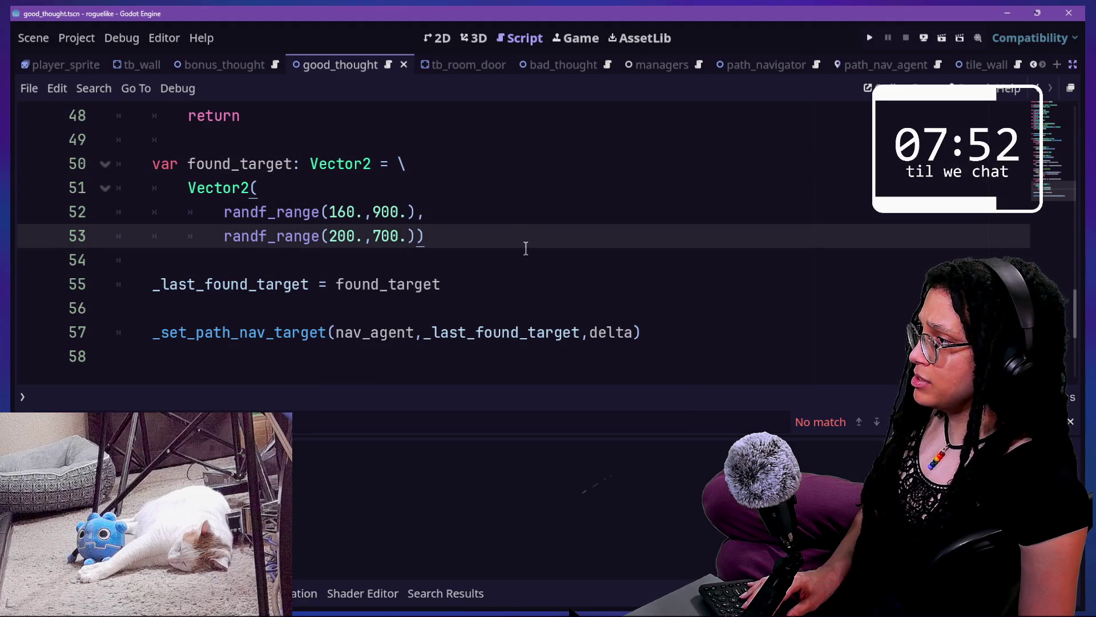
{"action": "scroll", "coordinate": [516, 244], "scroll_direction": "up", "scroll_amount": 1}
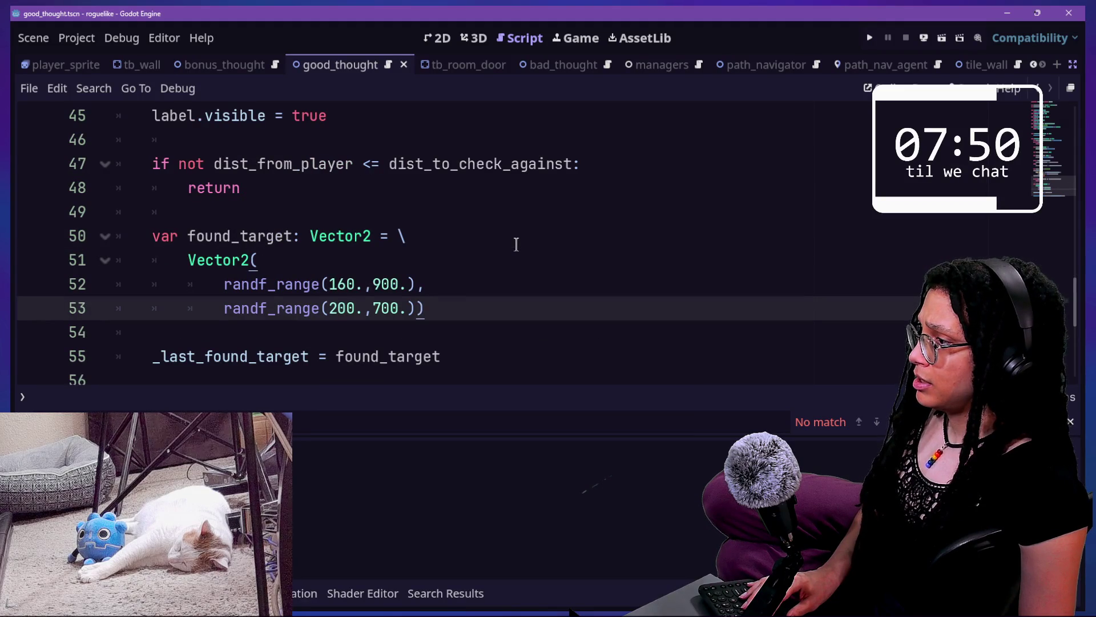
{"action": "scroll", "coordinate": [516, 244], "scroll_direction": "down", "scroll_amount": 1}
{"action": "left_click", "coordinate": [269, 258]}
{"action": "left_click", "coordinate": [355, 280]}
{"action": "left_click", "coordinate": [355, 236]}
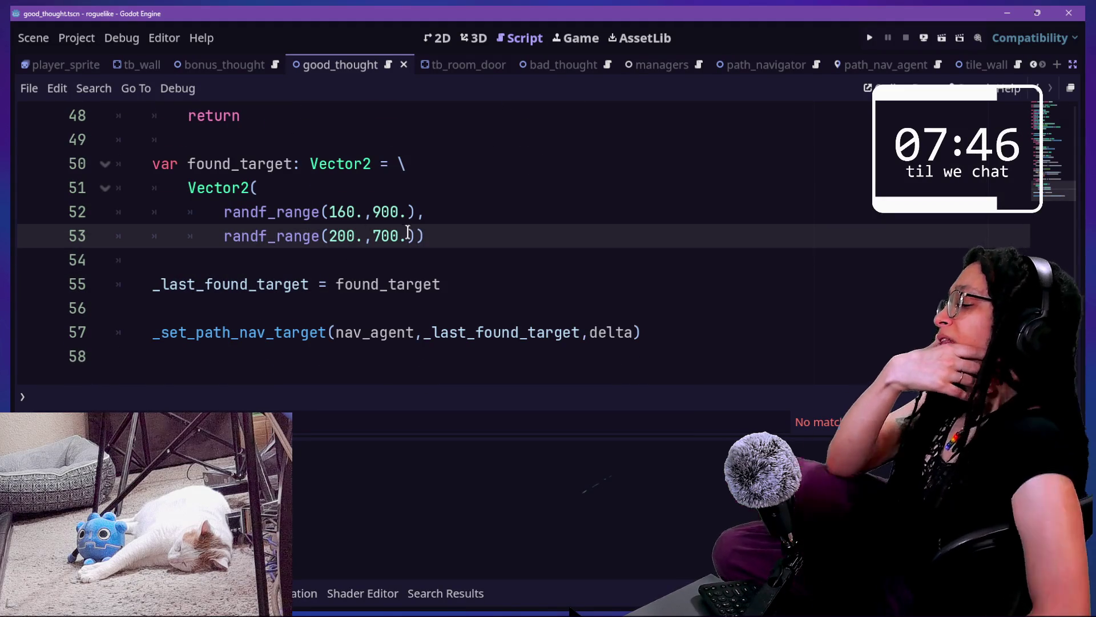
{"action": "scroll", "coordinate": [434, 270], "scroll_direction": "up", "scroll_amount": 1}
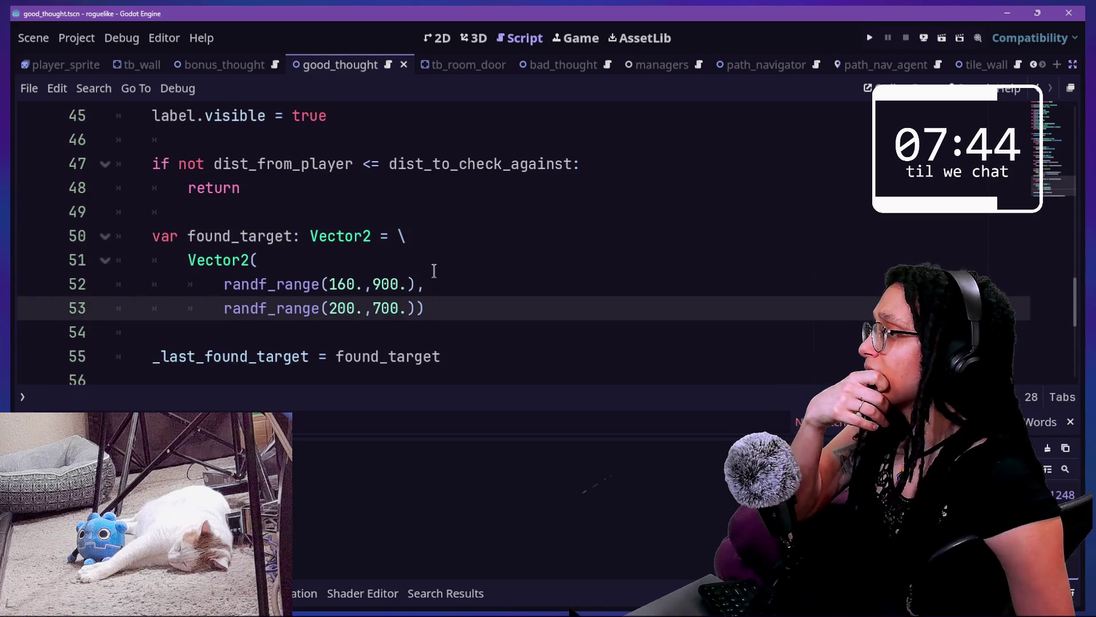
{"action": "scroll", "coordinate": [434, 270], "scroll_direction": "up", "scroll_amount": 1}
{"action": "scroll", "coordinate": [434, 270], "scroll_direction": "down", "scroll_amount": 2}
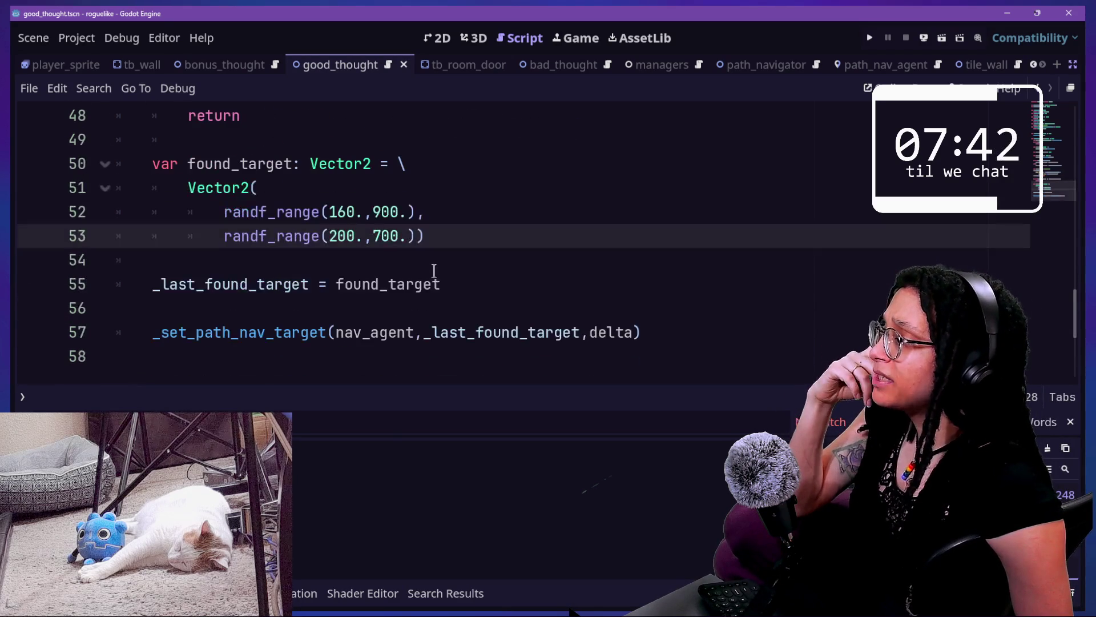
{"action": "left_click", "coordinate": [426, 335]}
{"action": "left_click", "coordinate": [649, 307]}
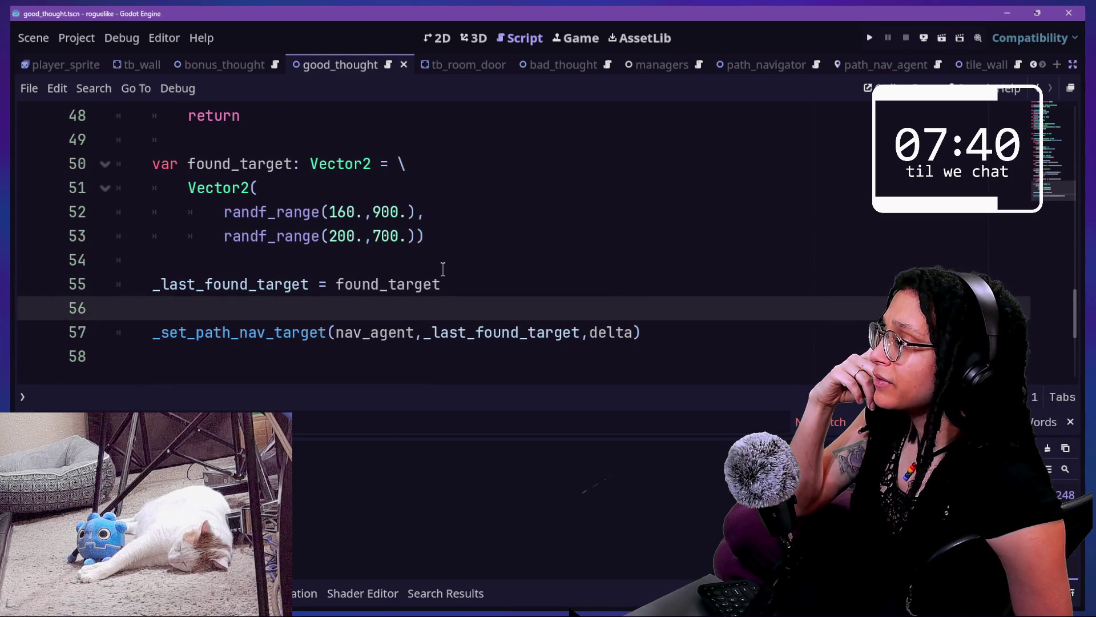
{"action": "left_click", "coordinate": [690, 332]}
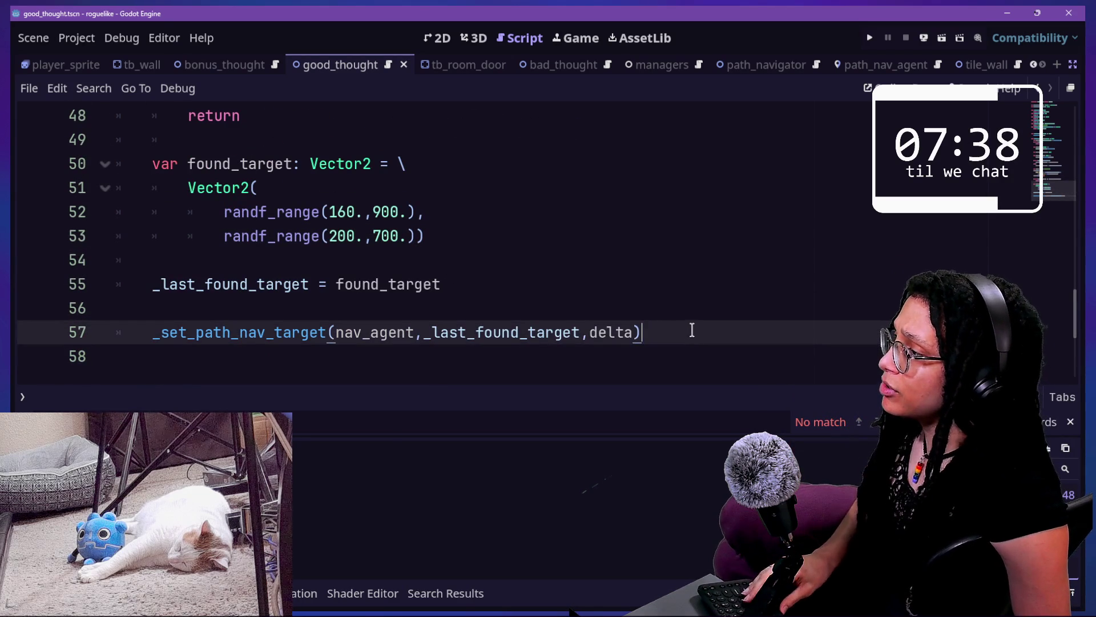
{"action": "left_click_drag", "start_coordinate": [692, 330], "coordinate": [690, 306]}
{"action": "key", "text": "BackSpace"}
{"action": "scroll", "coordinate": [690, 306], "scroll_direction": "up", "scroll_amount": 2}
{"action": "scroll", "coordinate": [690, 306], "scroll_direction": "down", "scroll_amount": 2}
{"action": "key", "text": "ctrl+z"}
{"action": "scroll", "coordinate": [518, 290], "scroll_direction": "up", "scroll_amount": 1}
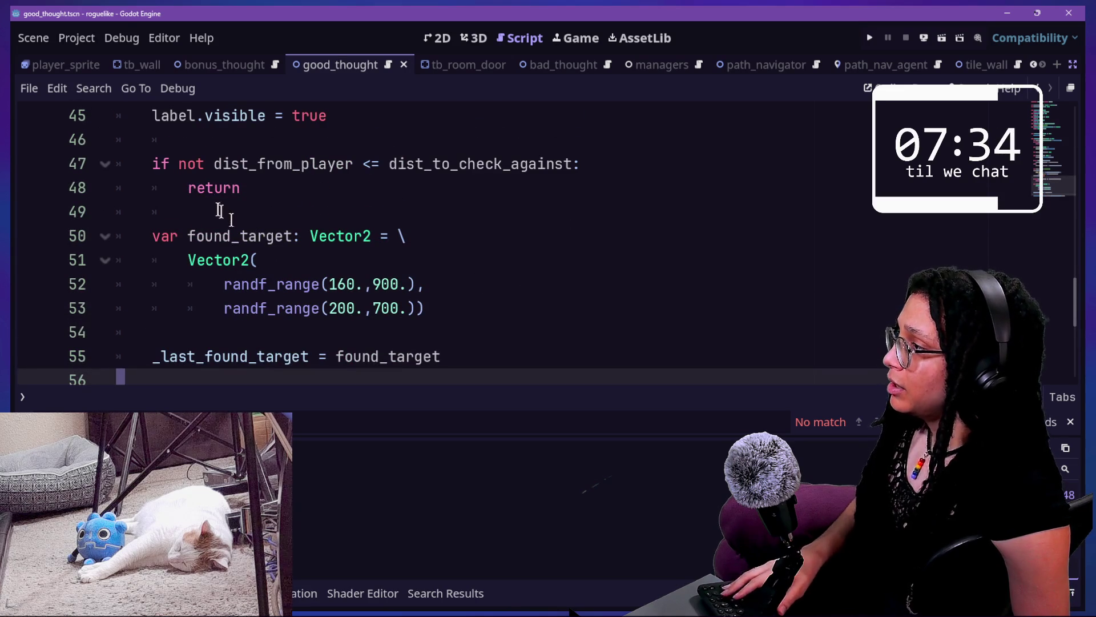
Delete the early return and indent the found_target block under the distance if
{"action": "left_click", "coordinate": [246, 188]}
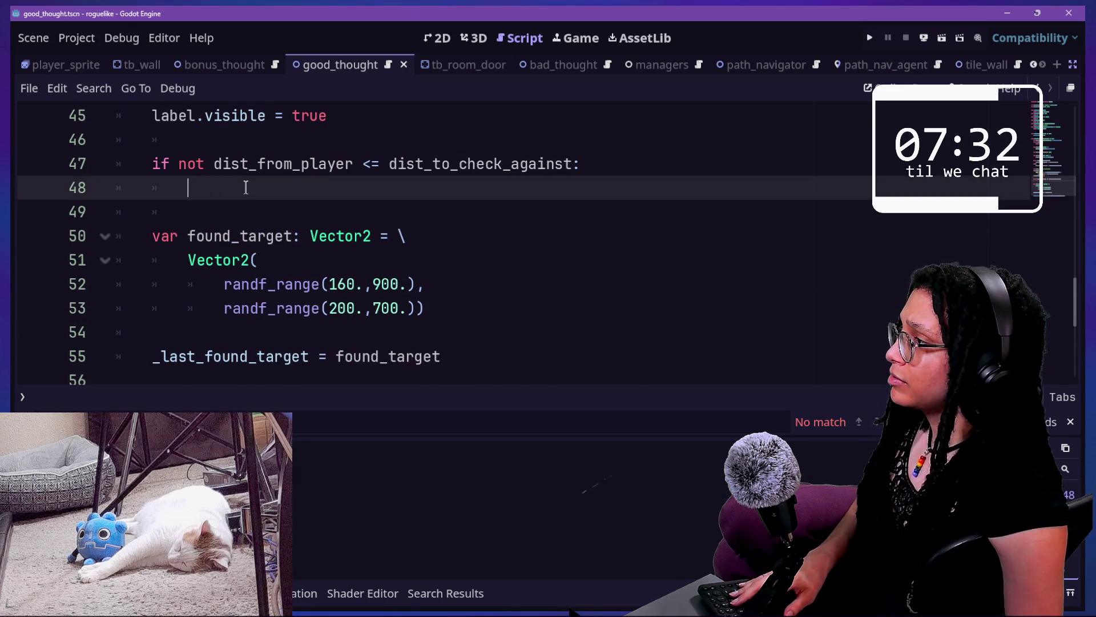
{"action": "key", "text": "BackSpace"}
{"action": "key", "text": "BackSpace"}
{"action": "key", "text": "BackSpace"}
{"action": "left_click_drag", "start_coordinate": [232, 204], "coordinate": [323, 311]}
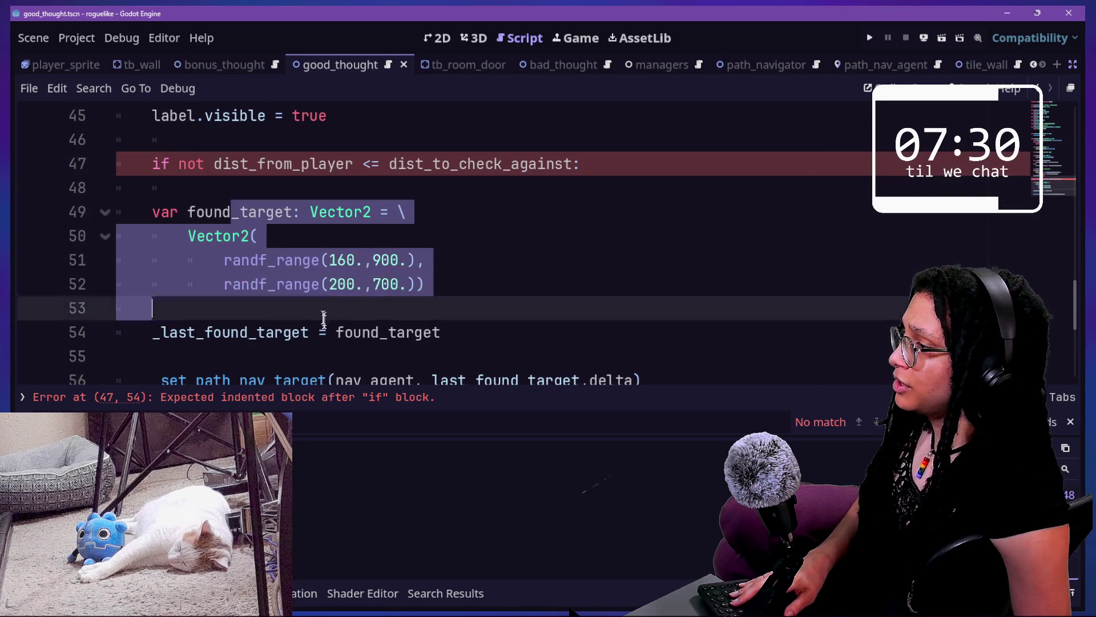
{"action": "key", "text": "Tab"}
{"action": "left_click", "coordinate": [182, 200]}
{"action": "left_click", "coordinate": [185, 196]}
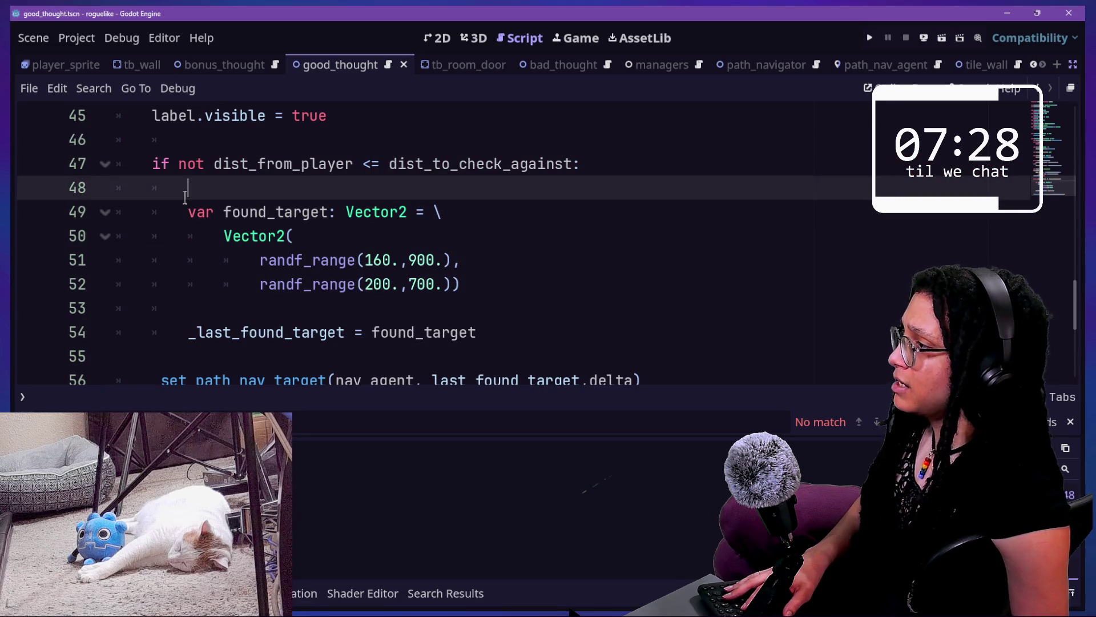
{"action": "key", "text": "BackSpace"}
Check the indented block and the path call line, then save the script
{"action": "left_click_drag", "start_coordinate": [183, 189], "coordinate": [472, 289]}
{"action": "left_click", "coordinate": [472, 289]}
{"action": "scroll", "coordinate": [474, 291], "scroll_direction": "up", "scroll_amount": 2}
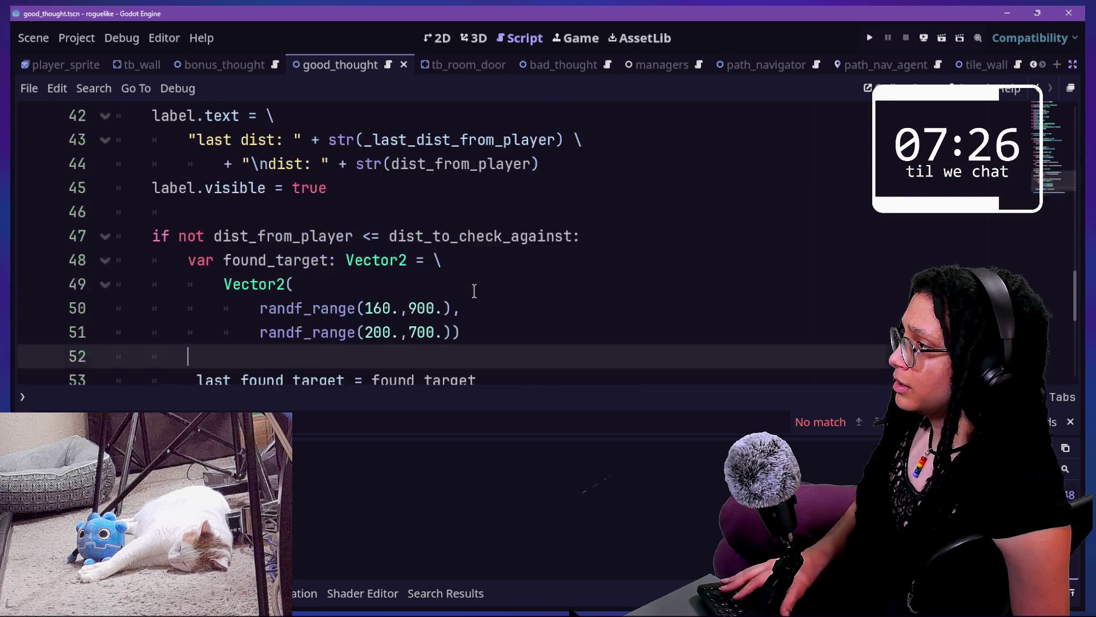
{"action": "scroll", "coordinate": [473, 291], "scroll_direction": "down", "scroll_amount": 1}
{"action": "scroll", "coordinate": [269, 239], "scroll_direction": "down", "scroll_amount": 1}
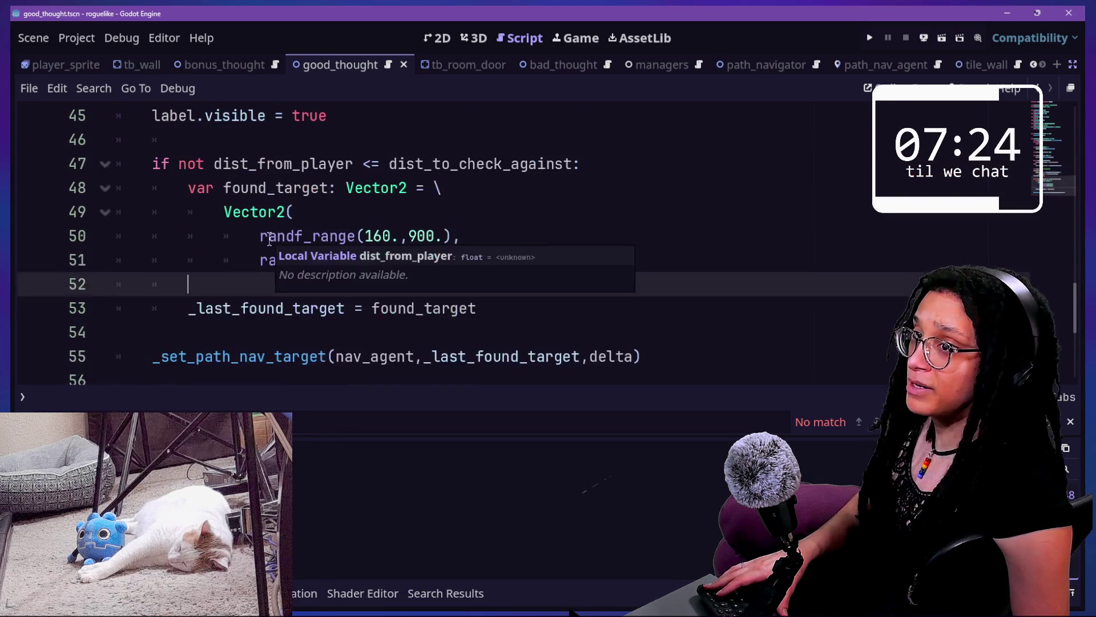
{"action": "left_click_drag", "start_coordinate": [363, 164], "coordinate": [550, 282]}
{"action": "left_click", "coordinate": [550, 282]}
{"action": "left_click_drag", "start_coordinate": [196, 357], "coordinate": [617, 371]}
{"action": "left_click", "coordinate": [587, 379]}
{"action": "left_click", "coordinate": [375, 330]}
{"action": "mouse_move", "coordinate": [135, 355]}
{"action": "left_mouse_down"}
{"action": "mouse_move", "coordinate": [372, 357]}
{"action": "mouse_move", "coordinate": [580, 394]}
{"action": "left_mouse_up"}
{"action": "left_click", "coordinate": [388, 332]}
{"action": "key", "text": "ctrl+s"}
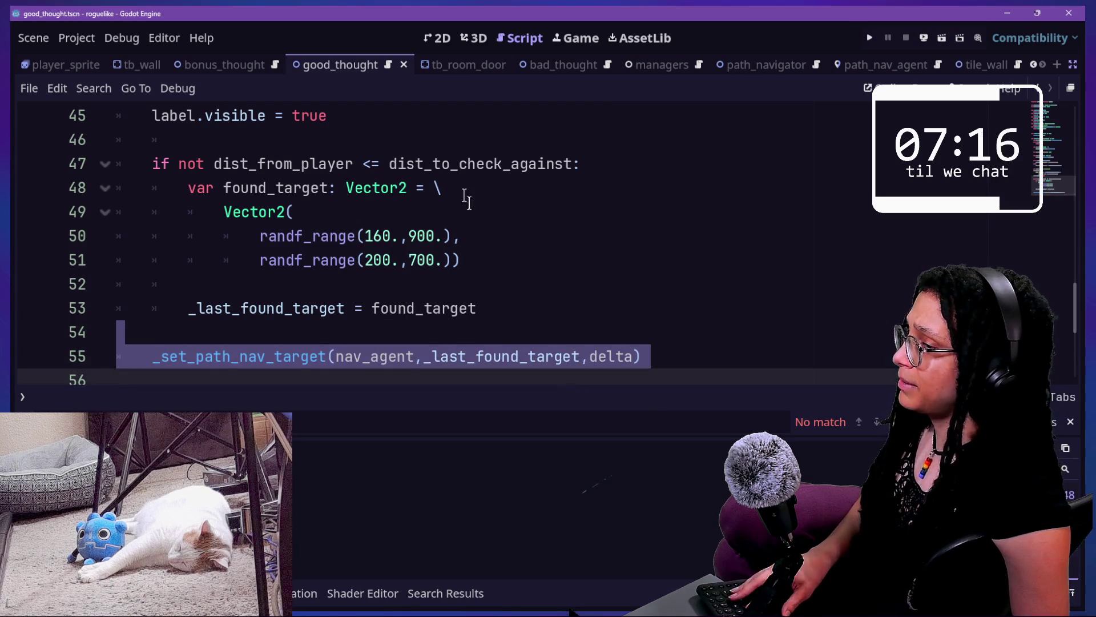
{"action": "scroll", "coordinate": [465, 197], "scroll_direction": "up", "scroll_amount": 15}
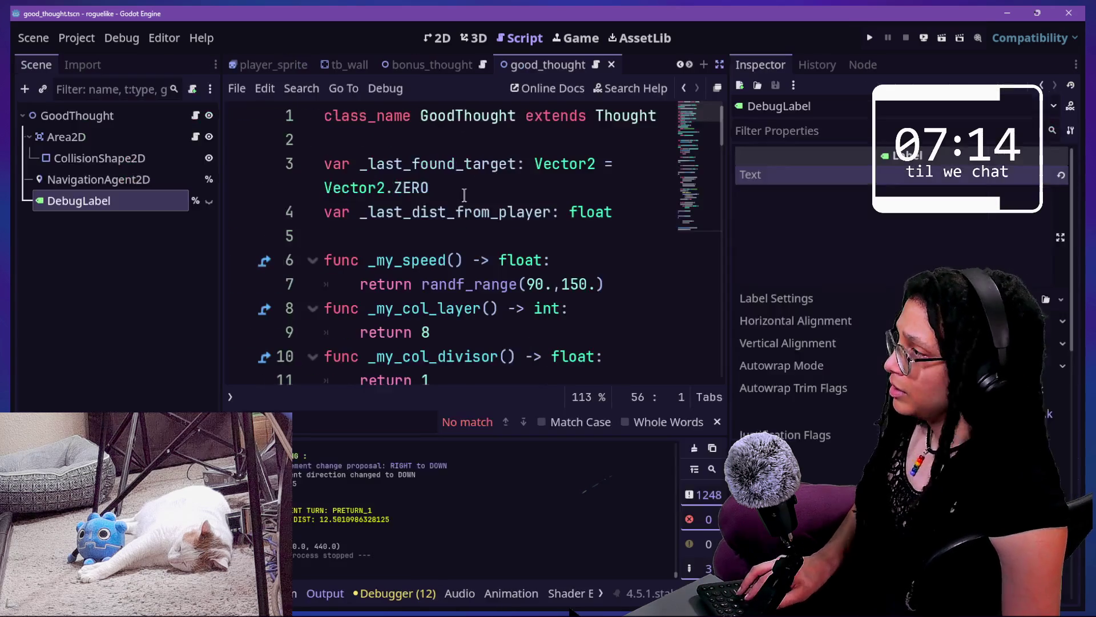
Comment out debug label lines 41–45 with Ctrl+K and run the project
{"action": "scroll", "coordinate": [333, 220], "scroll_direction": "down", "scroll_amount": 2}
{"action": "scroll", "coordinate": [333, 220], "scroll_direction": "down", "scroll_amount": 10}
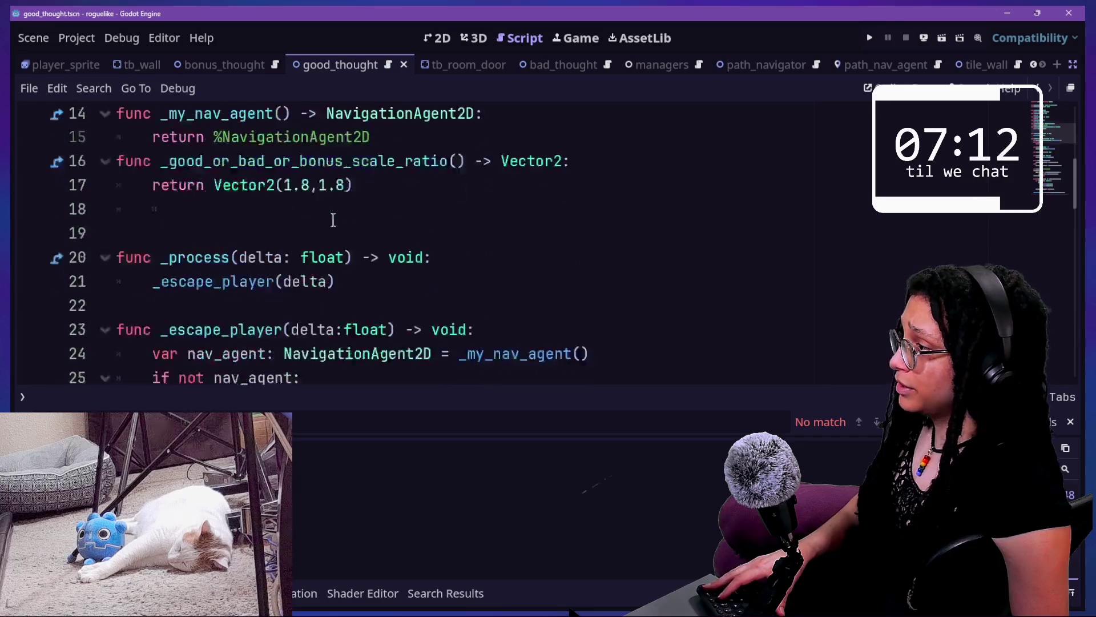
{"action": "scroll", "coordinate": [333, 221], "scroll_direction": "up", "scroll_amount": 12}
{"action": "scroll", "coordinate": [333, 240], "scroll_direction": "down", "scroll_amount": 10}
{"action": "scroll", "coordinate": [332, 245], "scroll_direction": "down", "scroll_amount": 3}
{"action": "left_click_drag", "start_coordinate": [328, 235], "coordinate": [311, 149]}
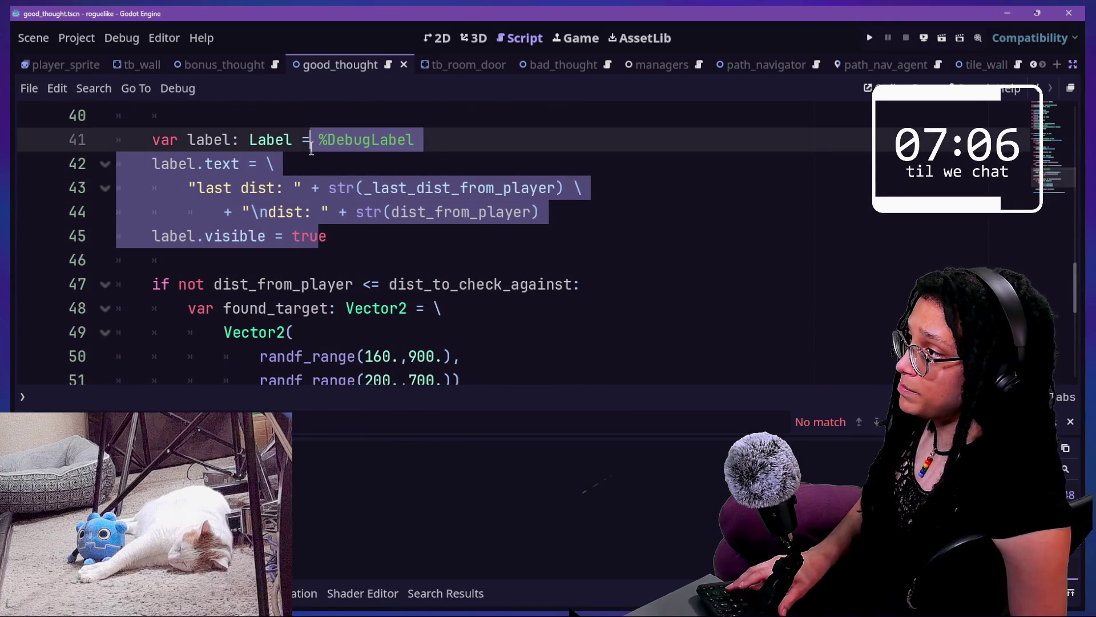
{"action": "key", "text": "ctrl+k"}
{"action": "left_click", "coordinate": [869, 37]}
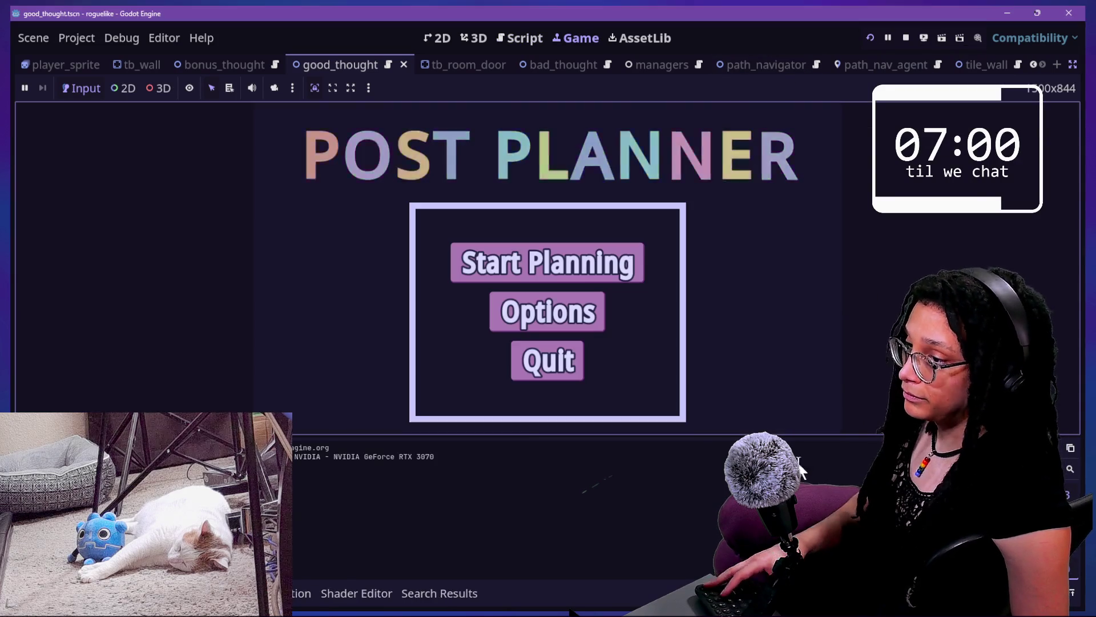
Start Planning with Catstagram, play the cloud level, then return to the good_thought script
{"action": "left_click", "coordinate": [617, 327]}
{"action": "left_click", "coordinate": [640, 343]}
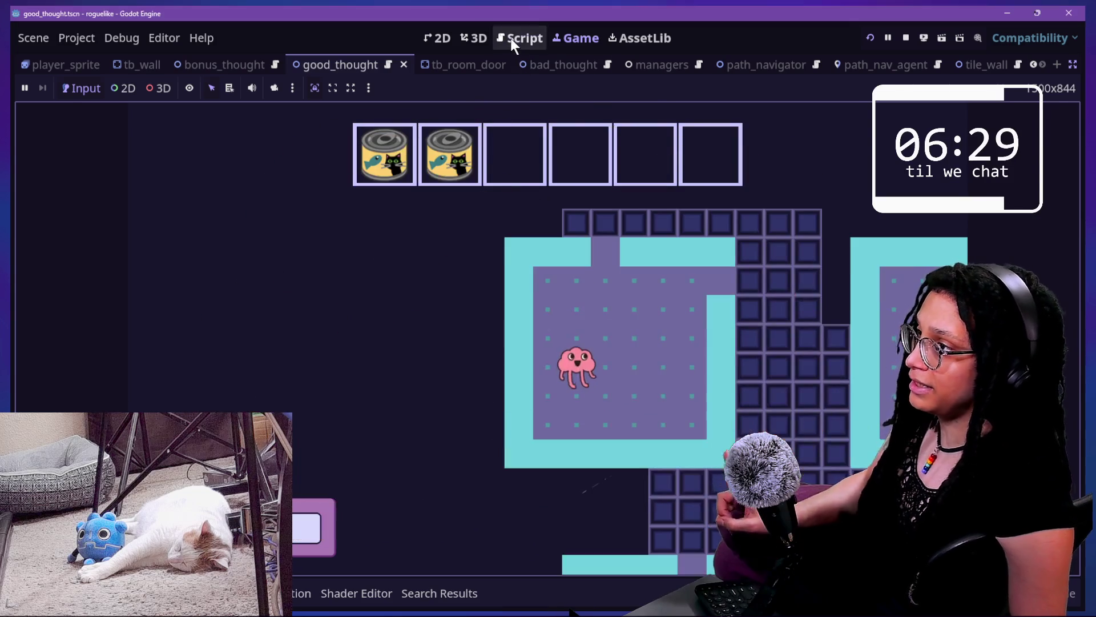
{"action": "left_click", "coordinate": [514, 38]}
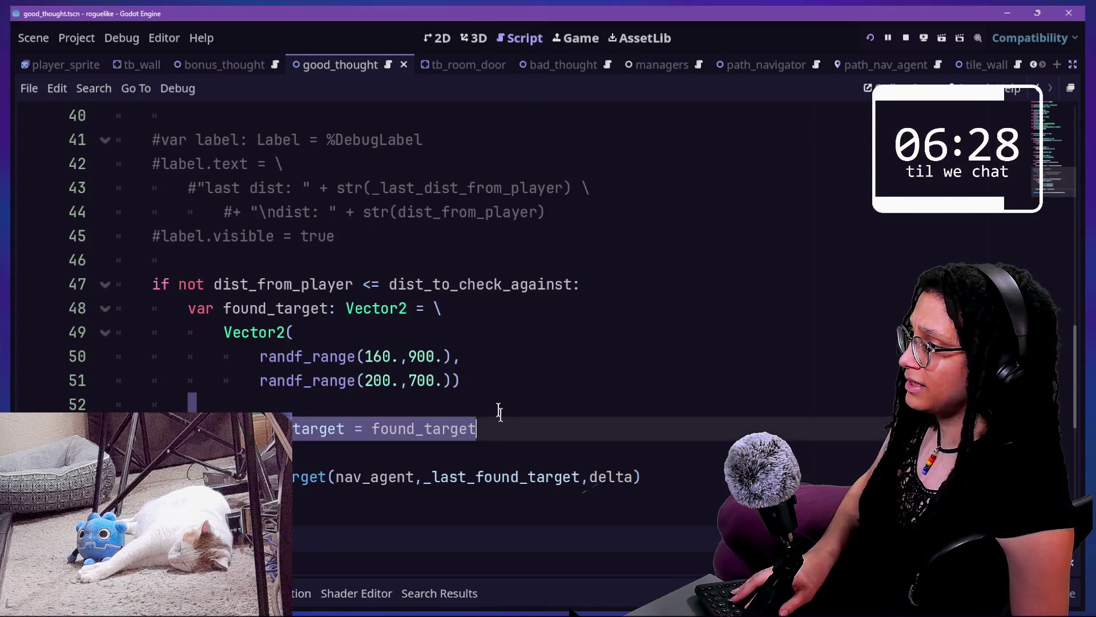
Uncomment the debug label lines and run the game again
{"action": "left_click", "coordinate": [482, 355]}
{"action": "left_click", "coordinate": [448, 207]}
{"action": "left_click_drag", "start_coordinate": [334, 236], "coordinate": [311, 139]}
{"action": "key", "text": "ctrl+k"}
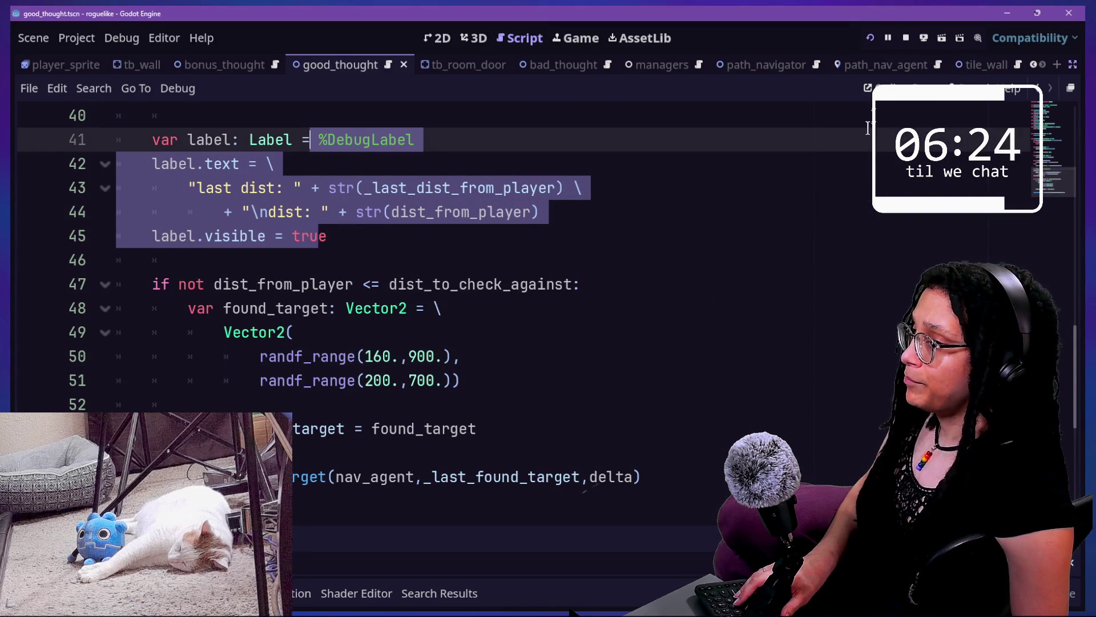
{"action": "left_click", "coordinate": [867, 43]}
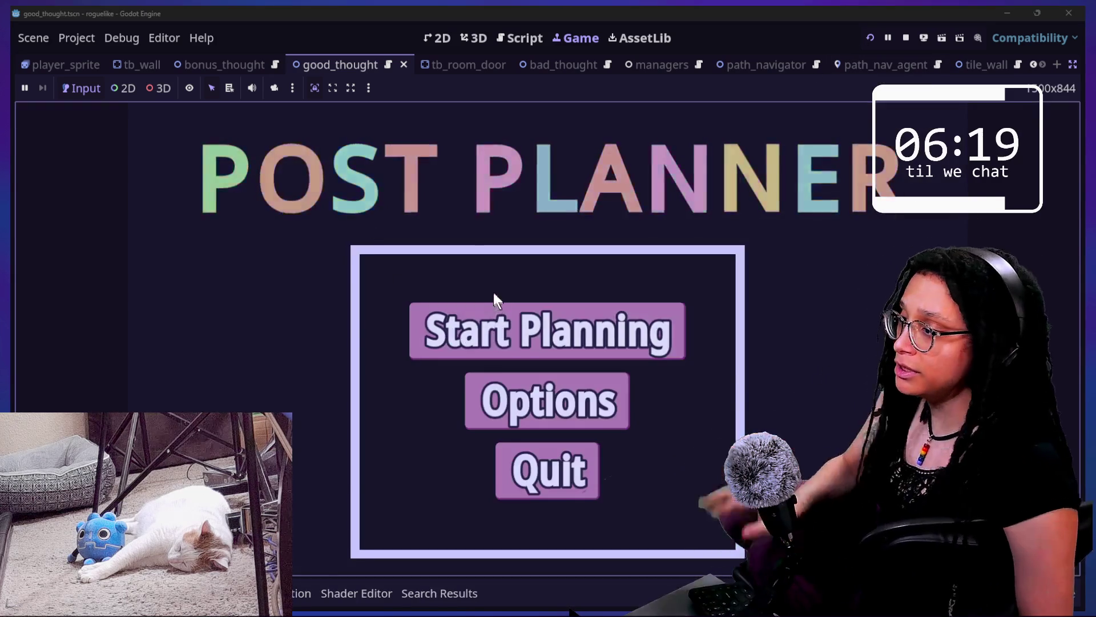
Start a Catstagram session and steer the star through the maze, watching last dist and dist
{"action": "left_click", "coordinate": [522, 314]}
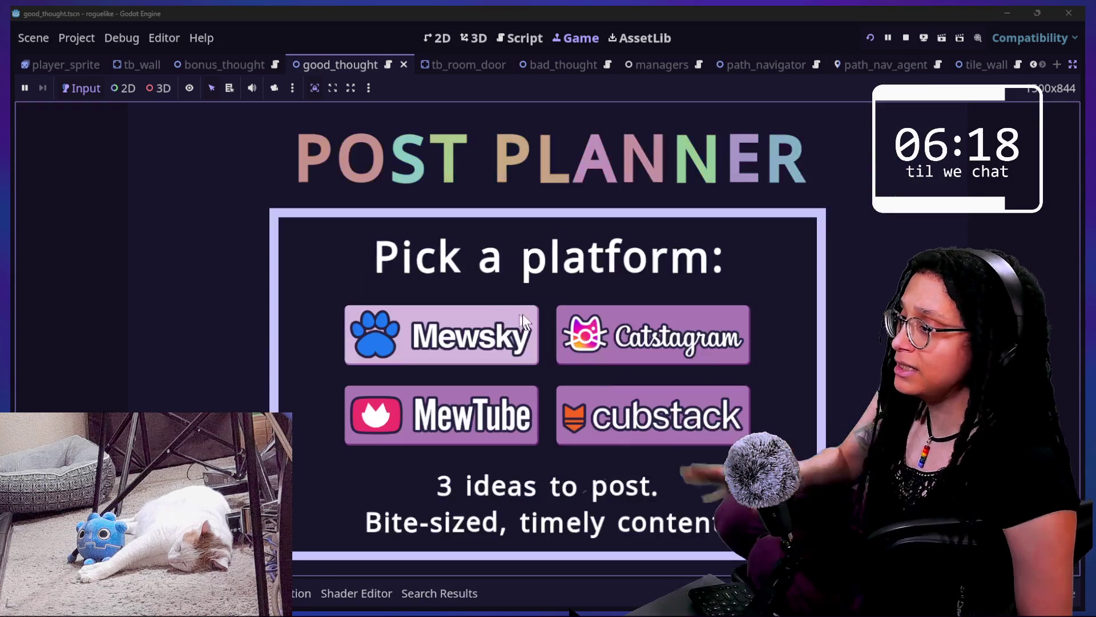
{"action": "left_click", "coordinate": [614, 337]}
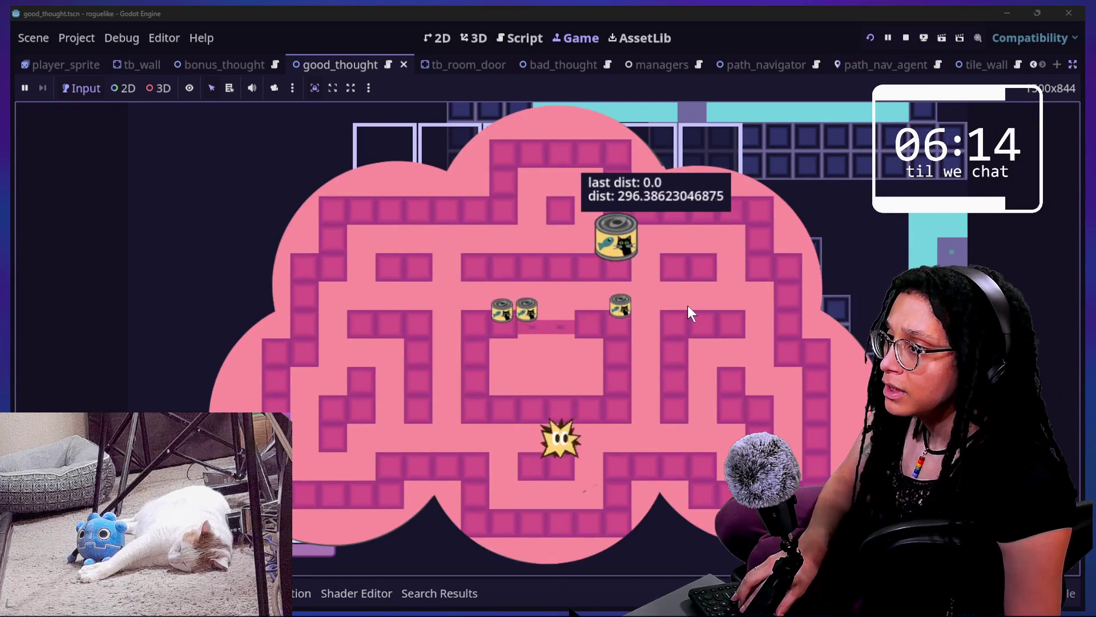
{"action": "key", "text": "Escape"}
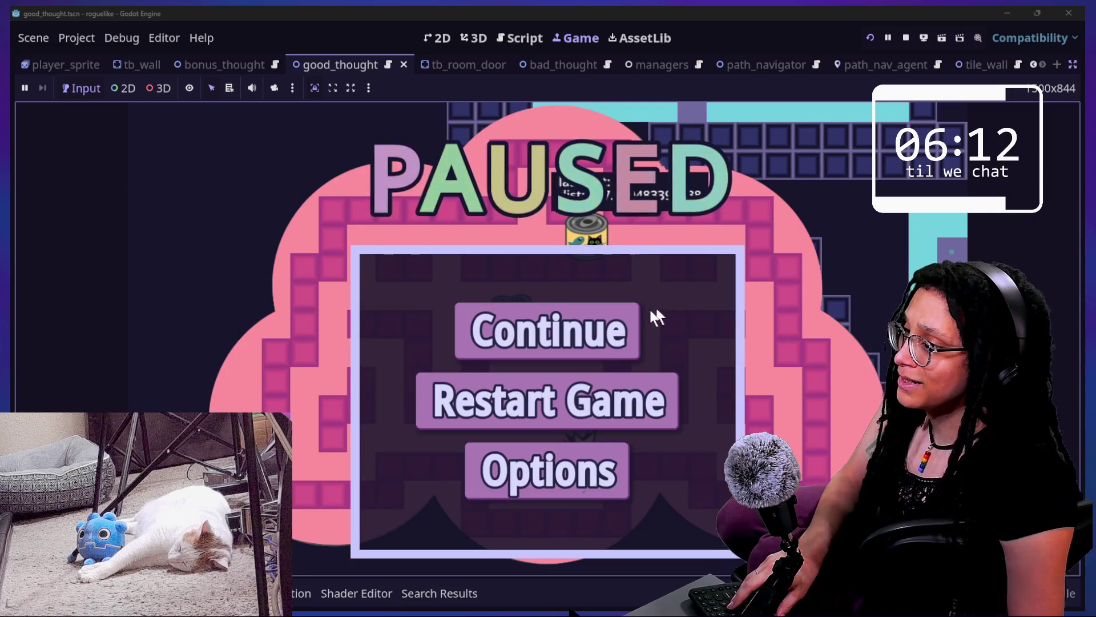
{"action": "left_click", "coordinate": [607, 328]}
{"action": "key", "text": "Down"}
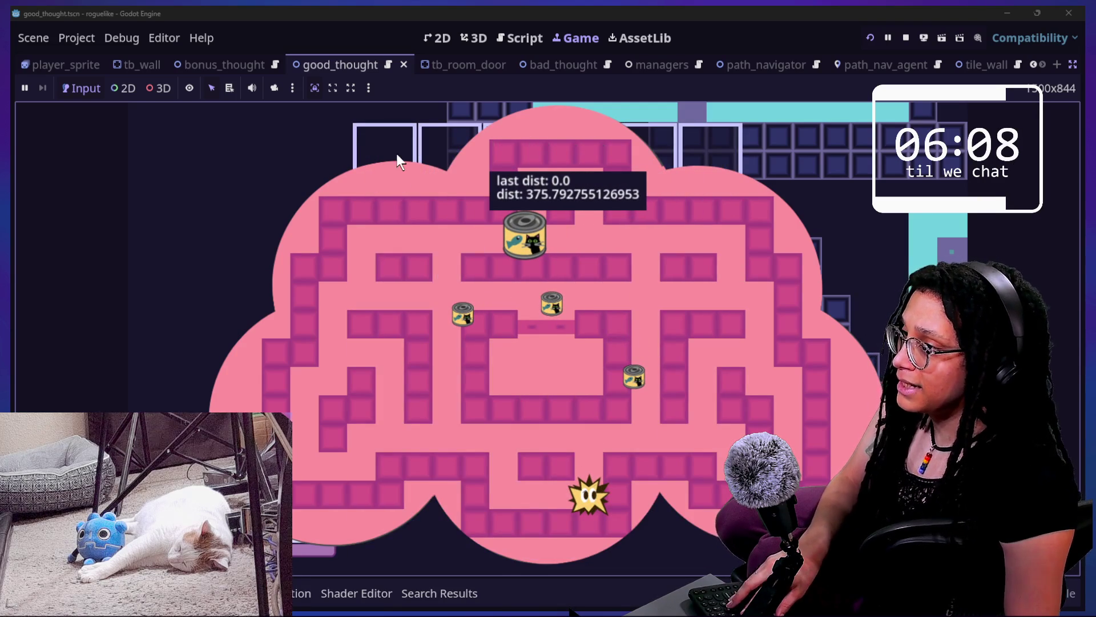
{"action": "key", "text": "Up"}
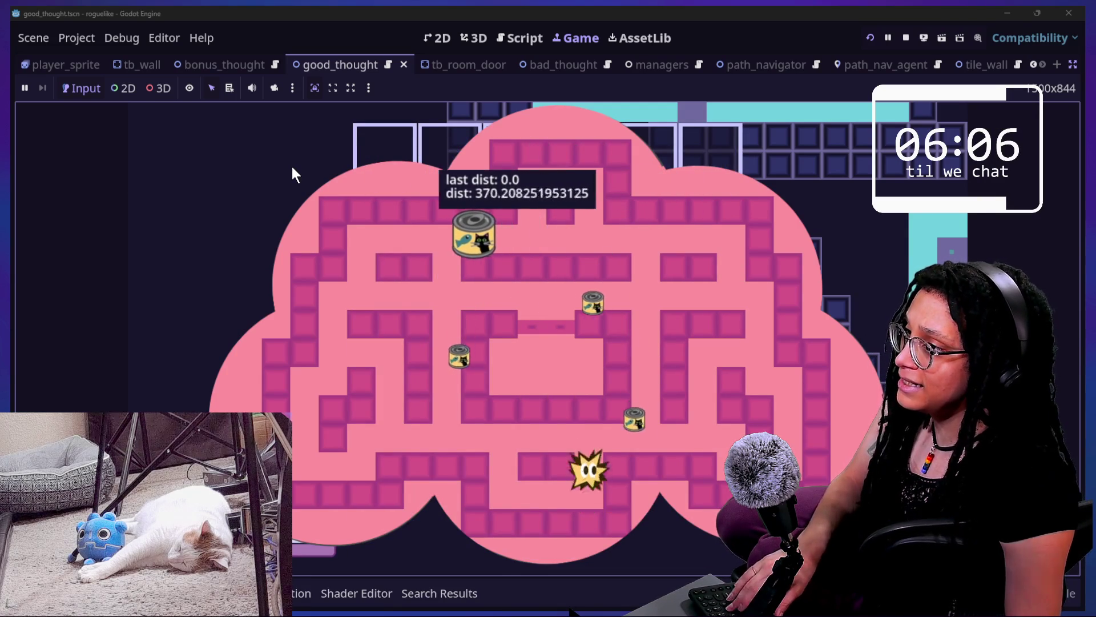
{"action": "key", "text": "Right"}
{"action": "key", "text": "Up"}
{"action": "key", "text": "Left"}
{"action": "key", "text": "Left"}
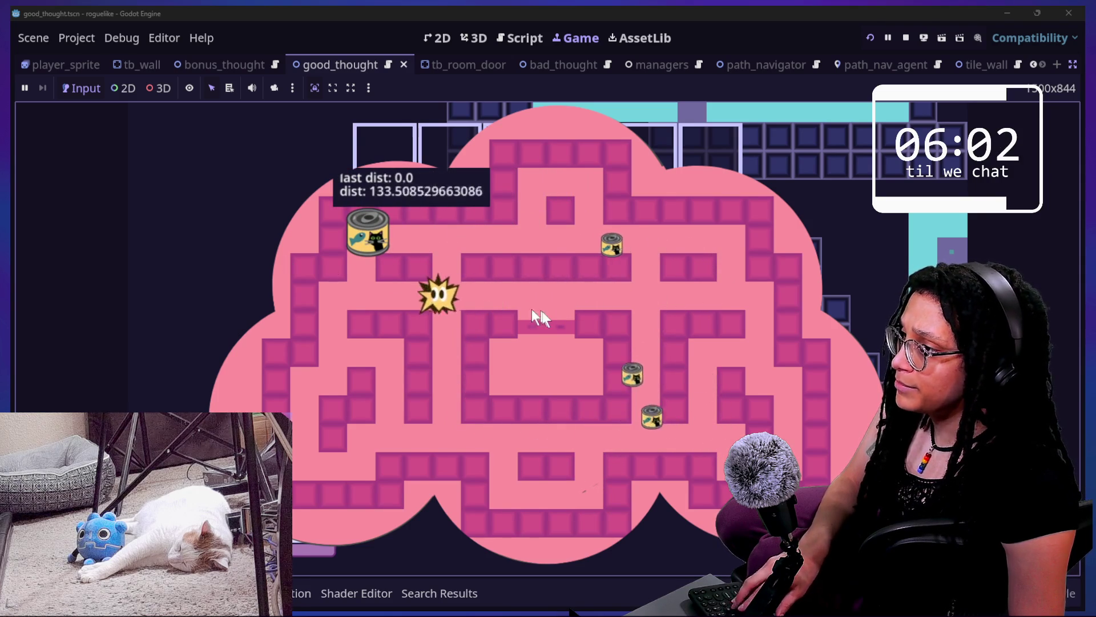
{"action": "key", "text": "Up"}
{"action": "key", "text": "Down"}
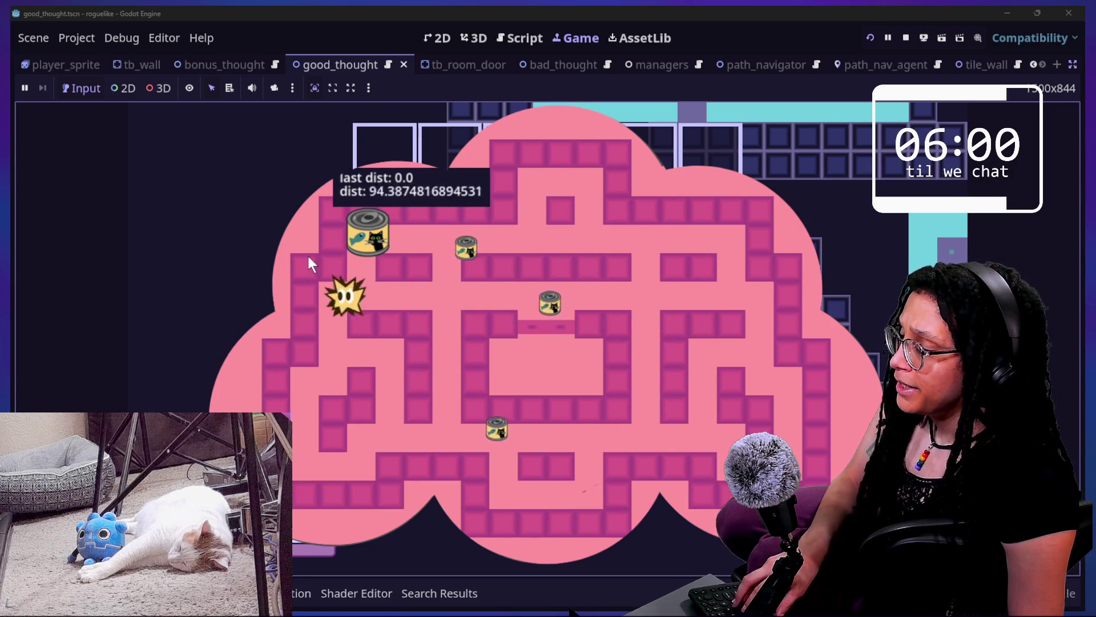
{"action": "left_click", "coordinate": [886, 38]}
{"action": "left_click", "coordinate": [518, 38]}
Close the find bar and scroll through _escape_player to the label.text code
{"action": "left_click", "coordinate": [627, 363]}
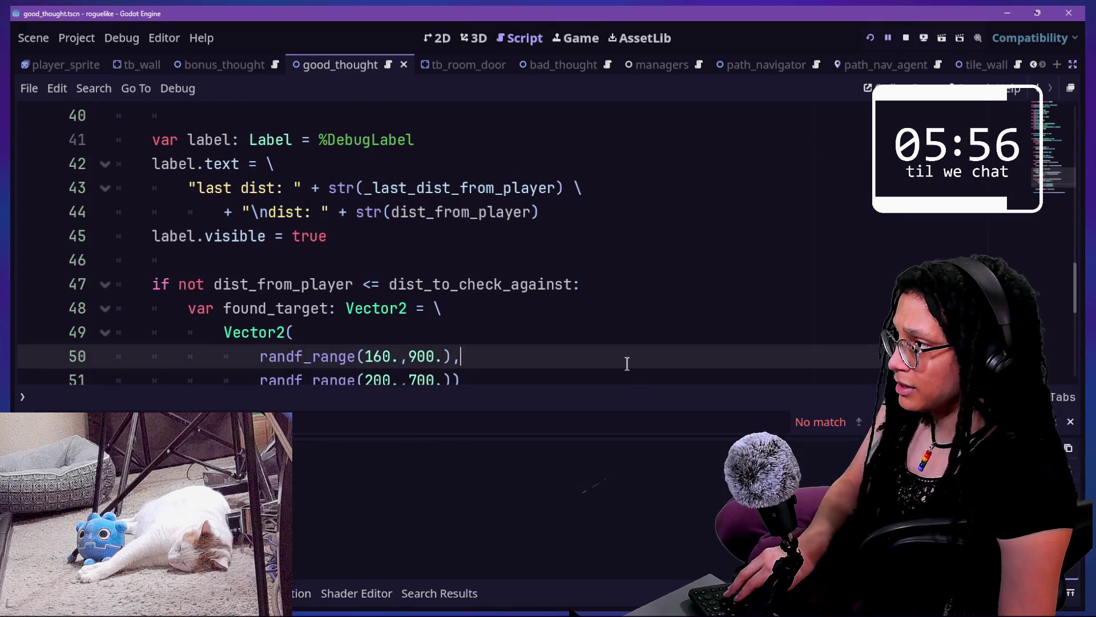
{"action": "key", "text": "Escape"}
{"action": "scroll", "coordinate": [627, 363], "scroll_direction": "up", "scroll_amount": 5}
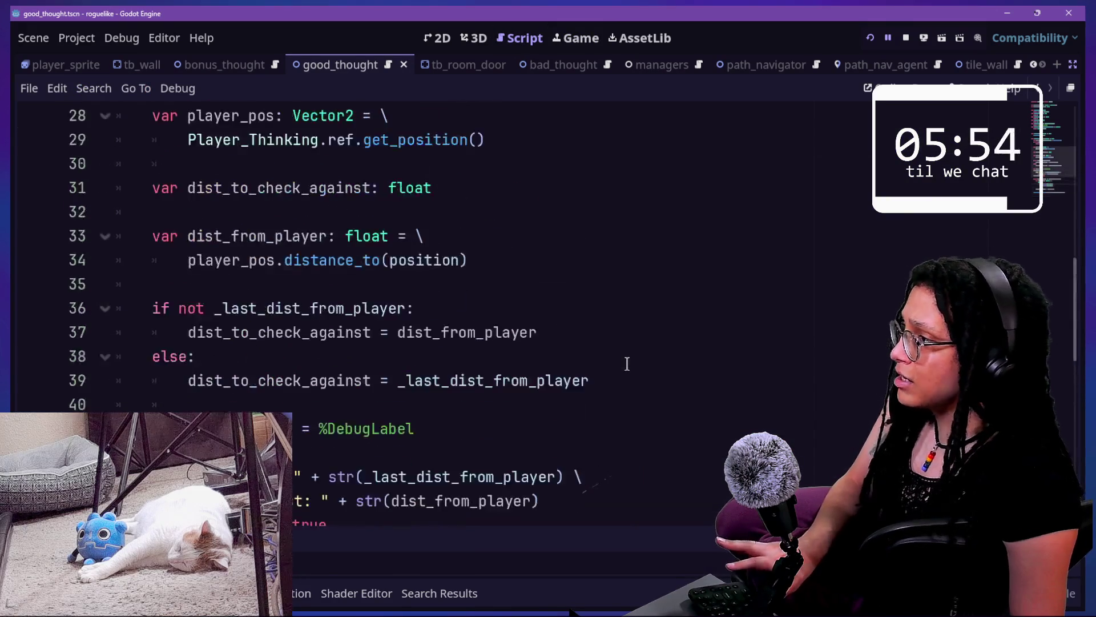
{"action": "scroll", "coordinate": [627, 363], "scroll_direction": "up", "scroll_amount": 1}
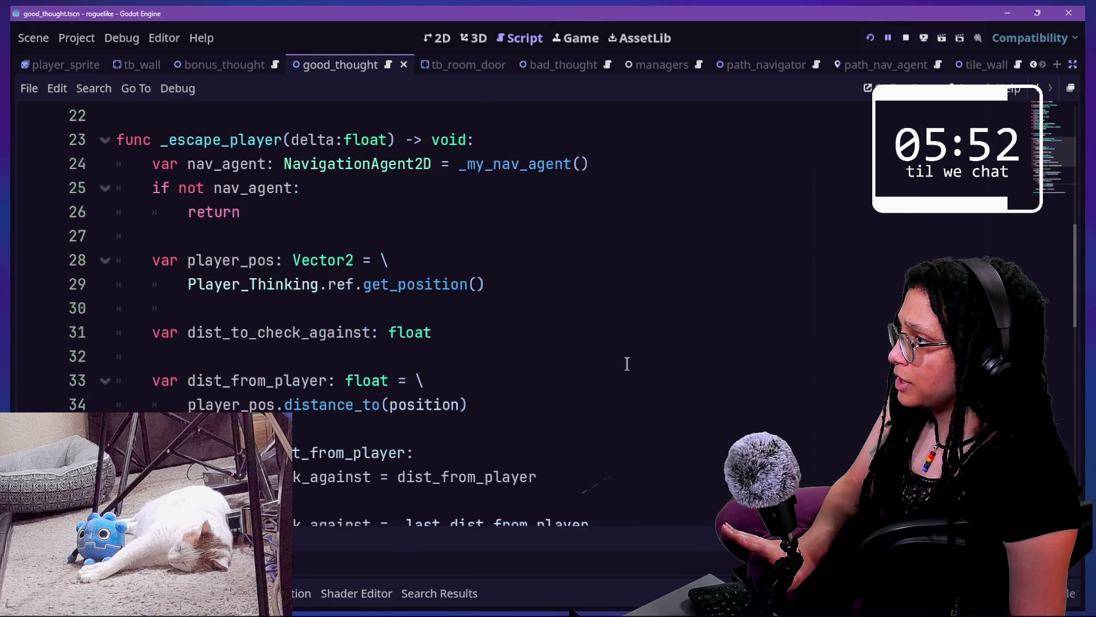
{"action": "scroll", "coordinate": [626, 363], "scroll_direction": "down", "scroll_amount": 3}
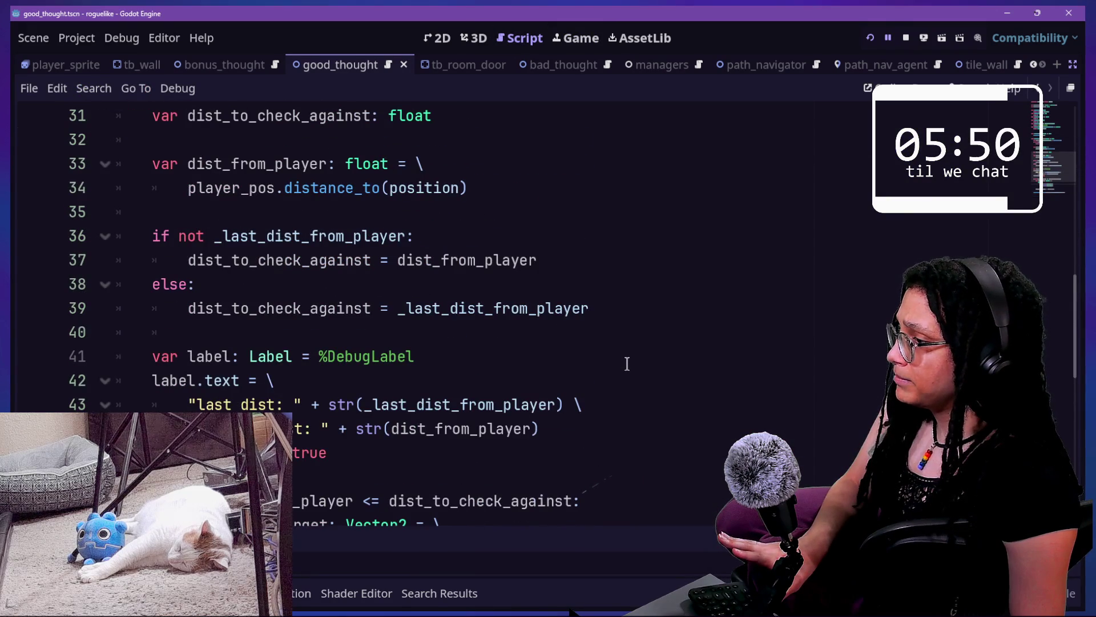
{"action": "left_click", "coordinate": [453, 384]}
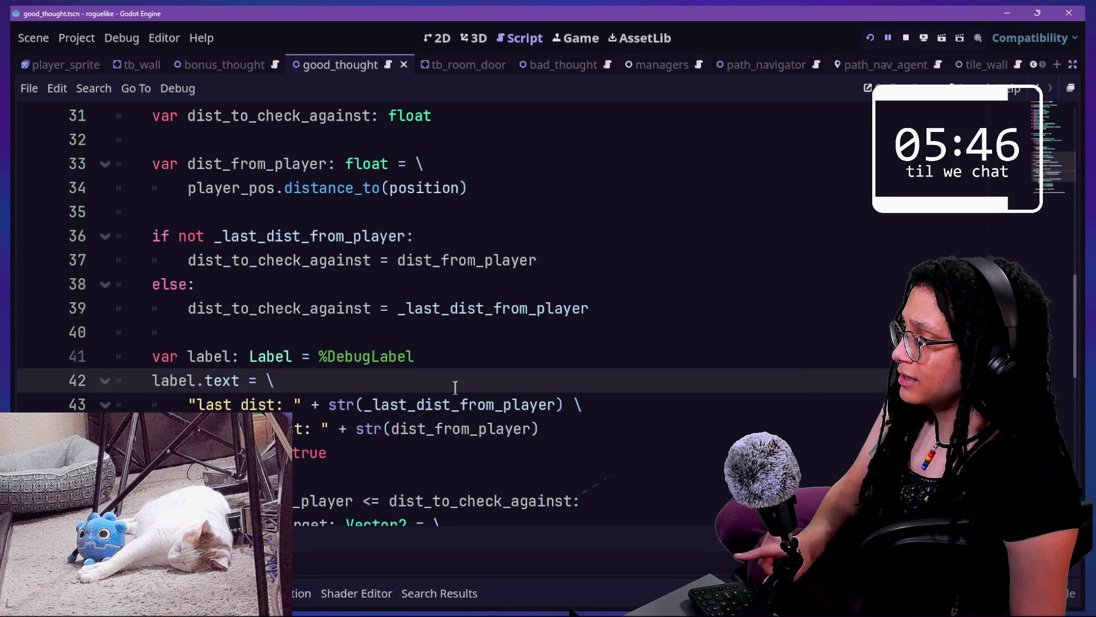
{"action": "scroll", "coordinate": [352, 384], "scroll_direction": "down", "scroll_amount": 1}
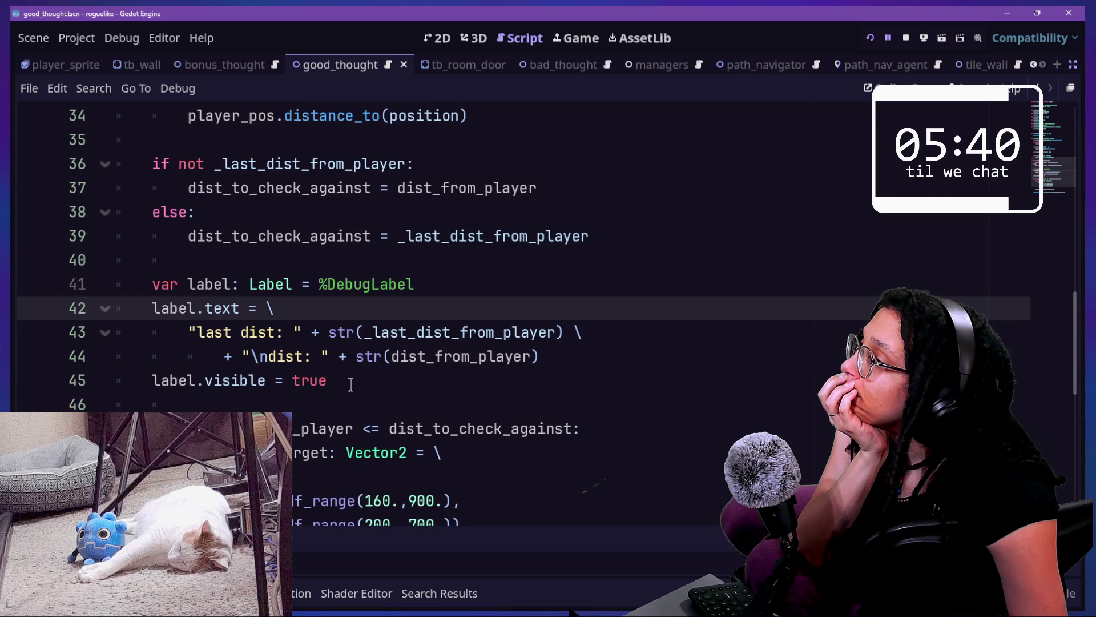
{"action": "scroll", "coordinate": [351, 383], "scroll_direction": "down", "scroll_amount": 2}
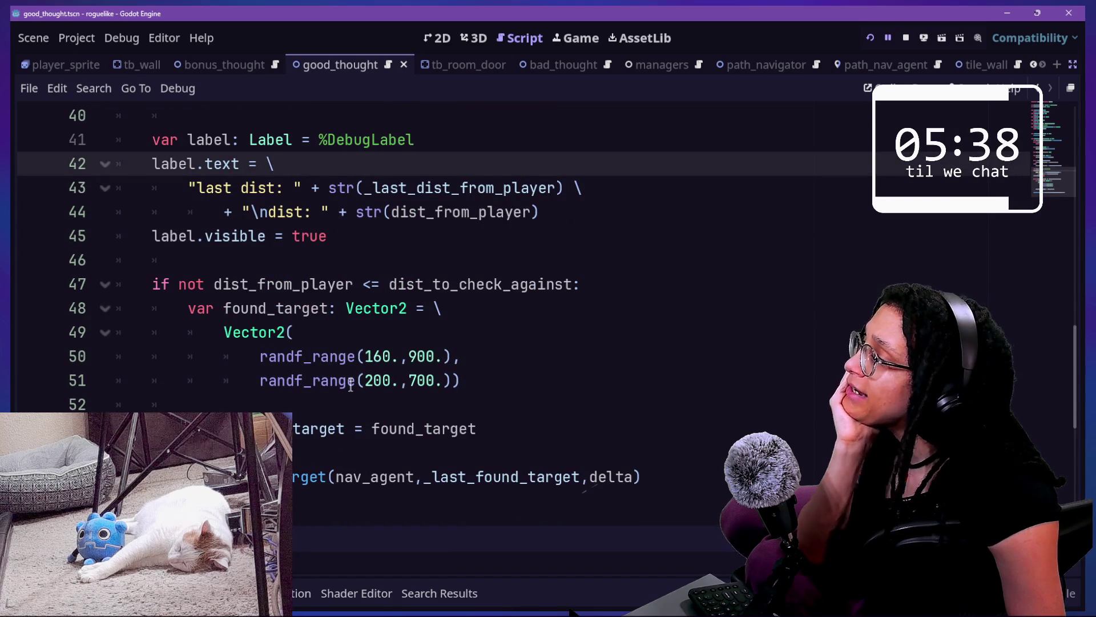
{"action": "scroll", "coordinate": [350, 386], "scroll_direction": "up", "scroll_amount": 13}
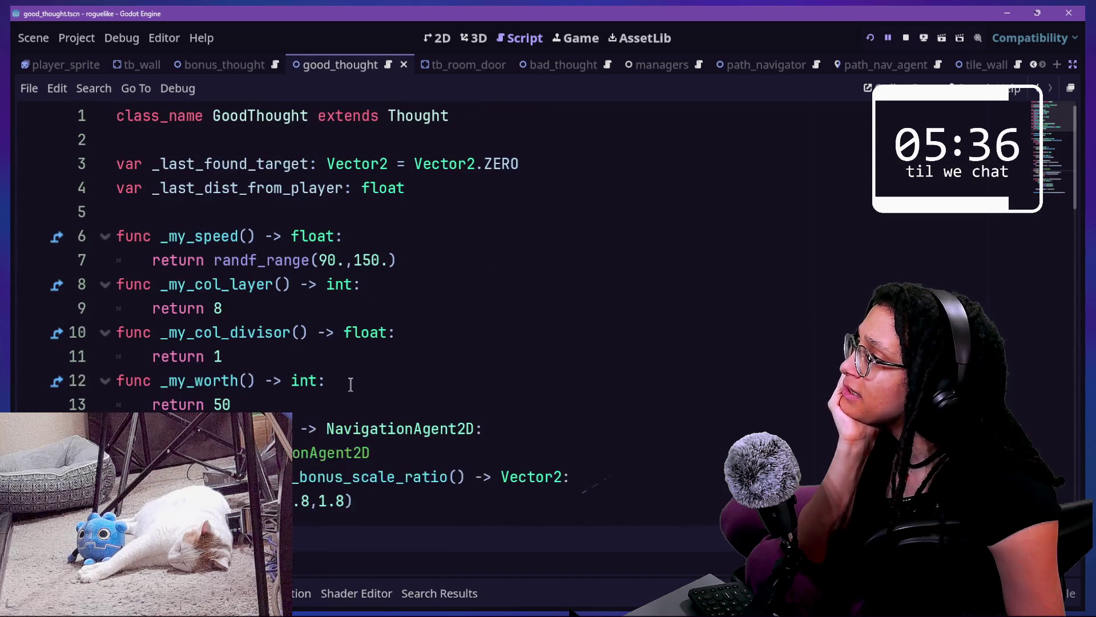
{"action": "scroll", "coordinate": [350, 384], "scroll_direction": "down", "scroll_amount": 8}
{"action": "scroll", "coordinate": [350, 383], "scroll_direction": "up", "scroll_amount": 4}
{"action": "scroll", "coordinate": [351, 384], "scroll_direction": "up", "scroll_amount": 4}
{"action": "scroll", "coordinate": [350, 383], "scroll_direction": "down", "scroll_amount": 7}
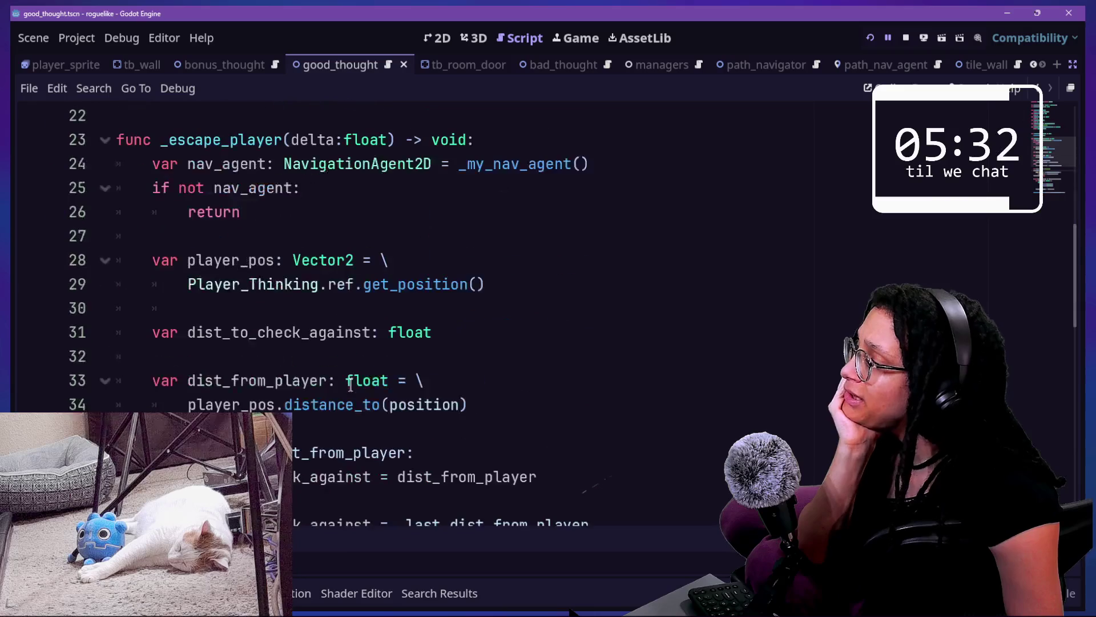
{"action": "scroll", "coordinate": [351, 386], "scroll_direction": "down", "scroll_amount": 3}
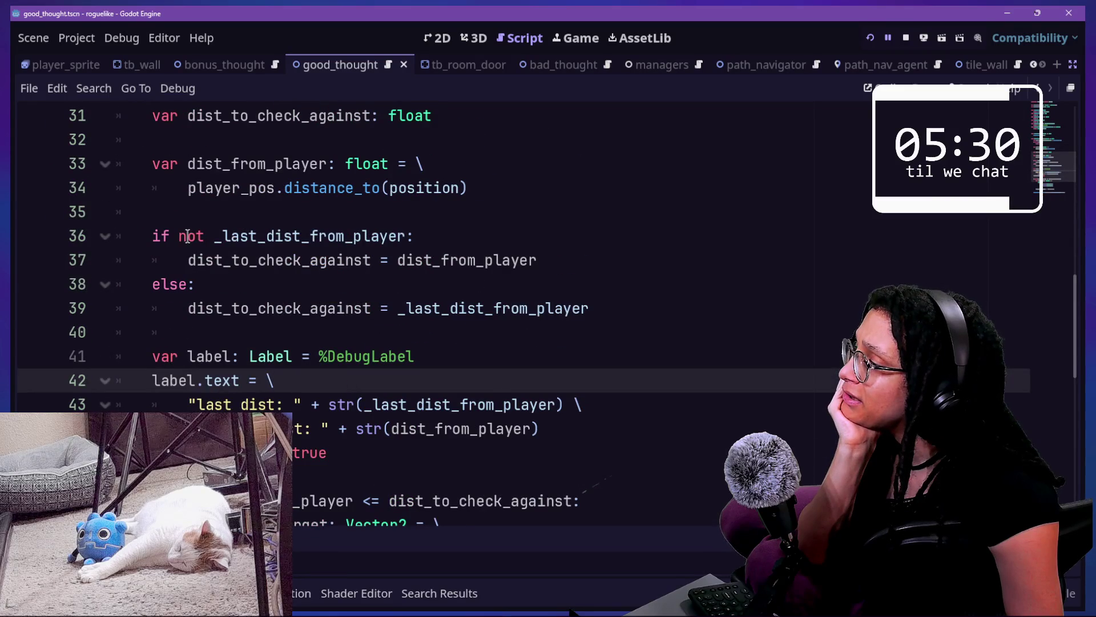
{"action": "scroll", "coordinate": [187, 236], "scroll_direction": "down", "scroll_amount": 1}
Inspect the if not distance condition and its else assignment on lines 37–40
{"action": "left_click_drag", "start_coordinate": [257, 221], "coordinate": [464, 251]}
{"action": "left_click", "coordinate": [465, 254]}
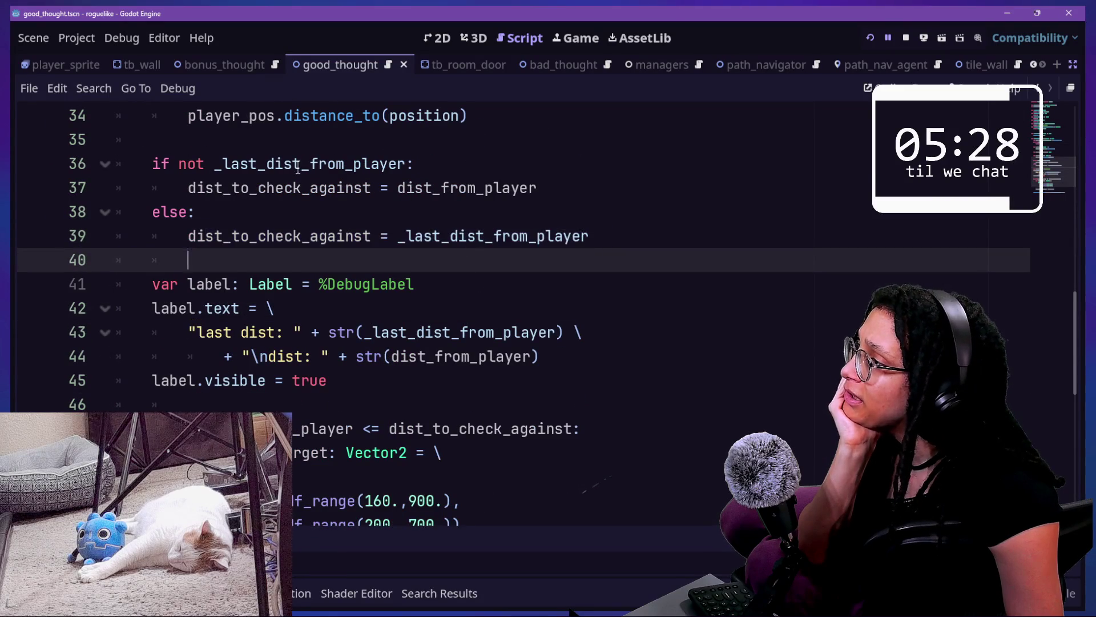
{"action": "left_click_drag", "start_coordinate": [196, 164], "coordinate": [292, 169]}
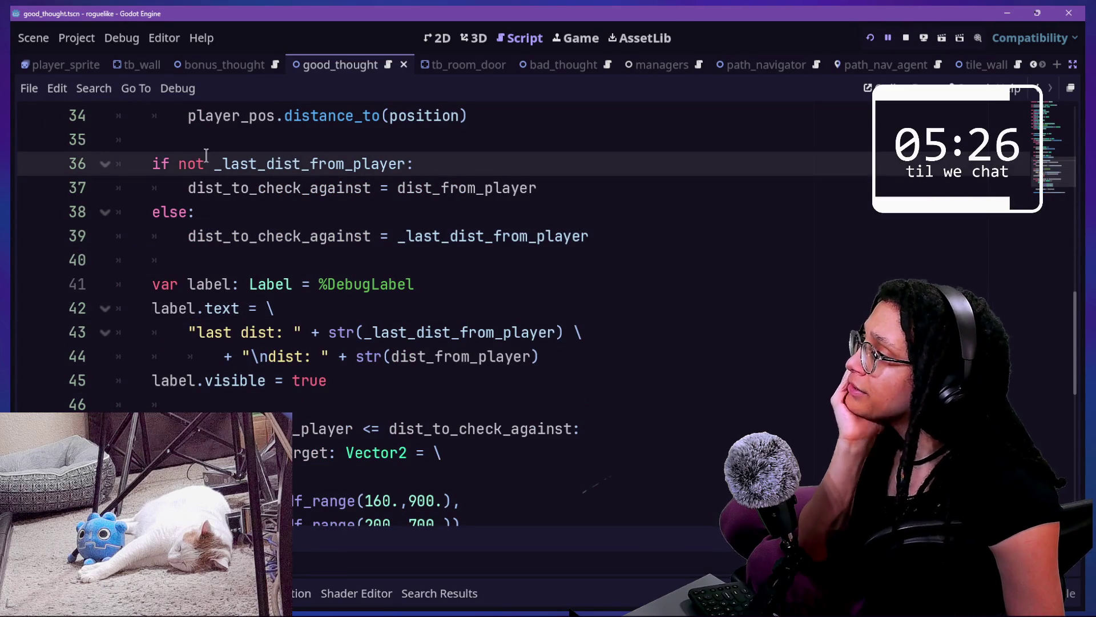
{"action": "left_click_drag", "start_coordinate": [211, 165], "coordinate": [434, 188]}
{"action": "left_click", "coordinate": [311, 171]}
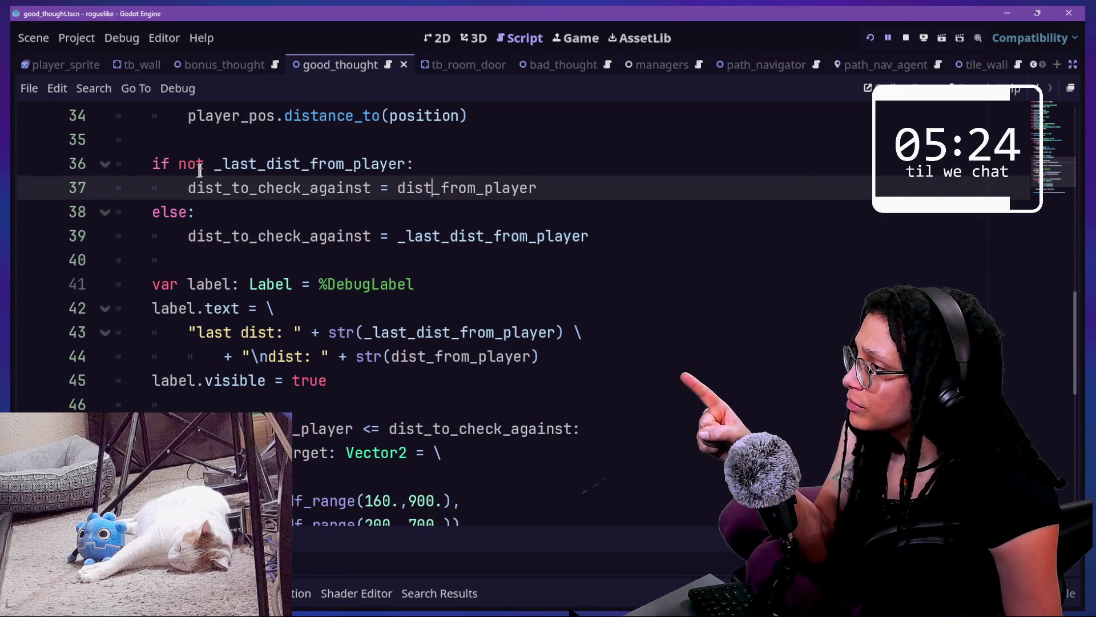
{"action": "left_click_drag", "start_coordinate": [172, 183], "coordinate": [521, 234]}
{"action": "left_click", "coordinate": [519, 236]}
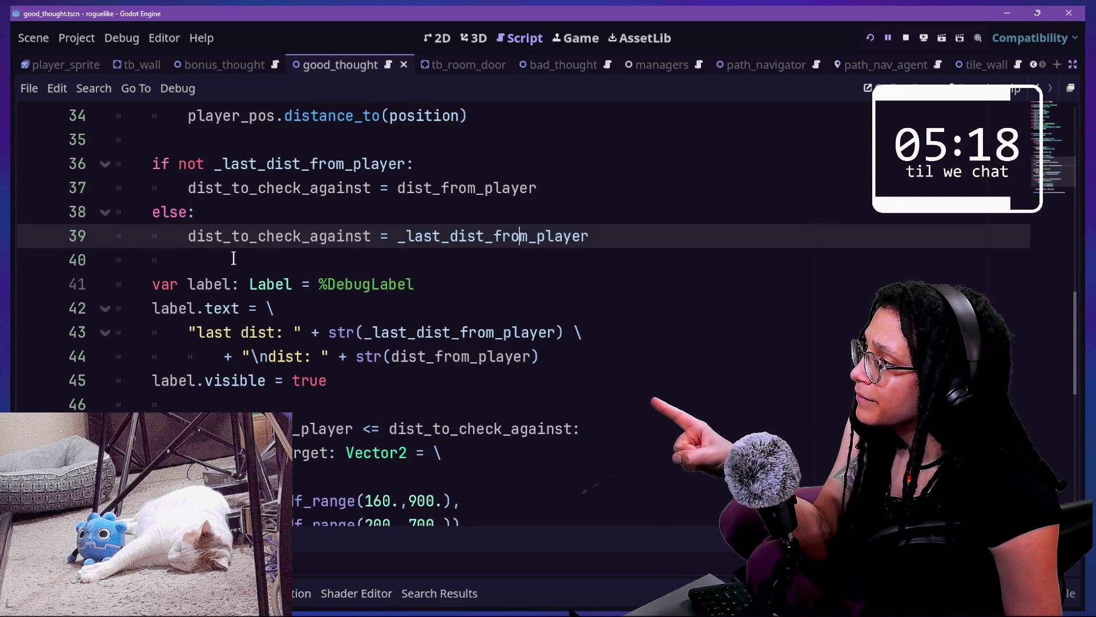
{"action": "left_click_drag", "start_coordinate": [191, 237], "coordinate": [589, 262]}
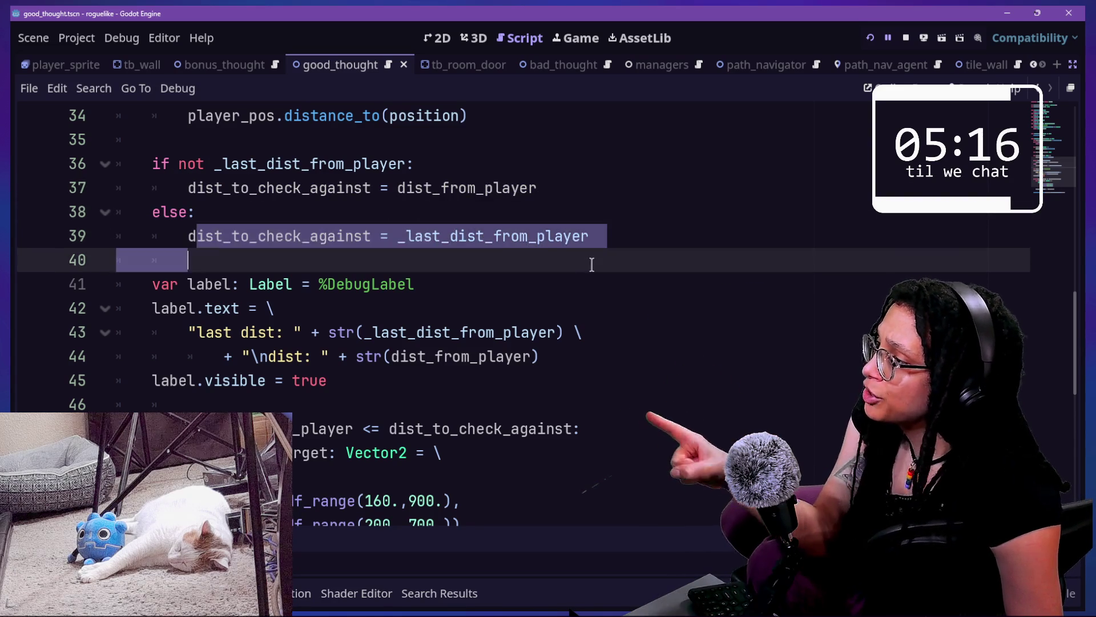
{"action": "left_click", "coordinate": [582, 264]}
{"action": "left_click_drag", "start_coordinate": [171, 211], "coordinate": [443, 249]}
{"action": "left_click", "coordinate": [448, 252]}
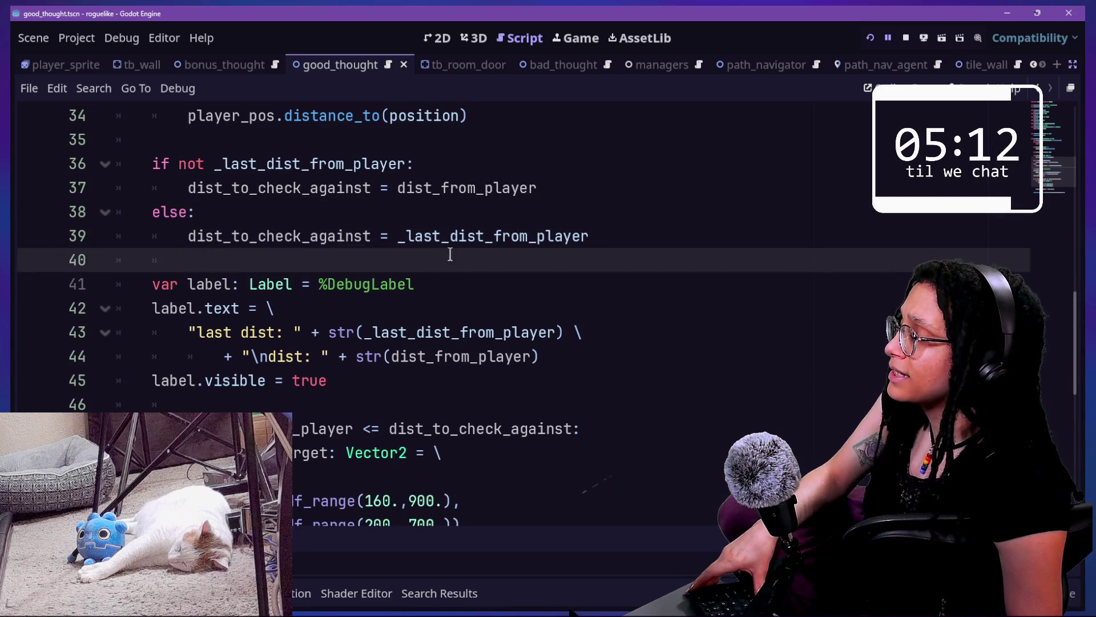
Step through the function and place the caret on line 35 above the distance check
{"action": "key", "text": "Down"}
{"action": "key", "text": "Down"}
{"action": "key", "text": "Down"}
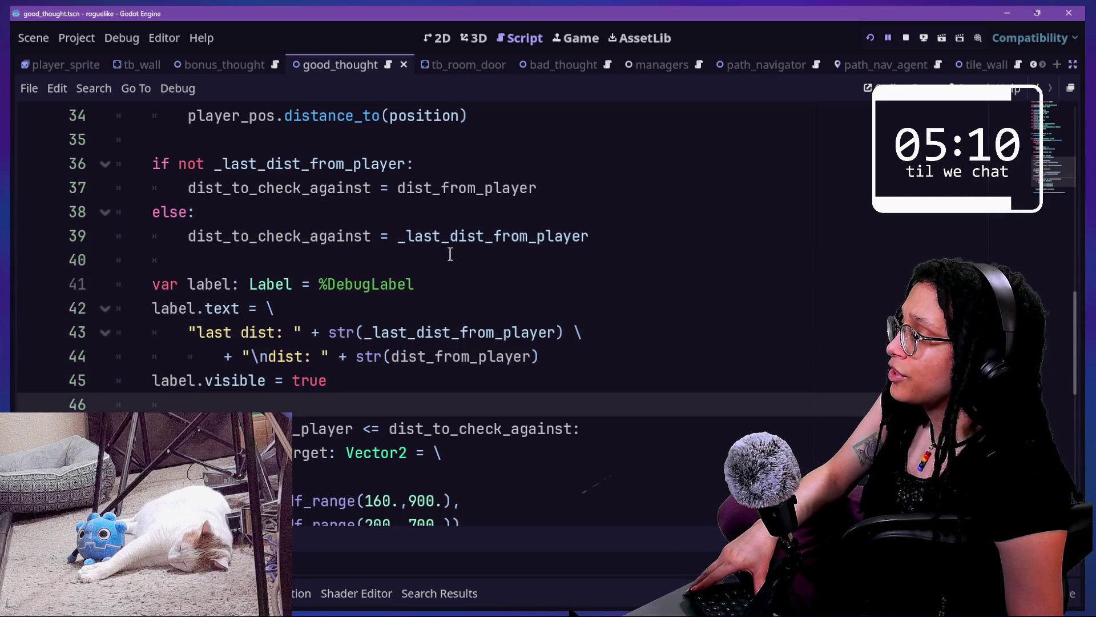
{"action": "key", "text": "Down"}
{"action": "key", "text": "Down"}
{"action": "key", "text": "Down"}
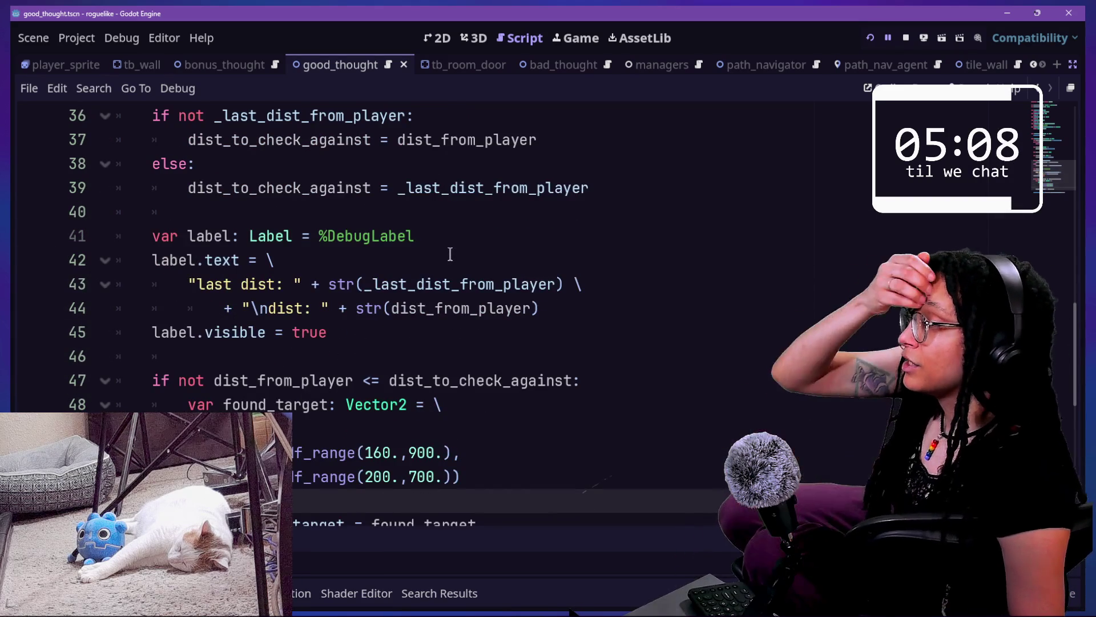
{"action": "key", "text": "Down"}
{"action": "key", "text": "Up"}
{"action": "key", "text": "Up"}
{"action": "key", "text": "Up"}
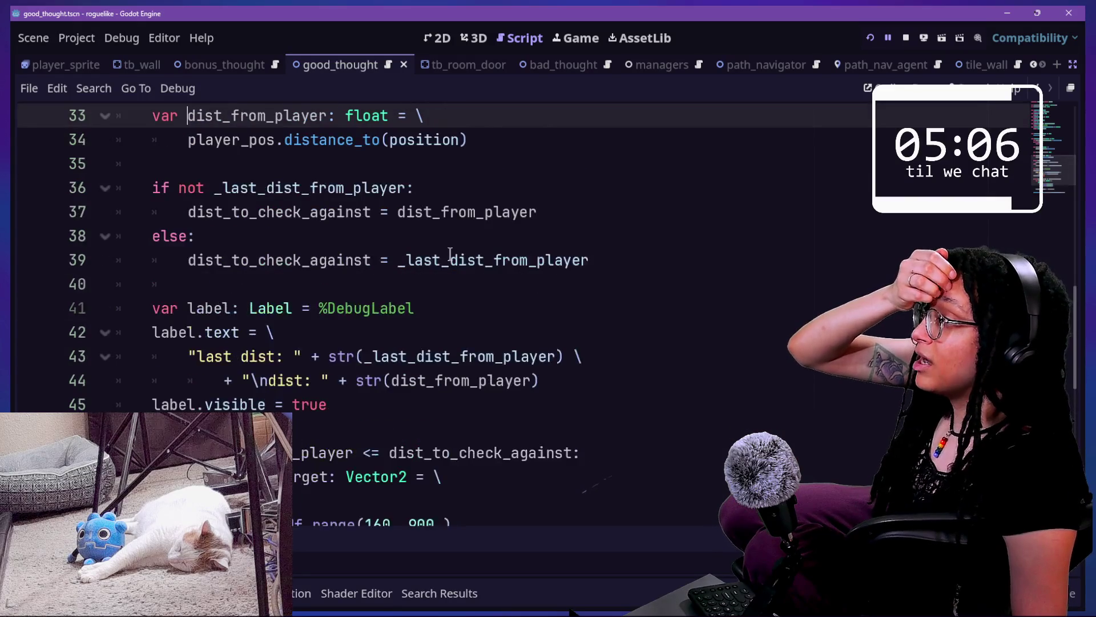
{"action": "key", "text": "Up"}
{"action": "key", "text": "Up"}
{"action": "key", "text": "Up"}
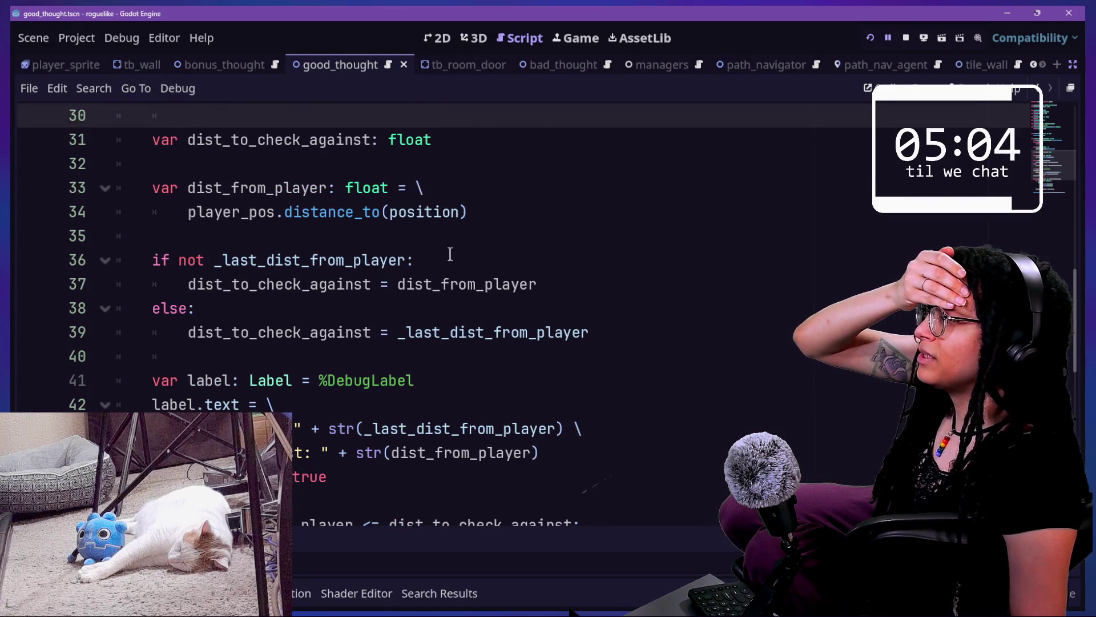
{"action": "left_click", "coordinate": [444, 236]}
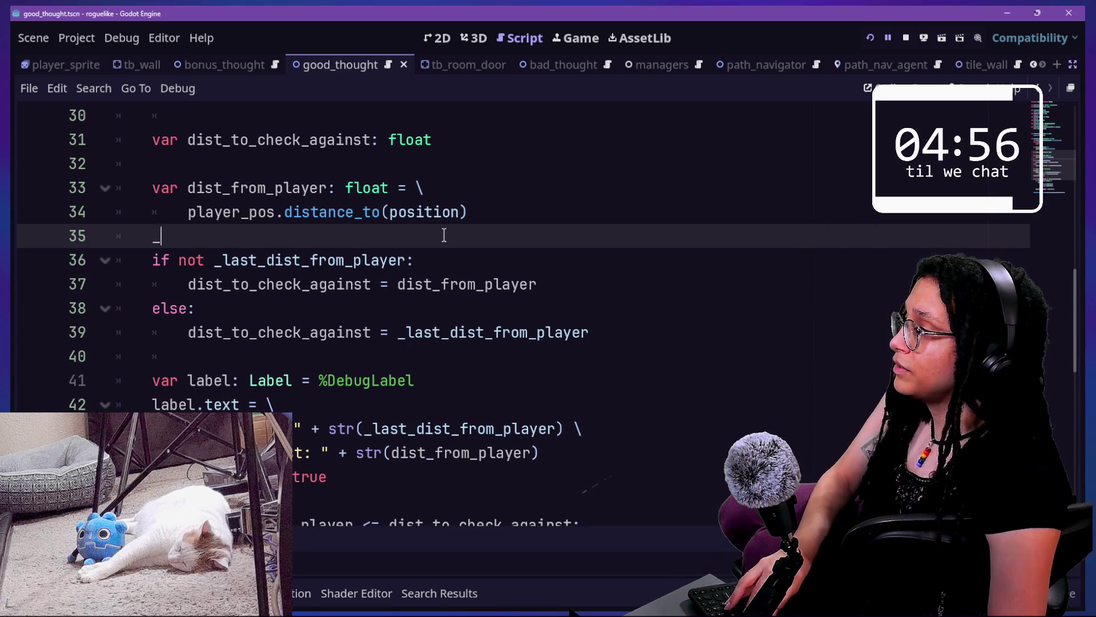
{"action": "left_click", "coordinate": [571, 212]}
Replace the if/else block on lines 35–39 with a new _last_dist_from_player line
{"action": "left_click_drag", "start_coordinate": [634, 332], "coordinate": [608, 244]}
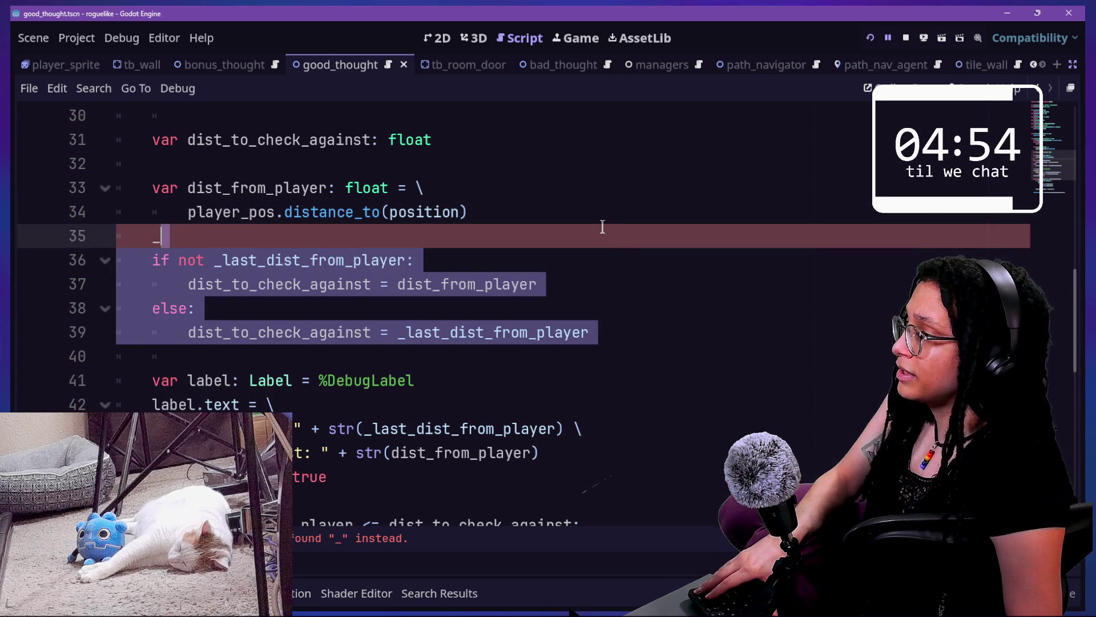
{"action": "key", "text": "BackSpace"}
{"action": "key", "text": "Return"}
{"action": "type", "text": "_last"}
{"action": "key", "text": "Return"}
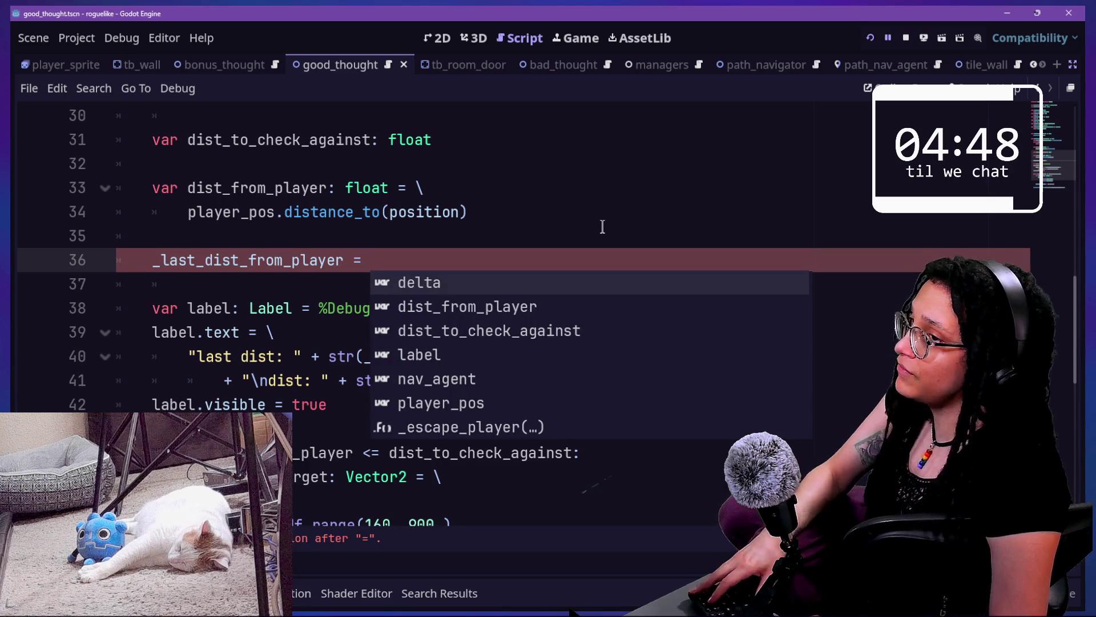
{"action": "key", "text": "Escape"}
Complete line 36 with dist_from_player using autocomplete
{"action": "left_click_drag", "start_coordinate": [571, 251], "coordinate": [575, 245]}
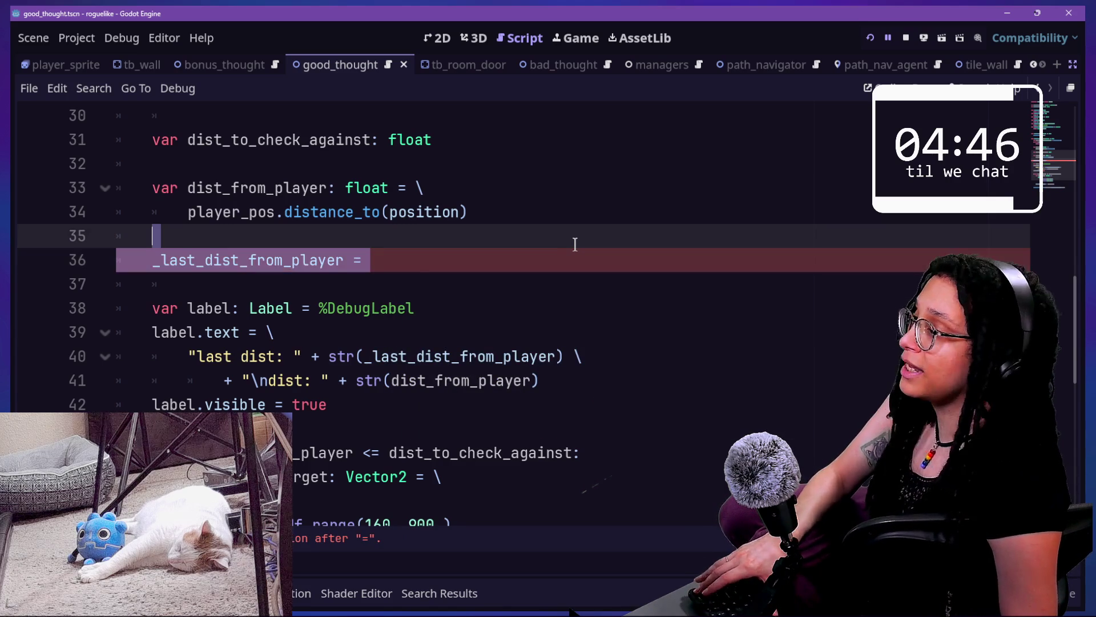
{"action": "key", "text": "Down"}
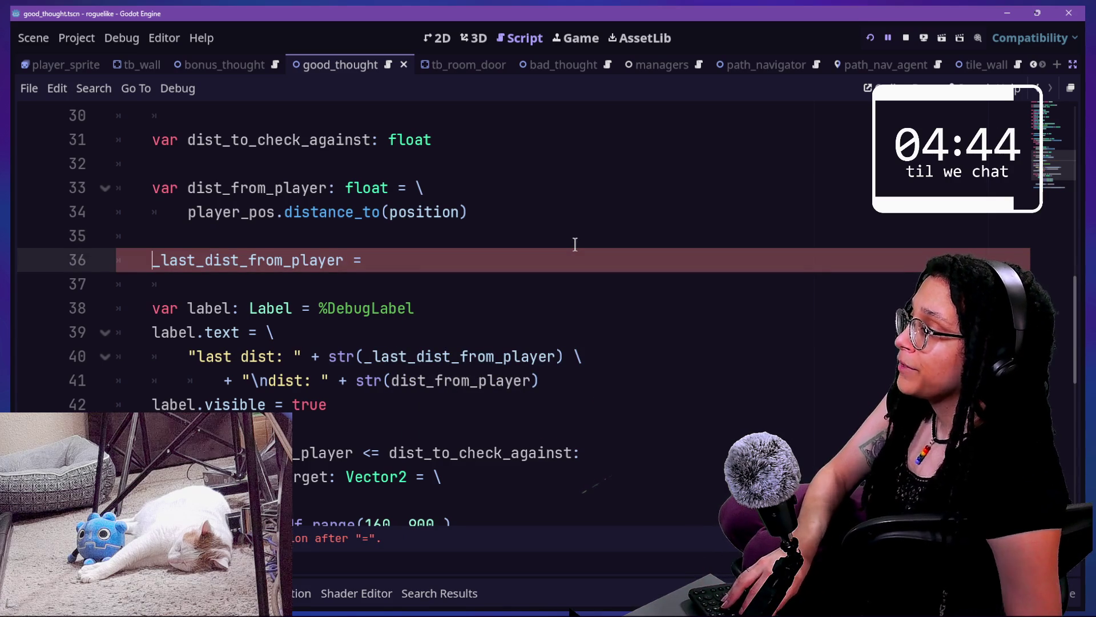
{"action": "left_click", "coordinate": [484, 257]}
{"action": "type", "text": "st_"}
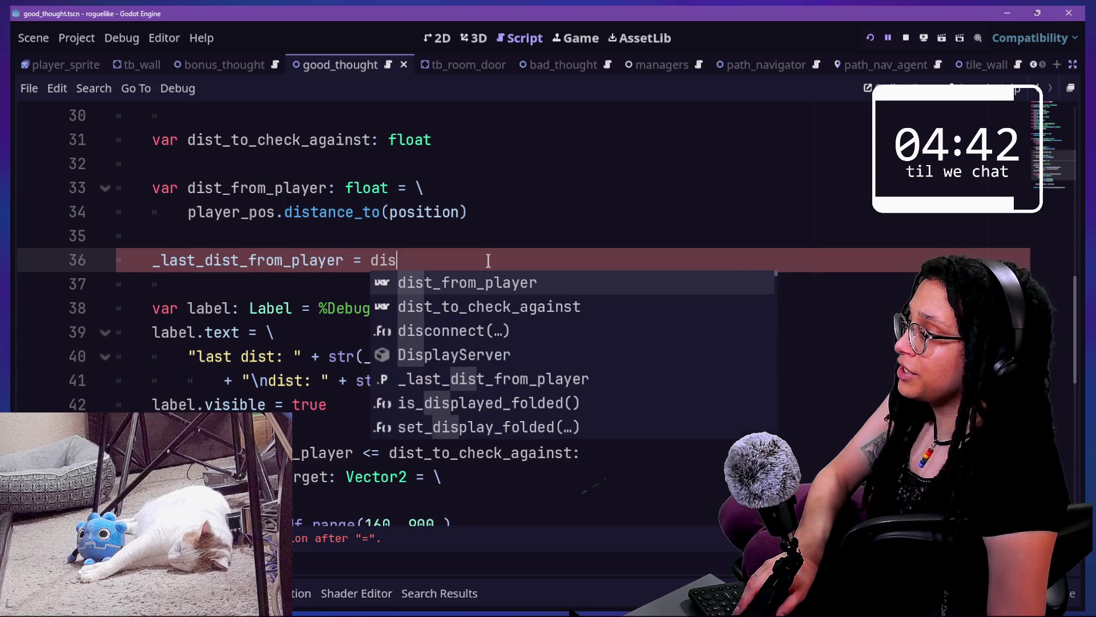
{"action": "key", "text": "Return"}
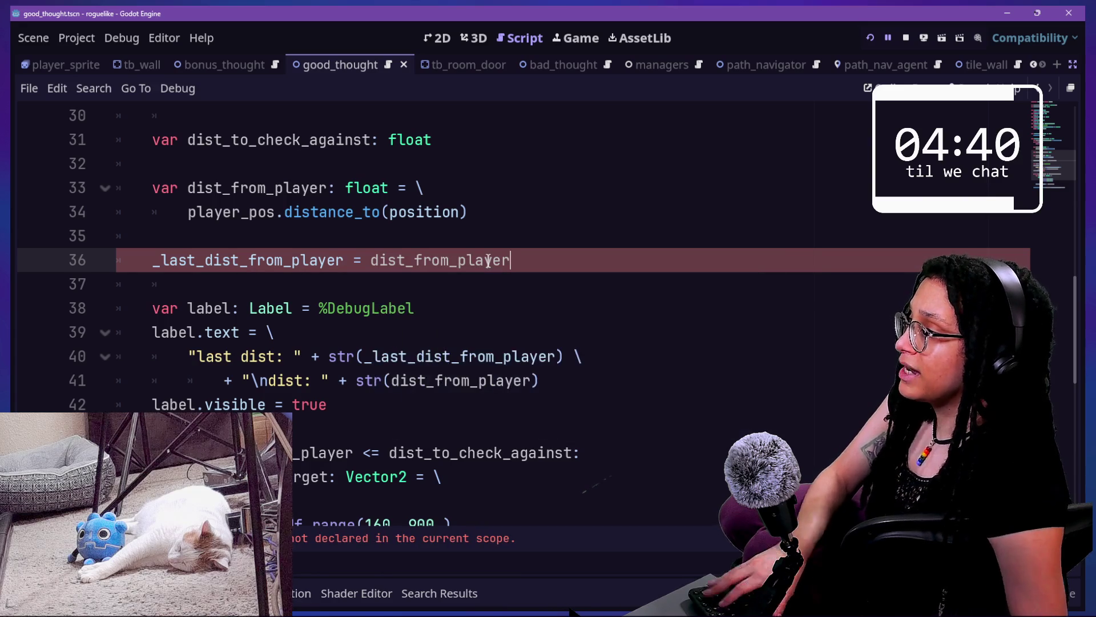
{"action": "left_click", "coordinate": [563, 311]}
{"action": "scroll", "coordinate": [565, 316], "scroll_direction": "down", "scroll_amount": 1}
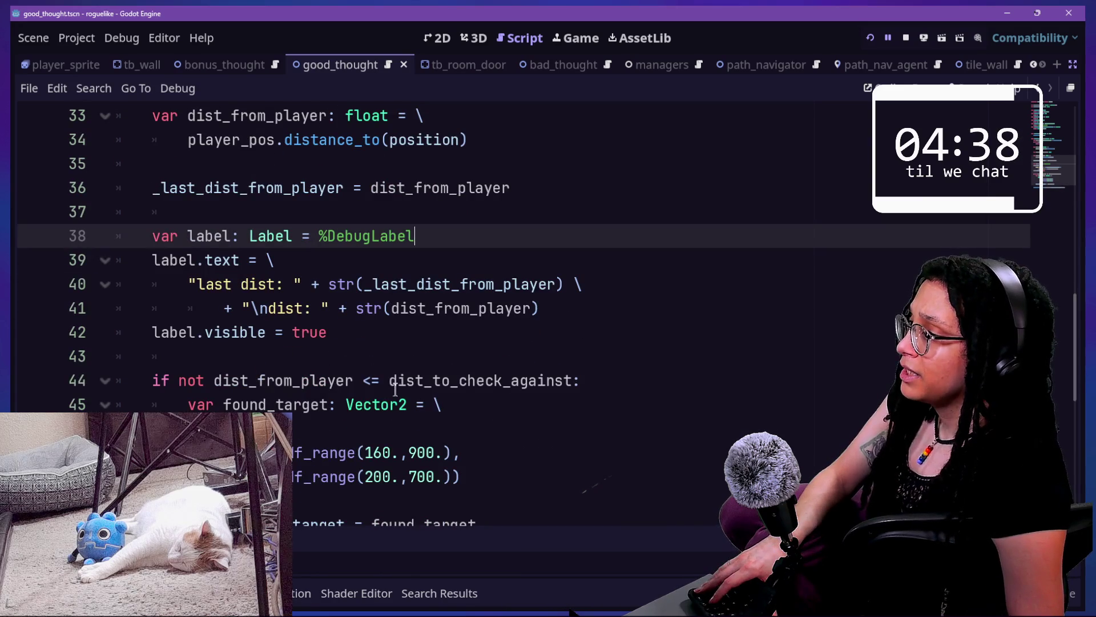
{"action": "scroll", "coordinate": [383, 380], "scroll_direction": "up", "scroll_amount": 1}
{"action": "scroll", "coordinate": [383, 381], "scroll_direction": "up", "scroll_amount": 2}
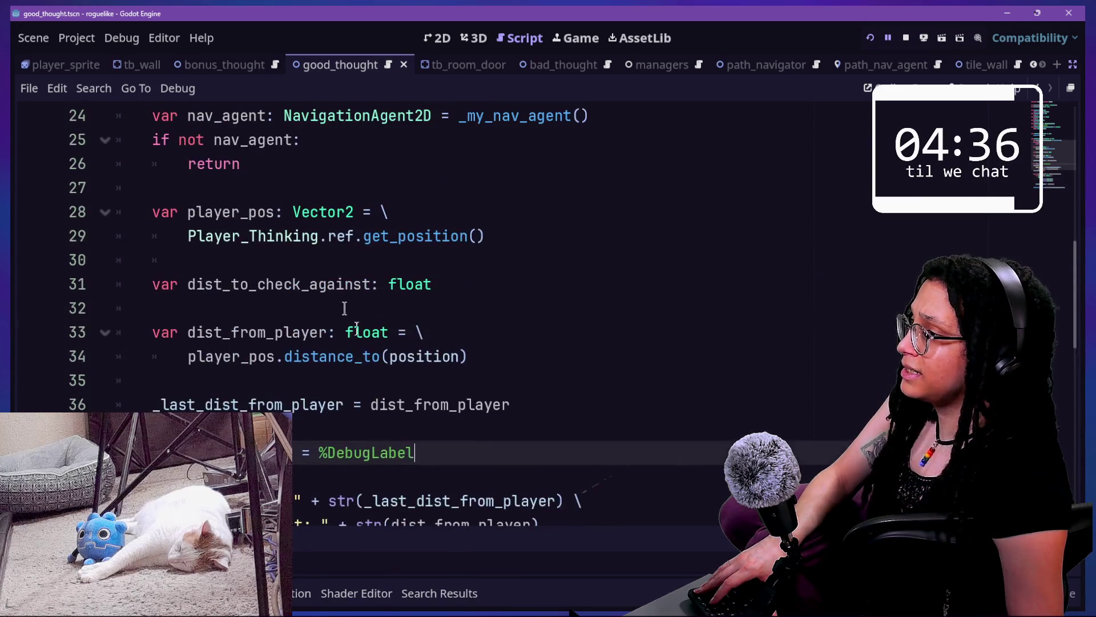
Delete the unused dist_to_check_against declaration
{"action": "left_click", "coordinate": [328, 283]}
{"action": "triple_click", "coordinate": [342, 284]}
{"action": "key", "text": "BackSpace"}
{"action": "key", "text": "BackSpace"}
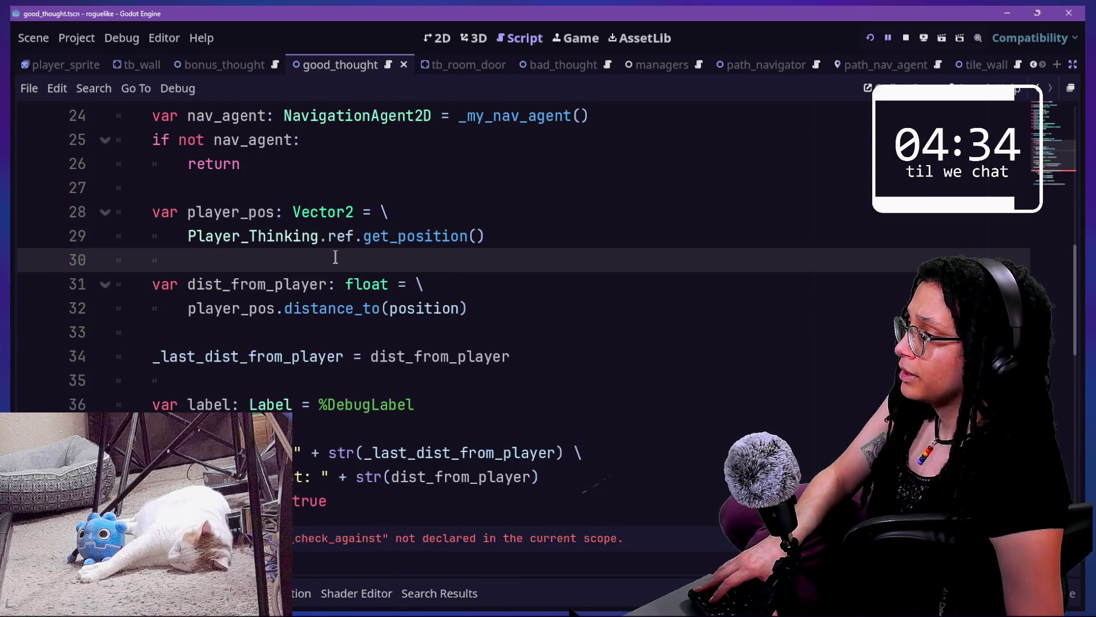
{"action": "scroll", "coordinate": [342, 251], "scroll_direction": "down", "scroll_amount": 5}
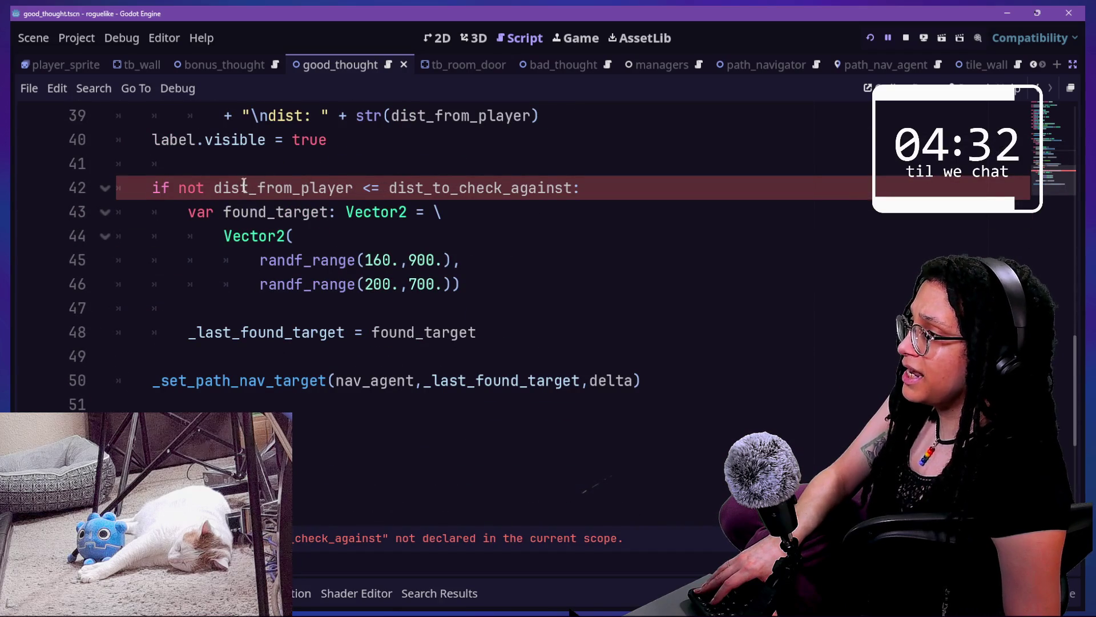
Replace dist_to_check_against in the escape condition with _last_dist_from_player and save
{"action": "left_click_drag", "start_coordinate": [391, 193], "coordinate": [574, 194]}
{"action": "type", "text": "+"}
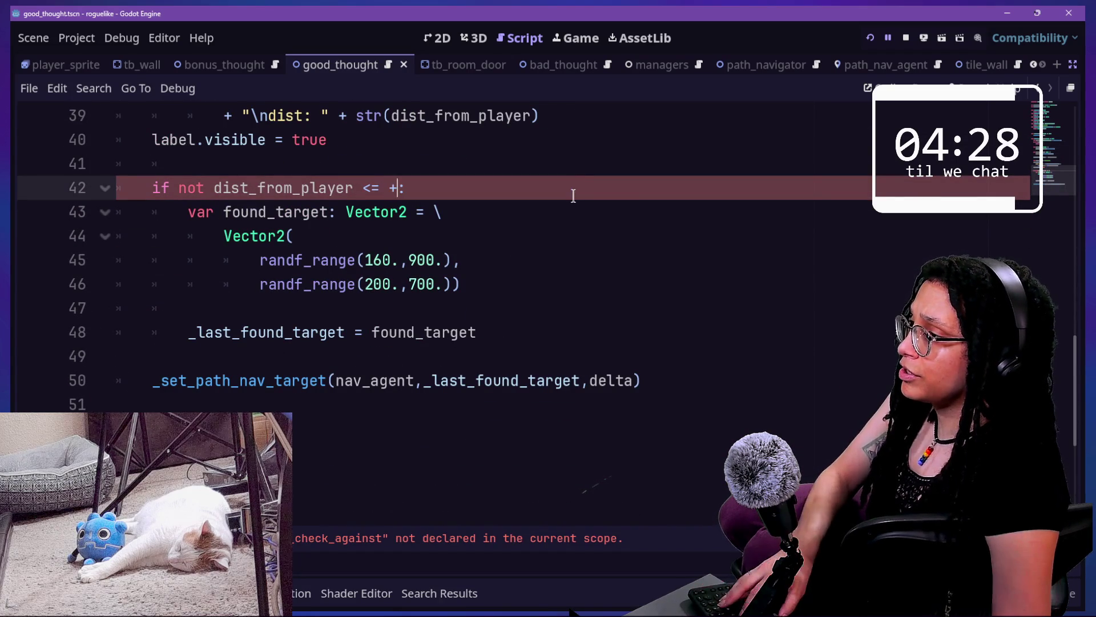
{"action": "key", "text": "BackSpace"}
{"action": "type", "text": "_lla"}
{"action": "key", "text": "BackSpace"}
{"action": "key", "text": "BackSpace"}
{"action": "type", "text": "ast"}
{"action": "key", "text": "Return"}
{"action": "key", "text": "ctrl+s"}
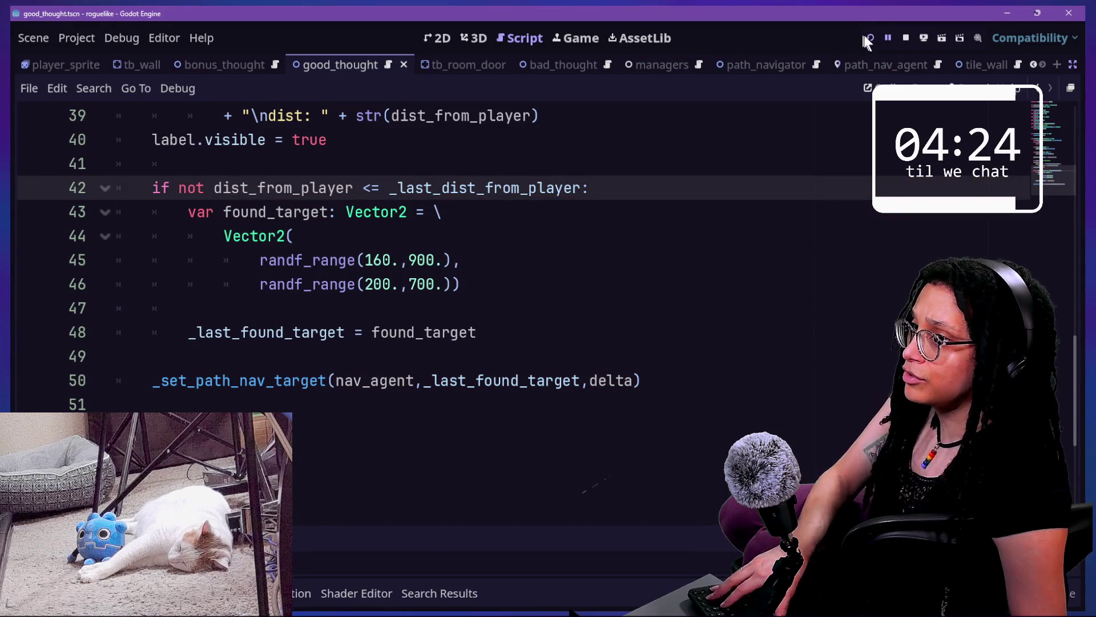
{"action": "left_click", "coordinate": [867, 38]}
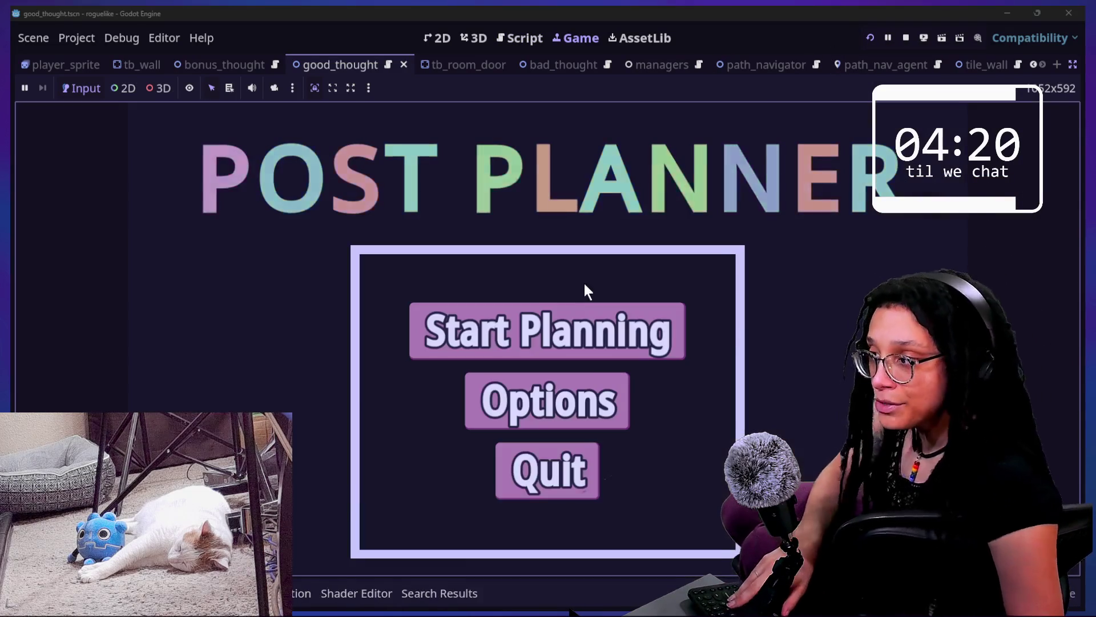
{"action": "left_click", "coordinate": [585, 326]}
{"action": "left_click", "coordinate": [614, 324]}
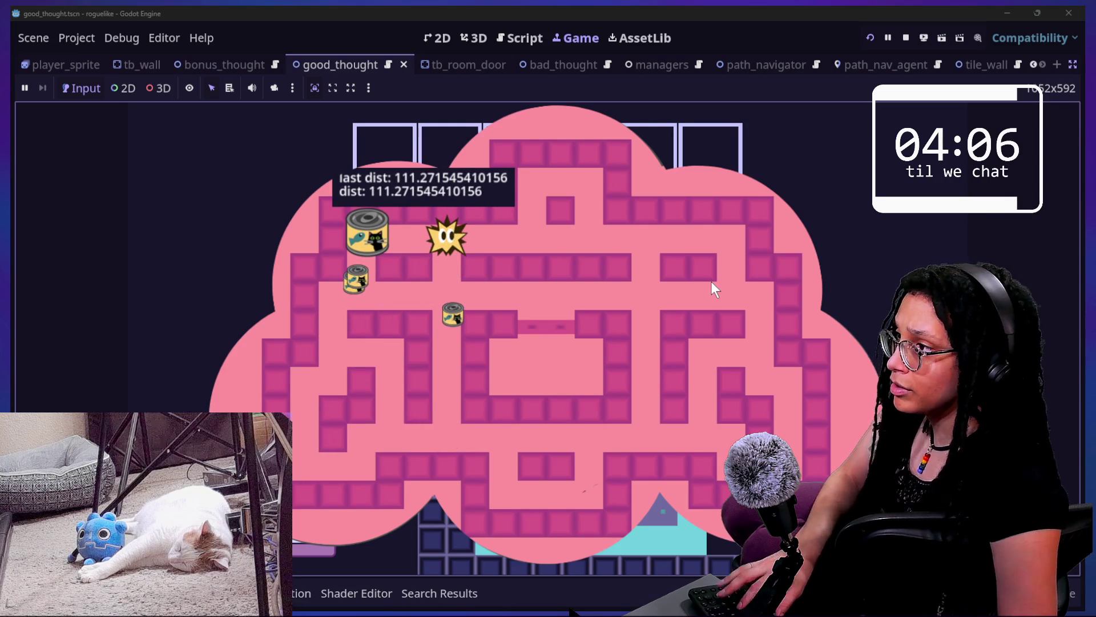
{"action": "left_click", "coordinate": [520, 38]}
{"action": "left_click", "coordinate": [550, 301]}
{"action": "scroll", "coordinate": [550, 301], "scroll_direction": "up", "scroll_amount": 4}
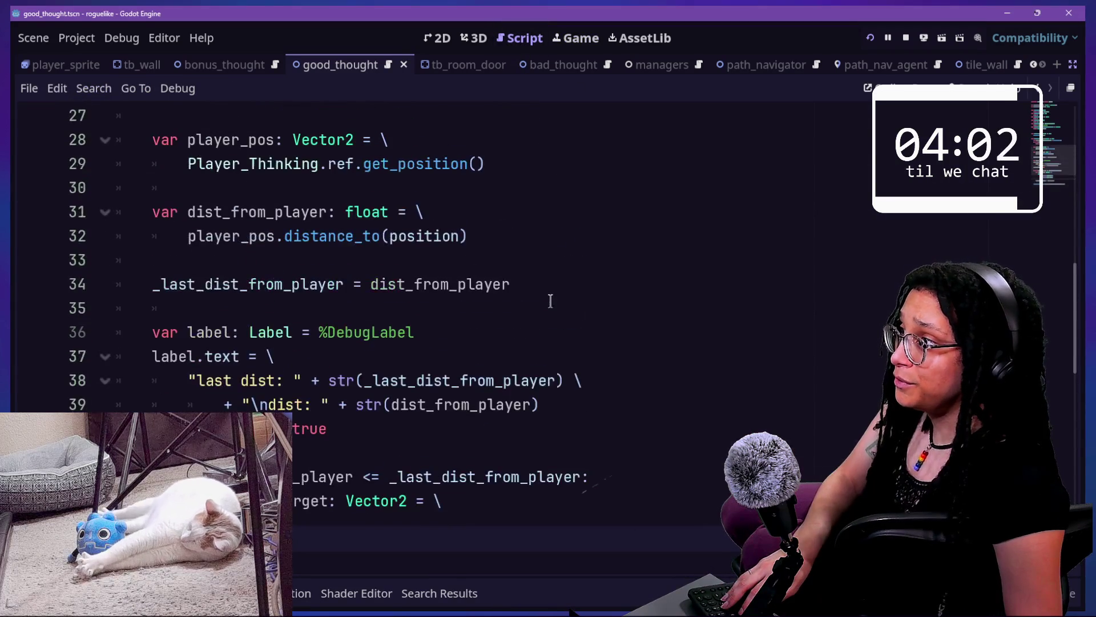
Remove 'not' from the escape condition on line 42
{"action": "left_click", "coordinate": [511, 285]}
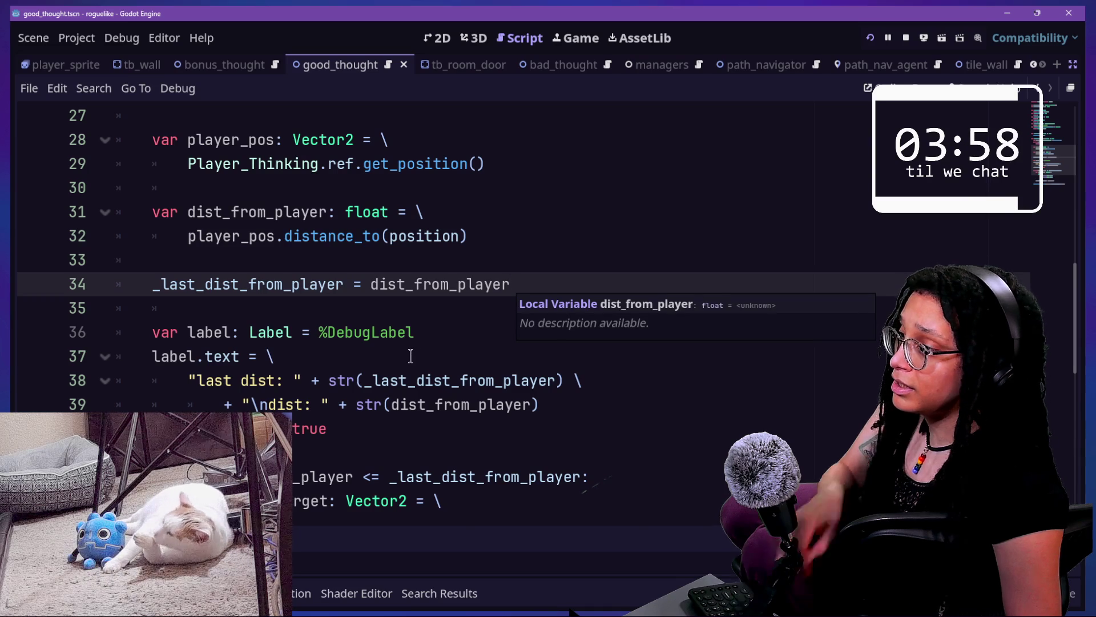
{"action": "scroll", "coordinate": [410, 356], "scroll_direction": "down", "scroll_amount": 1}
{"action": "scroll", "coordinate": [410, 355], "scroll_direction": "down", "scroll_amount": 1}
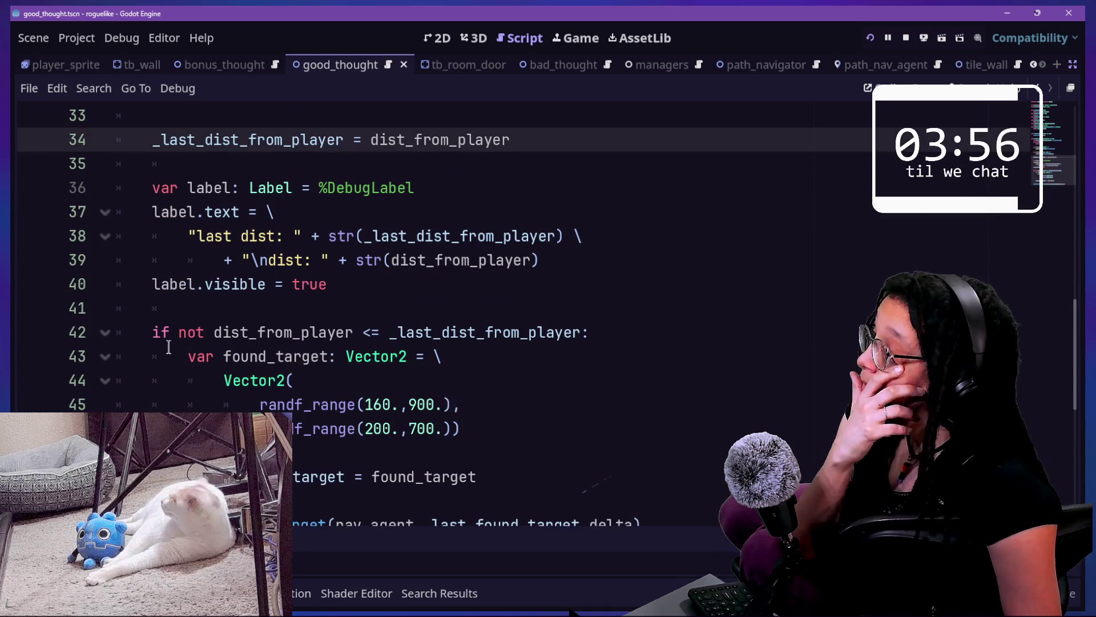
{"action": "left_click_drag", "start_coordinate": [184, 334], "coordinate": [201, 335]}
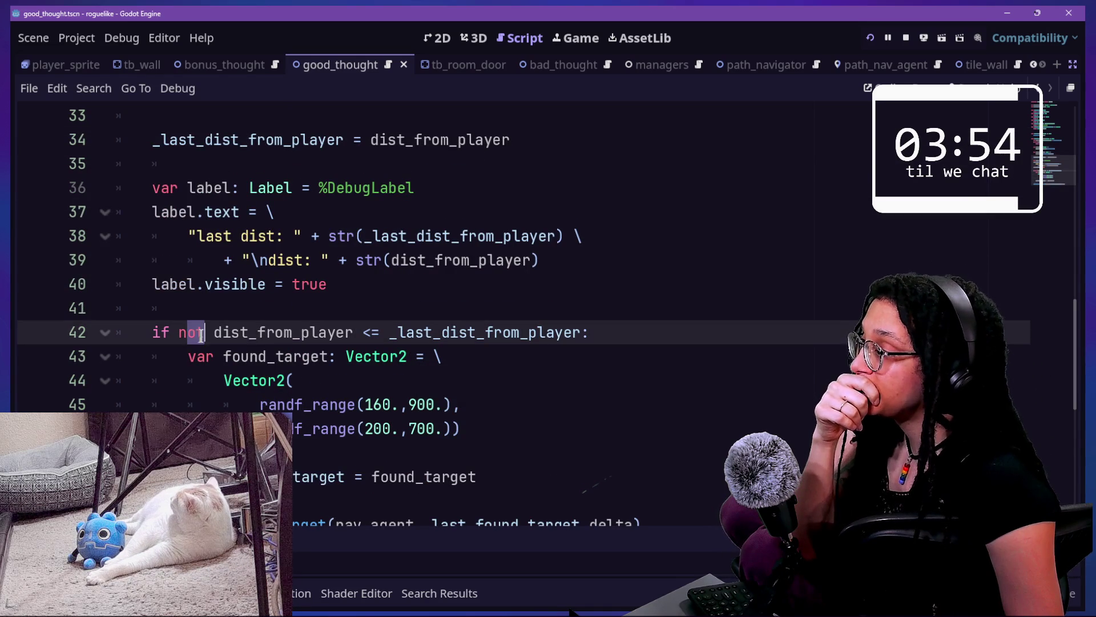
{"action": "key", "text": "BackSpace"}
{"action": "key", "text": "BackSpace"}
{"action": "key", "text": "BackSpace"}
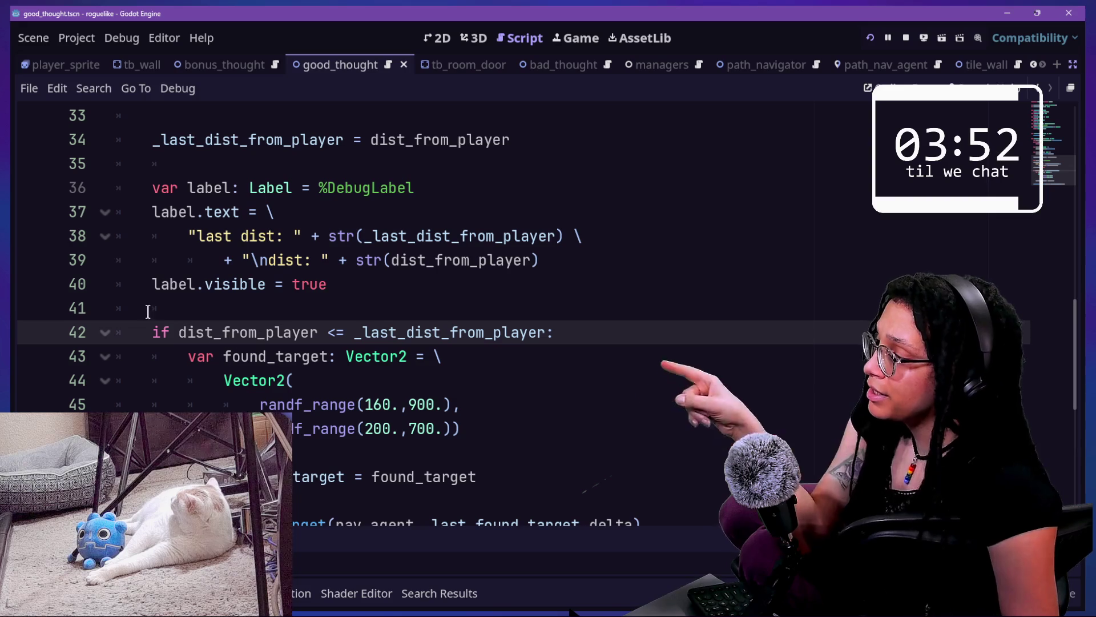
Delete the '_last_dist_from_player = dist_from_player' line and its empty line
{"action": "scroll", "coordinate": [253, 342], "scroll_direction": "down", "scroll_amount": 1}
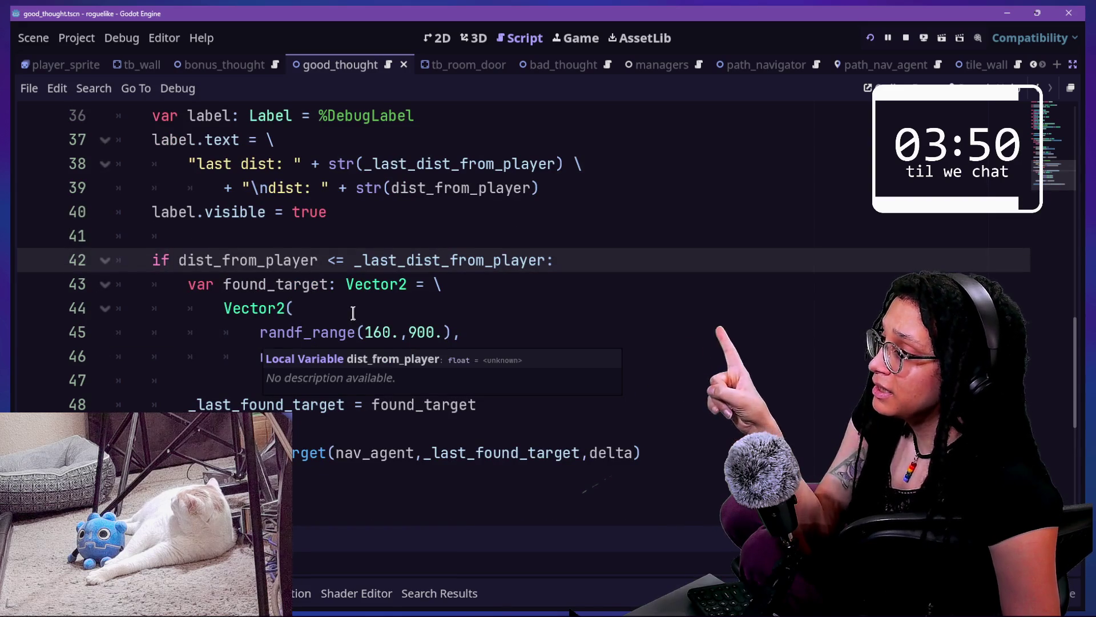
{"action": "mouse_move", "coordinate": [350, 288]}
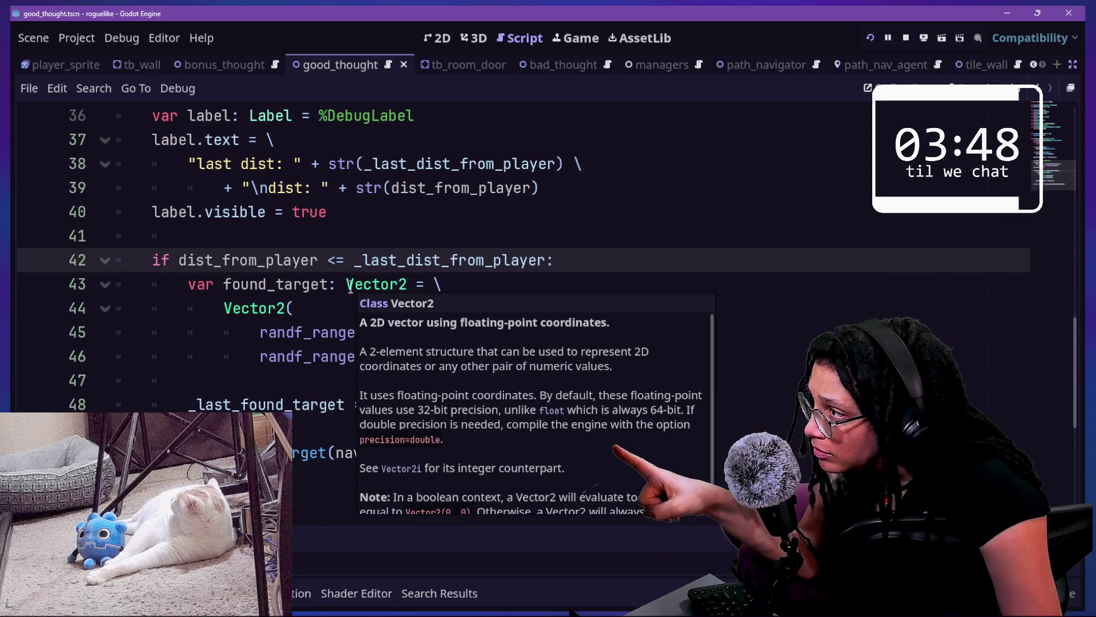
{"action": "scroll", "coordinate": [236, 172], "scroll_direction": "up", "scroll_amount": 2}
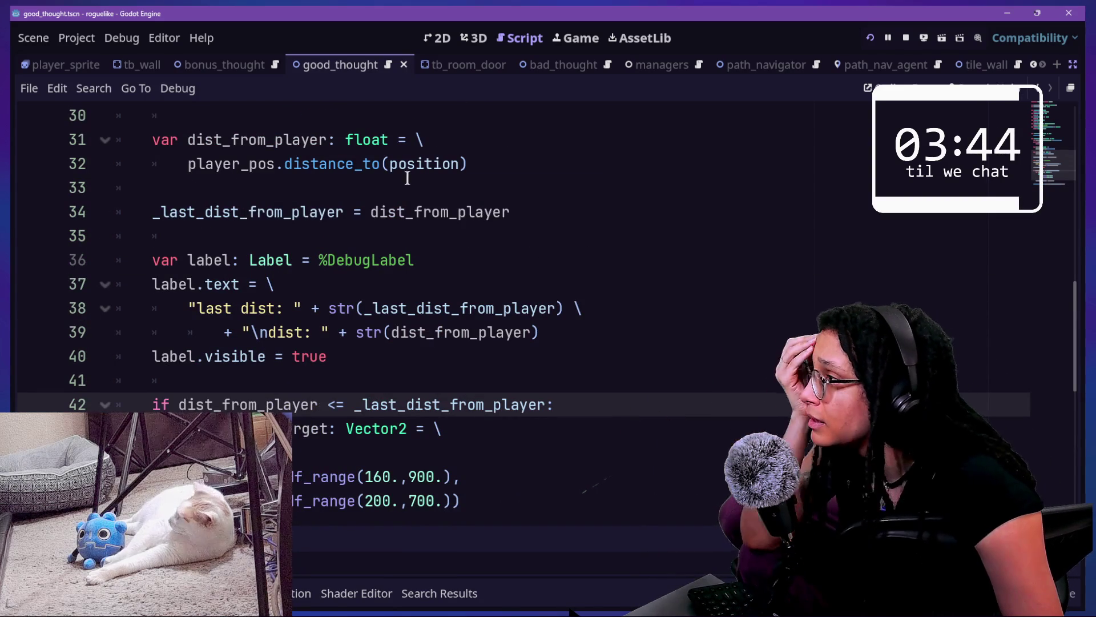
{"action": "left_click_drag", "start_coordinate": [127, 210], "coordinate": [513, 213]}
{"action": "key", "text": "BackSpace"}
{"action": "key", "text": "BackSpace"}
{"action": "key", "text": "BackSpace"}
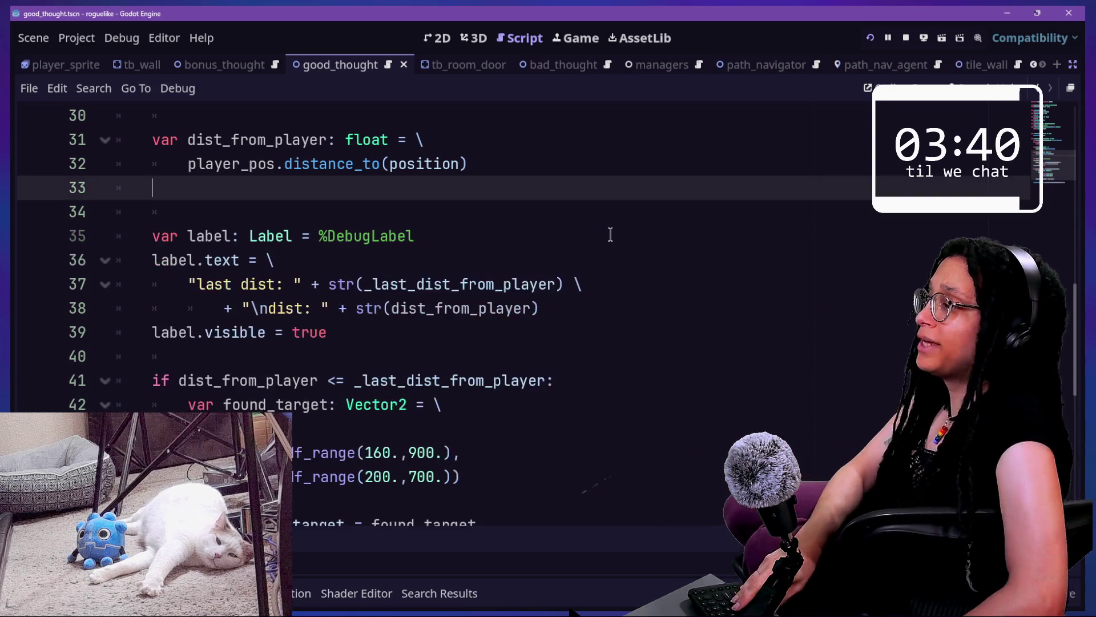
{"action": "key", "text": "BackSpace"}
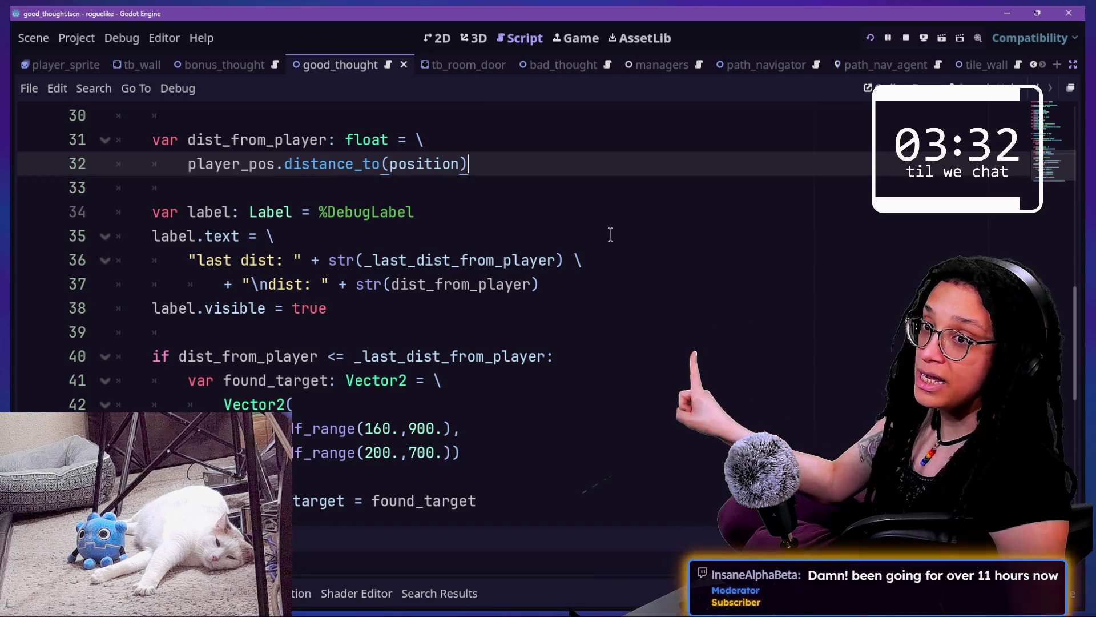
Add an initial value to the _last_dist_from_player declaration on line 4
{"action": "scroll", "coordinate": [611, 235], "scroll_direction": "up", "scroll_amount": 3}
{"action": "scroll", "coordinate": [611, 235], "scroll_direction": "up", "scroll_amount": 8}
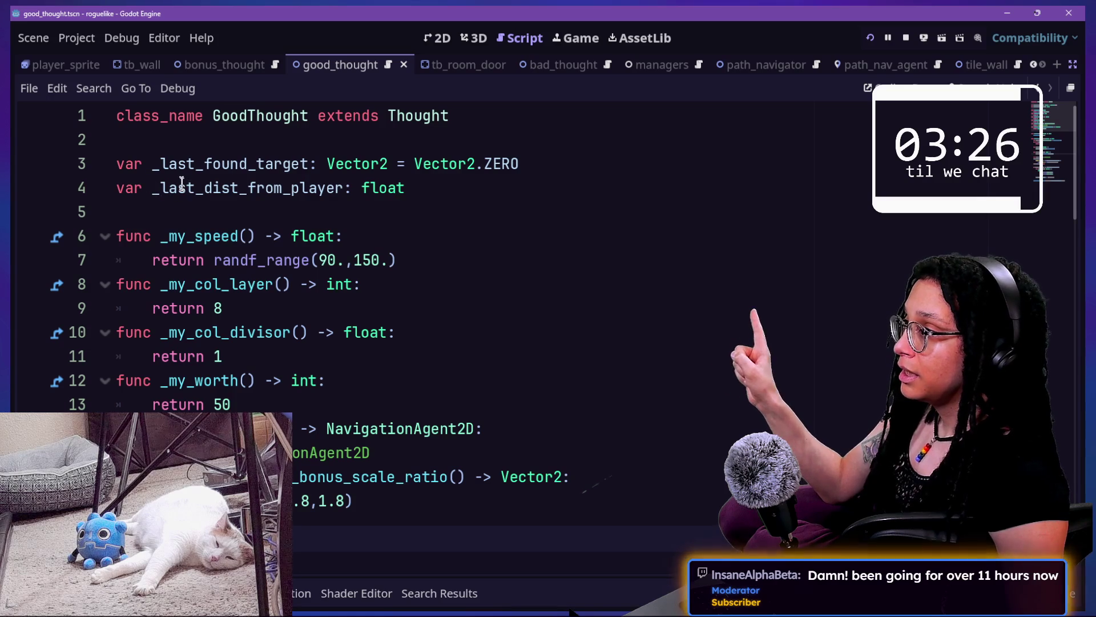
{"action": "left_click", "coordinate": [473, 188]}
{"action": "type", "text": "= "}
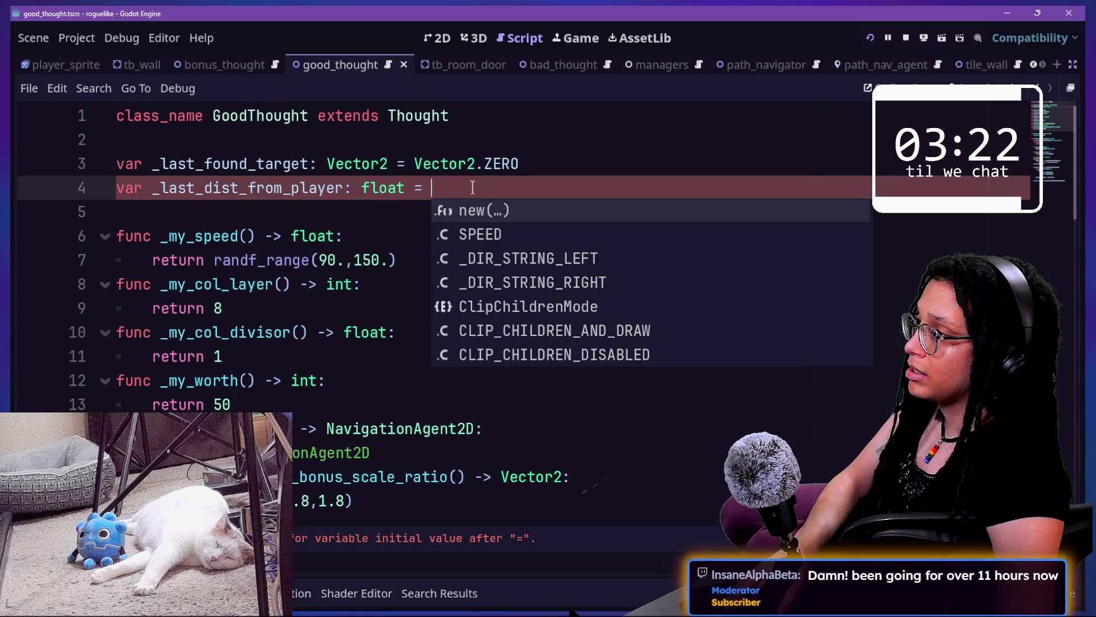
{"action": "type", "text": "0.0"}
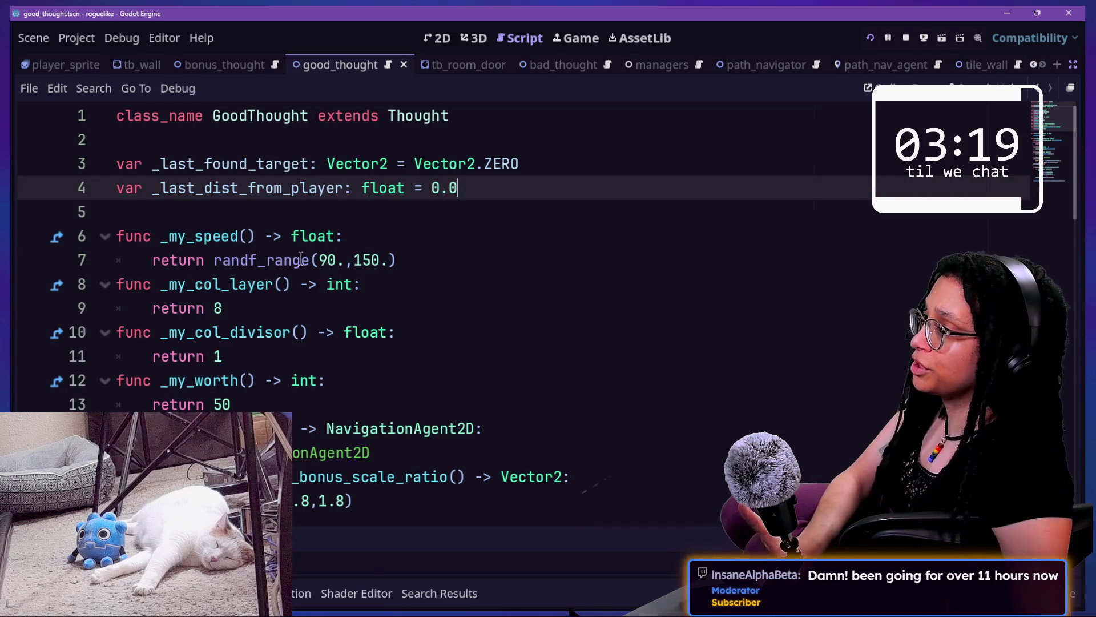
Replace the trial initial value with INF from autocomplete
{"action": "scroll", "coordinate": [301, 257], "scroll_direction": "down", "scroll_amount": 10}
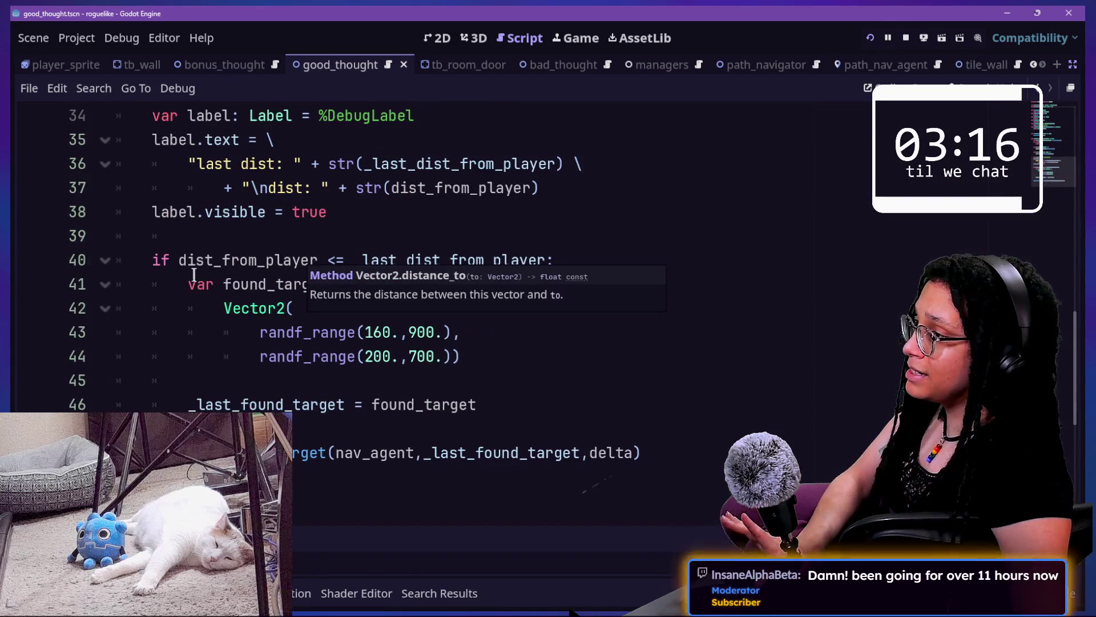
{"action": "mouse_move", "coordinate": [178, 260]}
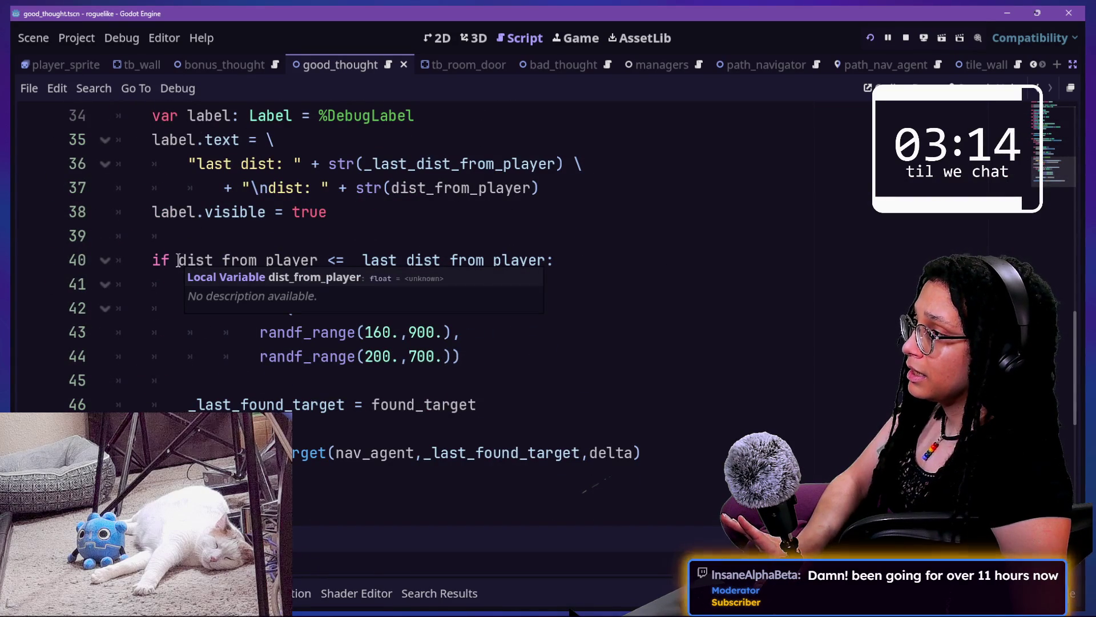
{"action": "scroll", "coordinate": [178, 260], "scroll_direction": "up", "scroll_amount": 10}
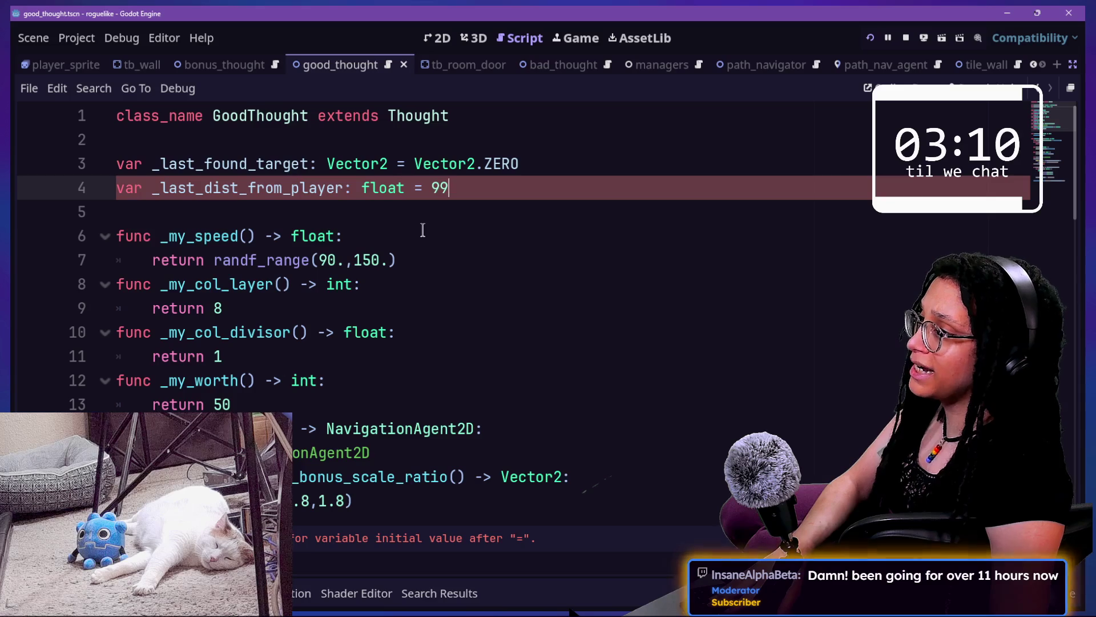
{"action": "key", "text": "BackSpace"}
{"action": "key", "text": "BackSpace"}
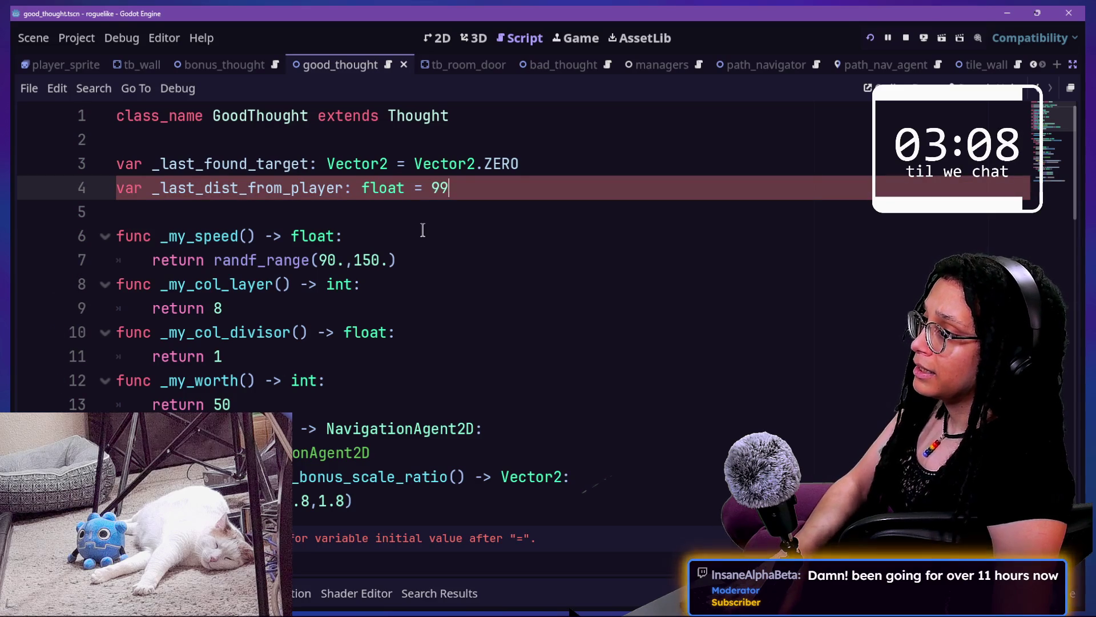
{"action": "type", "text": "99999"}
{"action": "key", "text": "BackSpace"}
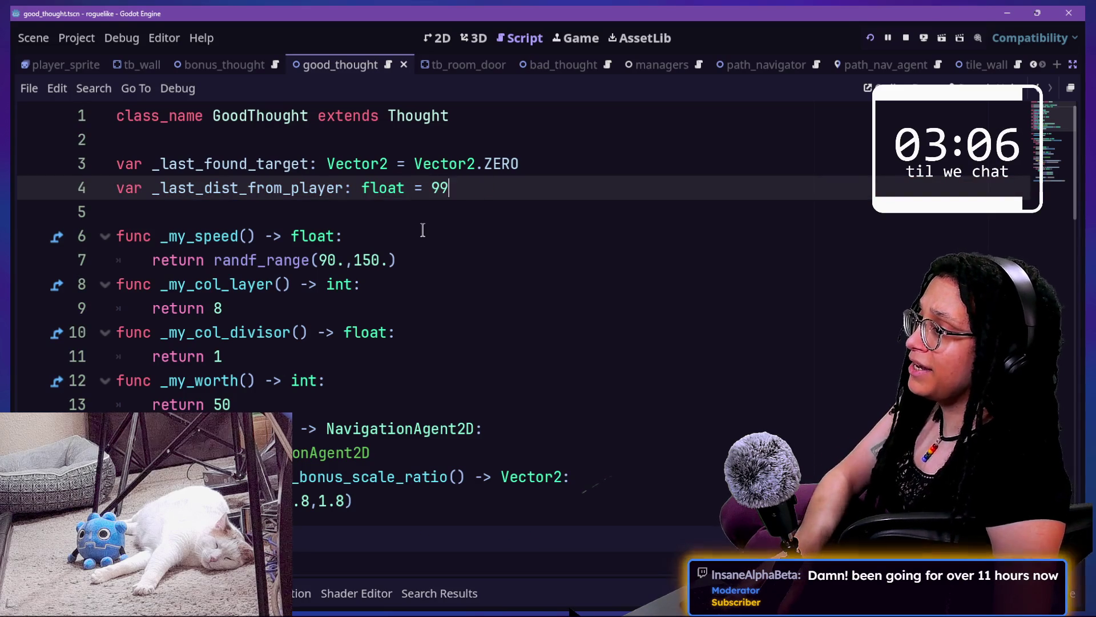
{"action": "type", "text": "INF"}
{"action": "key", "text": "Escape"}
Review the comparison in the escape condition
{"action": "scroll", "coordinate": [382, 238], "scroll_direction": "down", "scroll_amount": 10}
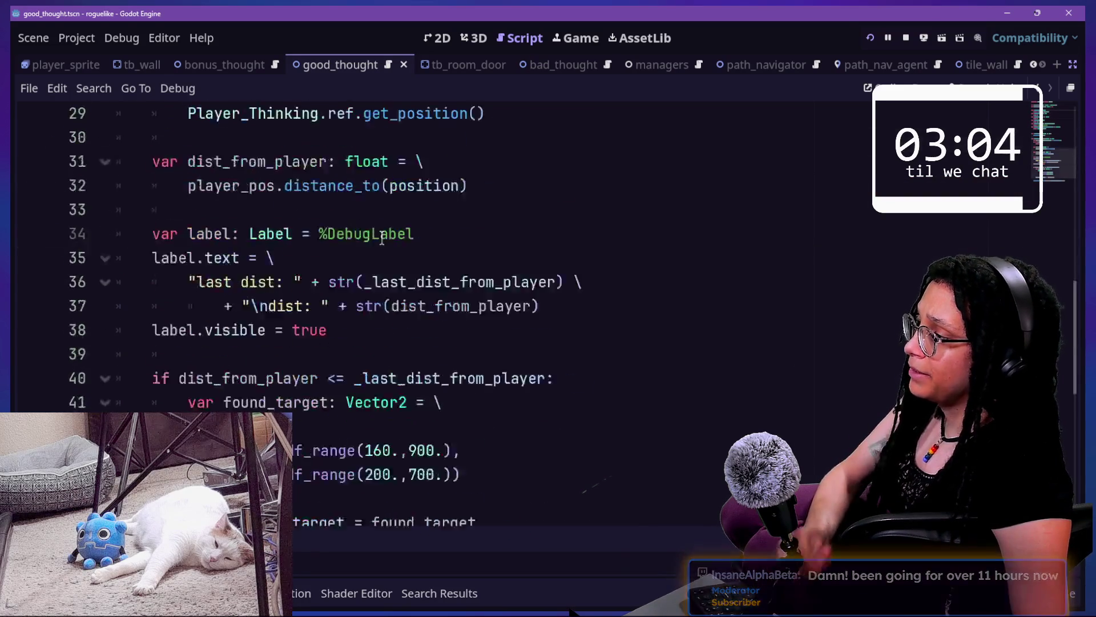
{"action": "scroll", "coordinate": [381, 239], "scroll_direction": "down", "scroll_amount": 3}
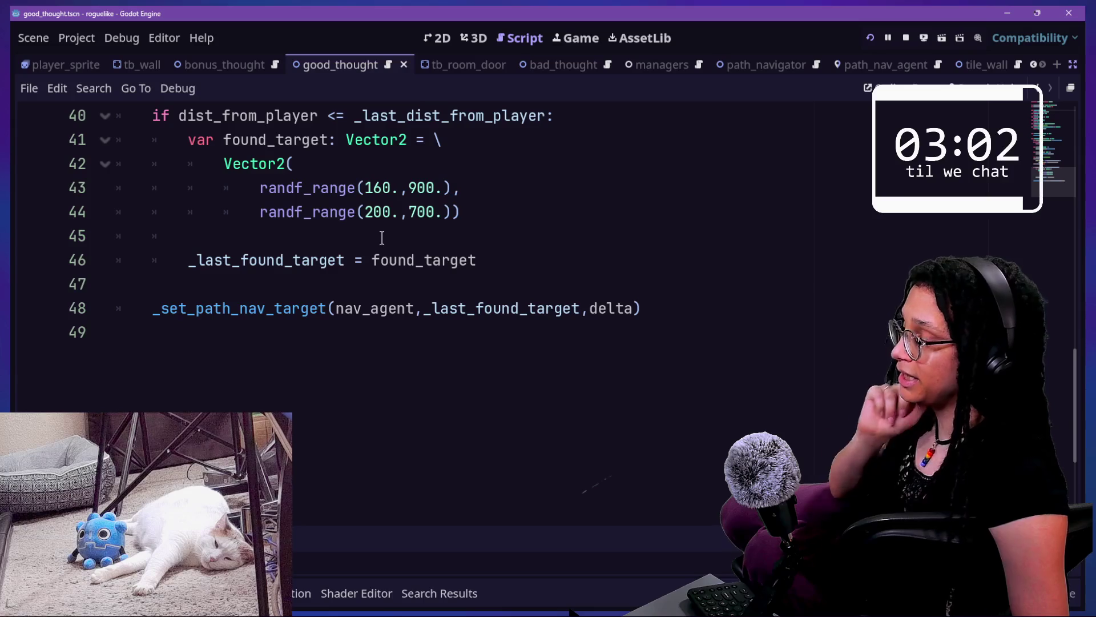
{"action": "scroll", "coordinate": [382, 238], "scroll_direction": "up", "scroll_amount": 2}
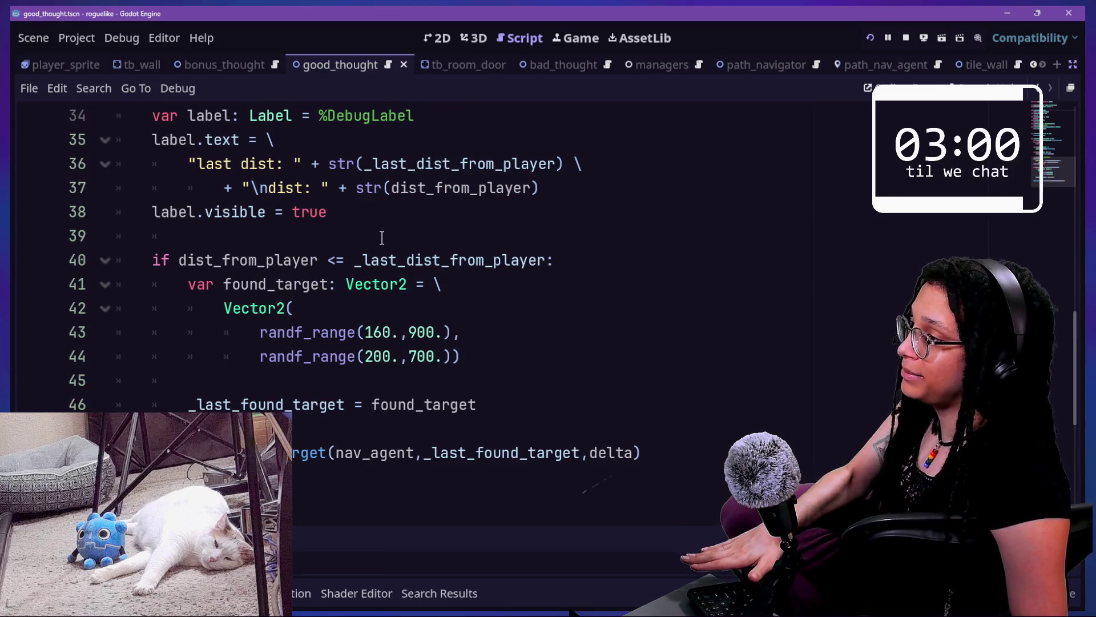
{"action": "left_click_drag", "start_coordinate": [174, 263], "coordinate": [285, 260]}
{"action": "left_click", "coordinate": [335, 260]}
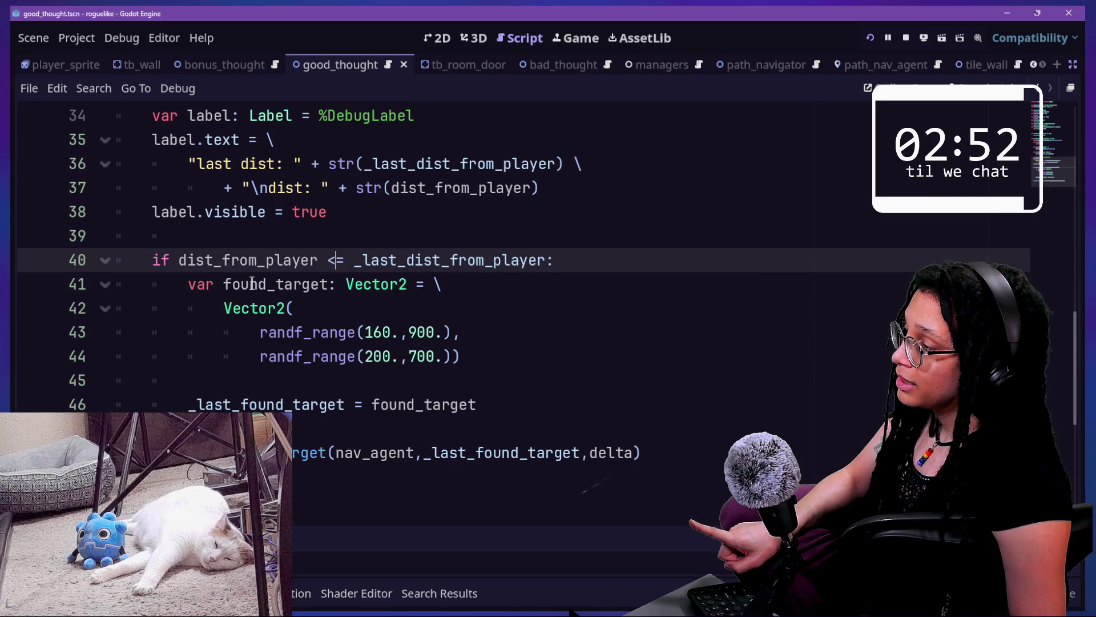
{"action": "scroll", "coordinate": [252, 280], "scroll_direction": "up", "scroll_amount": 2}
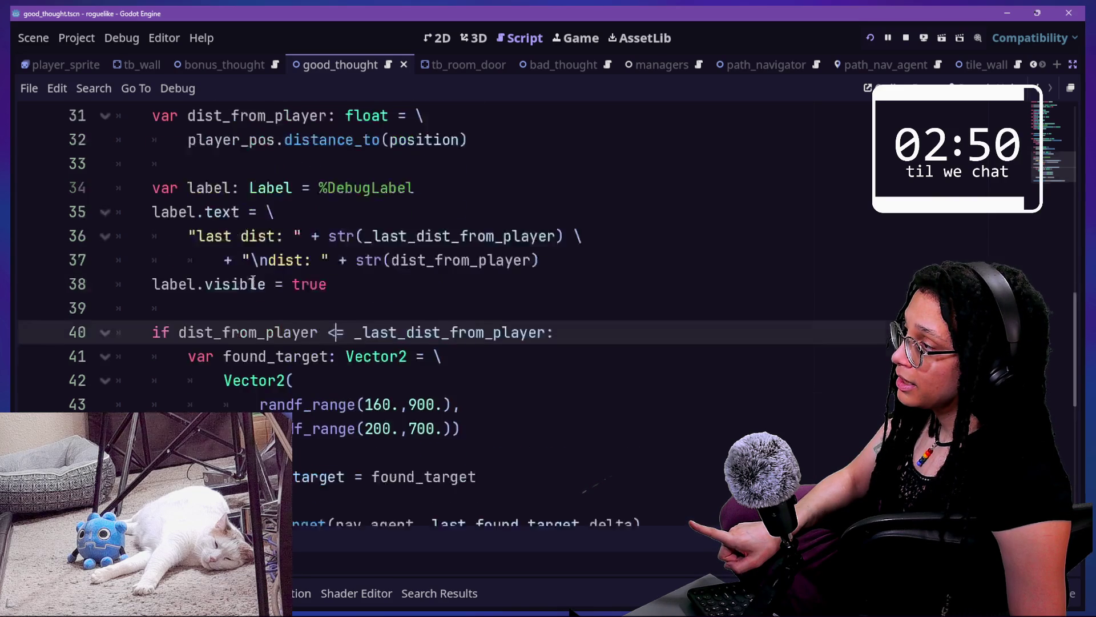
{"action": "scroll", "coordinate": [253, 282], "scroll_direction": "up", "scroll_amount": 2}
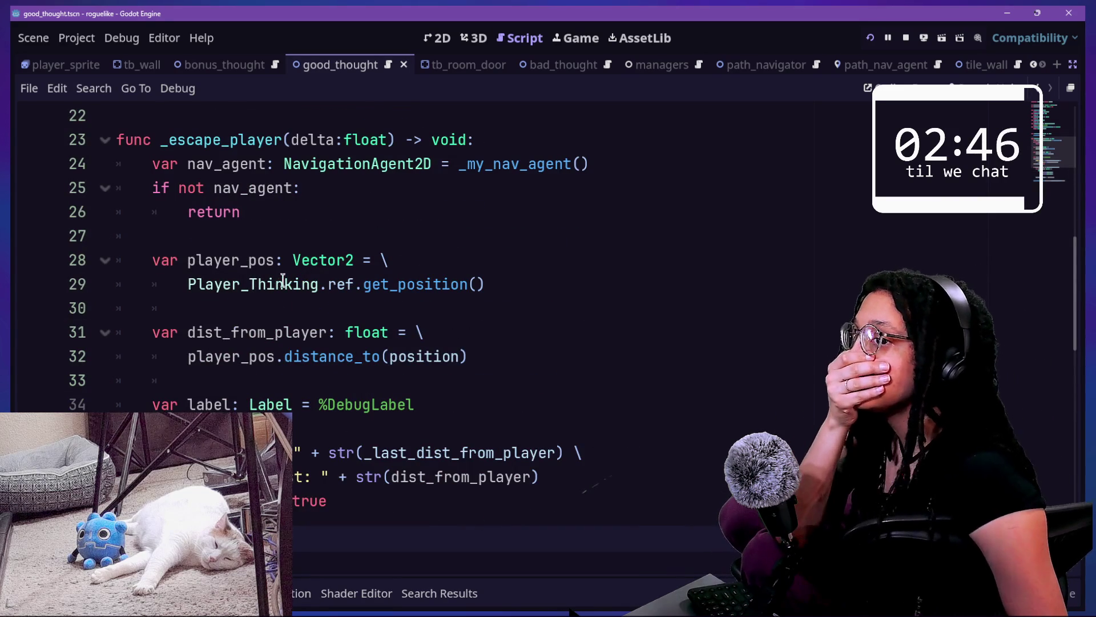
{"action": "scroll", "coordinate": [282, 278], "scroll_direction": "down", "scroll_amount": 1}
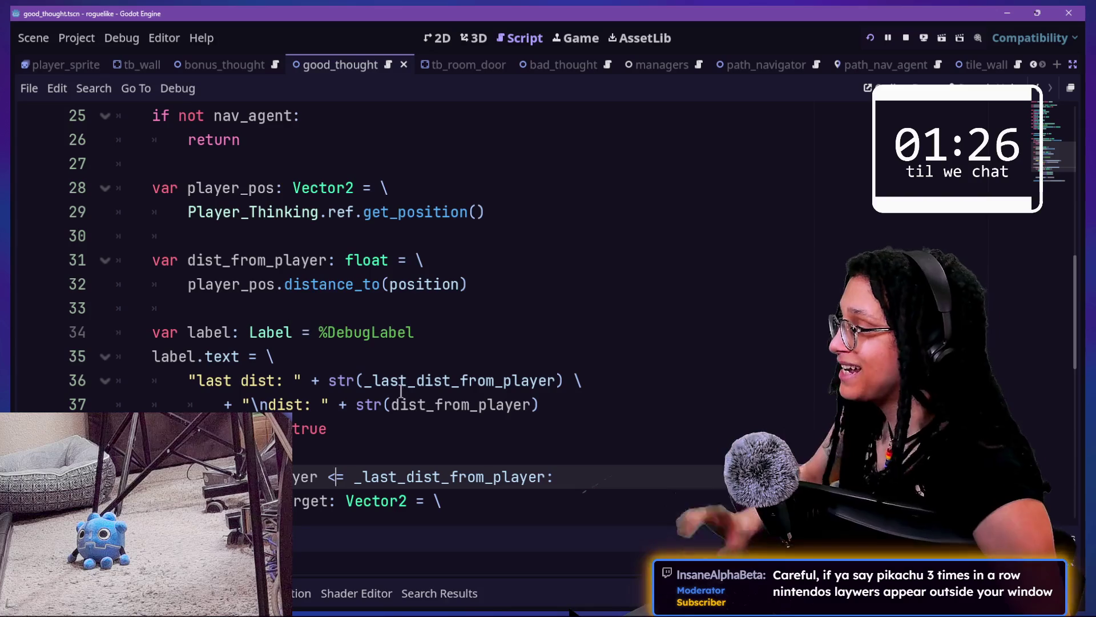
{"action": "scroll", "coordinate": [456, 471], "scroll_direction": "down", "scroll_amount": 3}
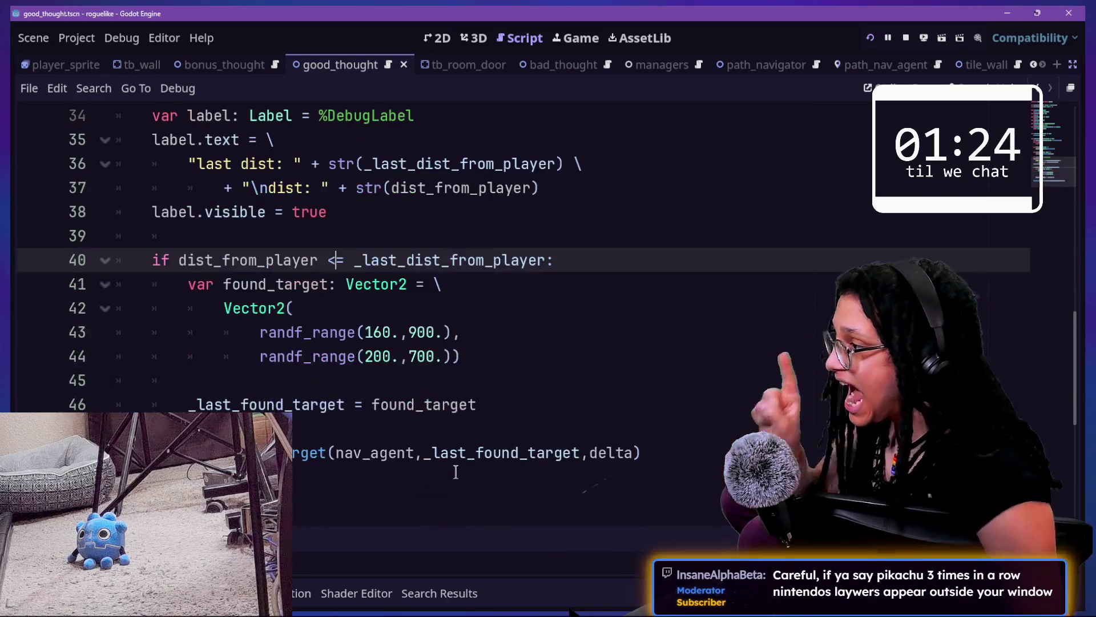
Scroll through the script, then undo the two most recent edits on line 33
{"action": "scroll", "coordinate": [479, 408], "scroll_direction": "up", "scroll_amount": 5}
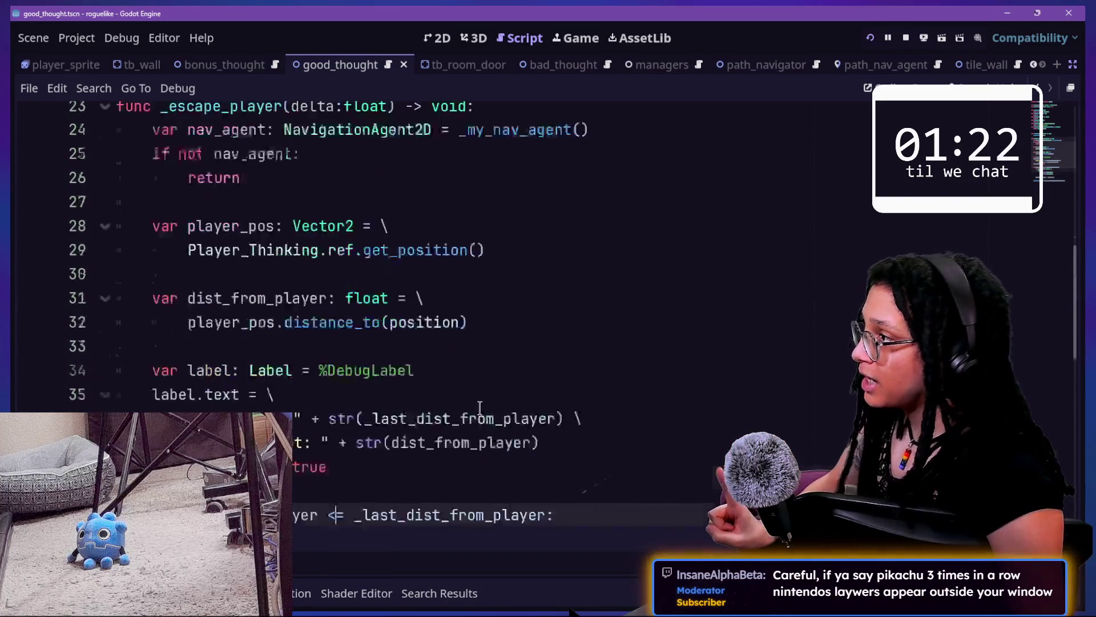
{"action": "scroll", "coordinate": [479, 407], "scroll_direction": "down", "scroll_amount": 1}
{"action": "scroll", "coordinate": [480, 408], "scroll_direction": "down", "scroll_amount": 3}
{"action": "scroll", "coordinate": [480, 408], "scroll_direction": "up", "scroll_amount": 1}
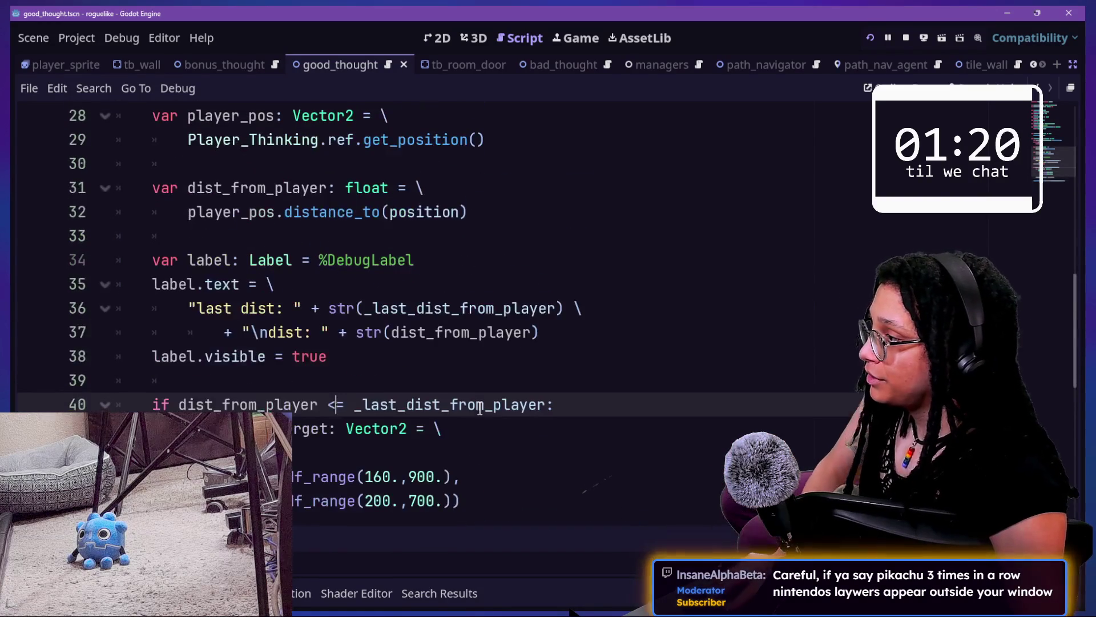
{"action": "scroll", "coordinate": [493, 394], "scroll_direction": "up", "scroll_amount": 3}
{"action": "scroll", "coordinate": [493, 394], "scroll_direction": "down", "scroll_amount": 1}
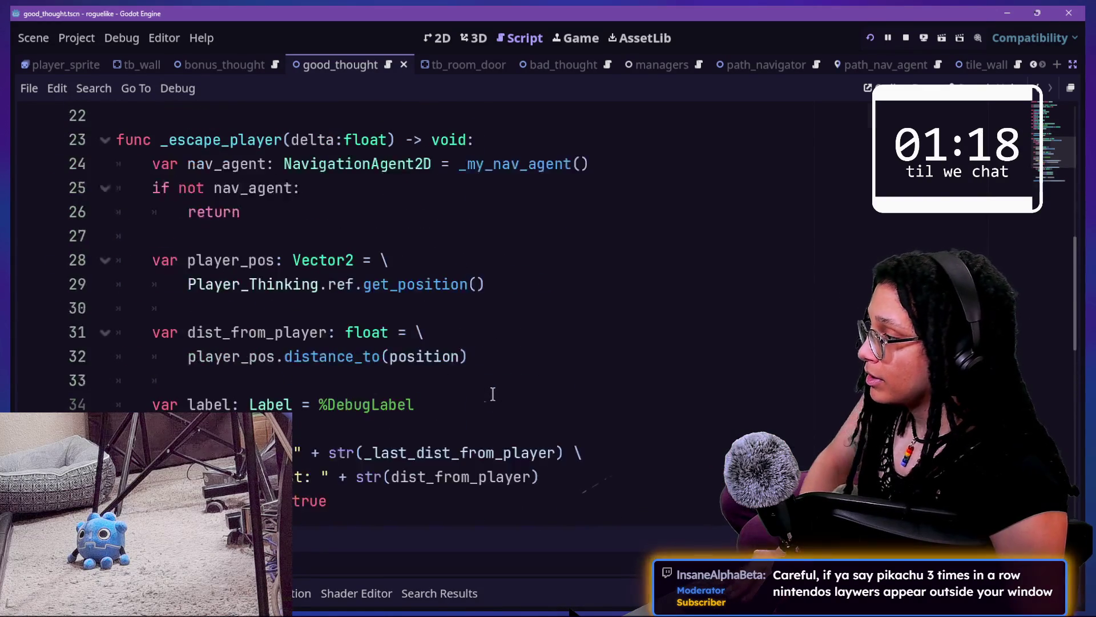
{"action": "scroll", "coordinate": [493, 394], "scroll_direction": "up", "scroll_amount": 6}
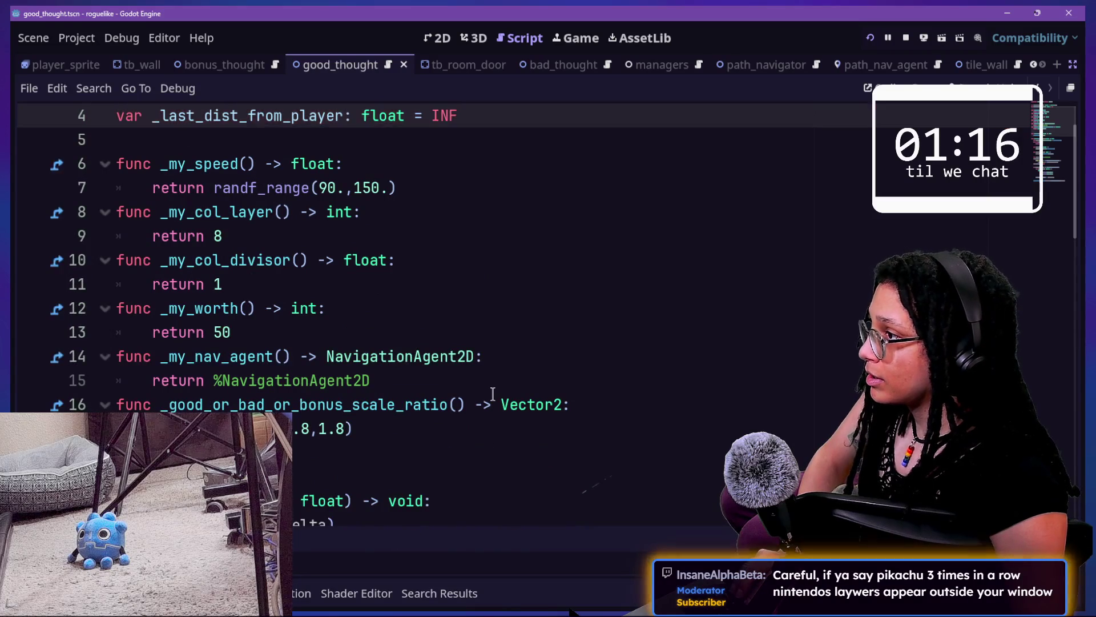
{"action": "scroll", "coordinate": [493, 394], "scroll_direction": "down", "scroll_amount": 5}
{"action": "scroll", "coordinate": [493, 394], "scroll_direction": "down", "scroll_amount": 5}
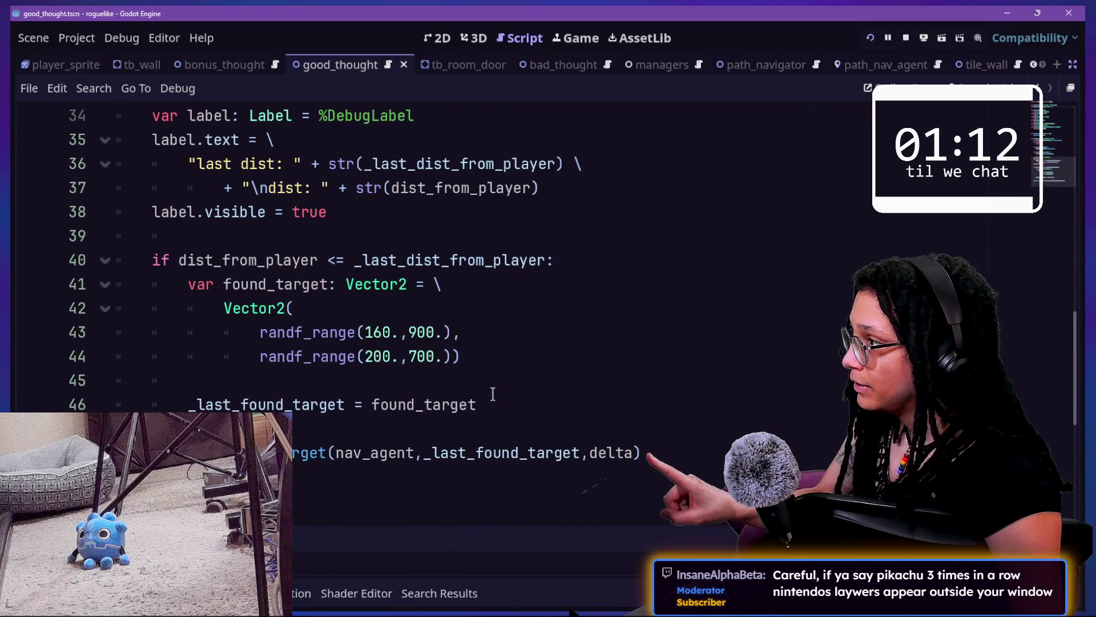
{"action": "scroll", "coordinate": [493, 394], "scroll_direction": "up", "scroll_amount": 3}
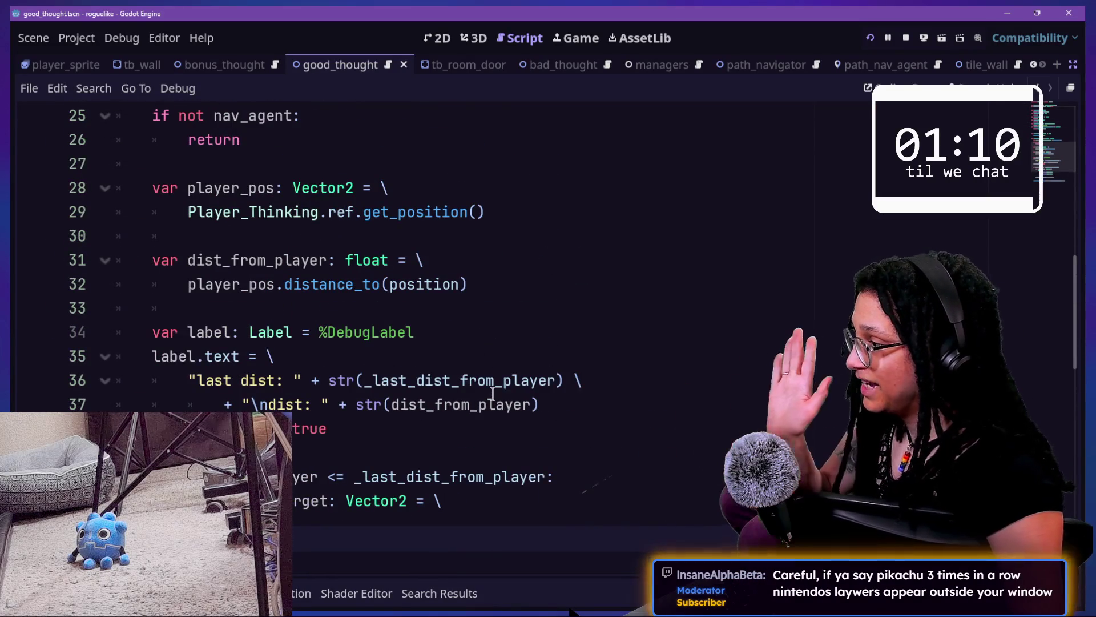
{"action": "scroll", "coordinate": [493, 393], "scroll_direction": "up", "scroll_amount": 1}
{"action": "left_click", "coordinate": [431, 374]}
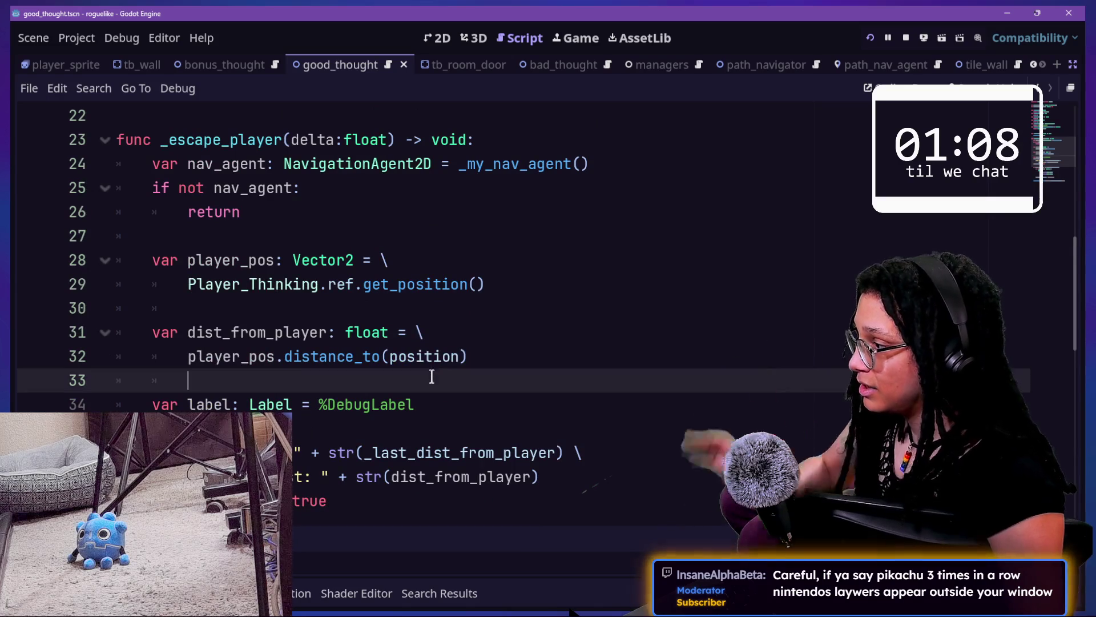
{"action": "key", "text": "ctrl+z"}
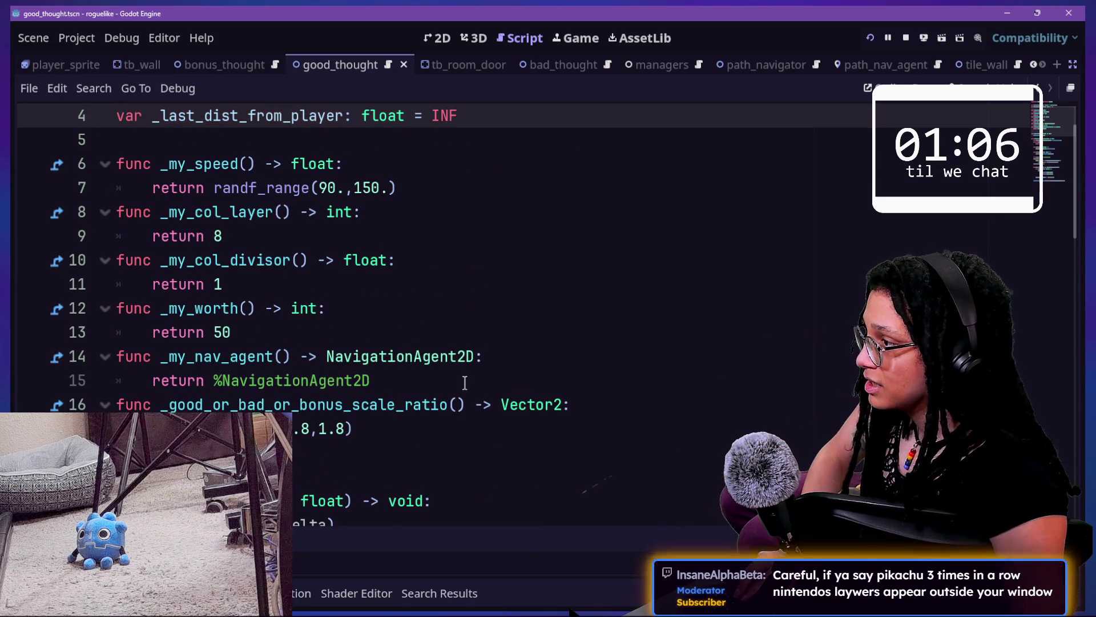
{"action": "key", "text": "ctrl+z"}
{"action": "key", "text": "ctrl+z"}
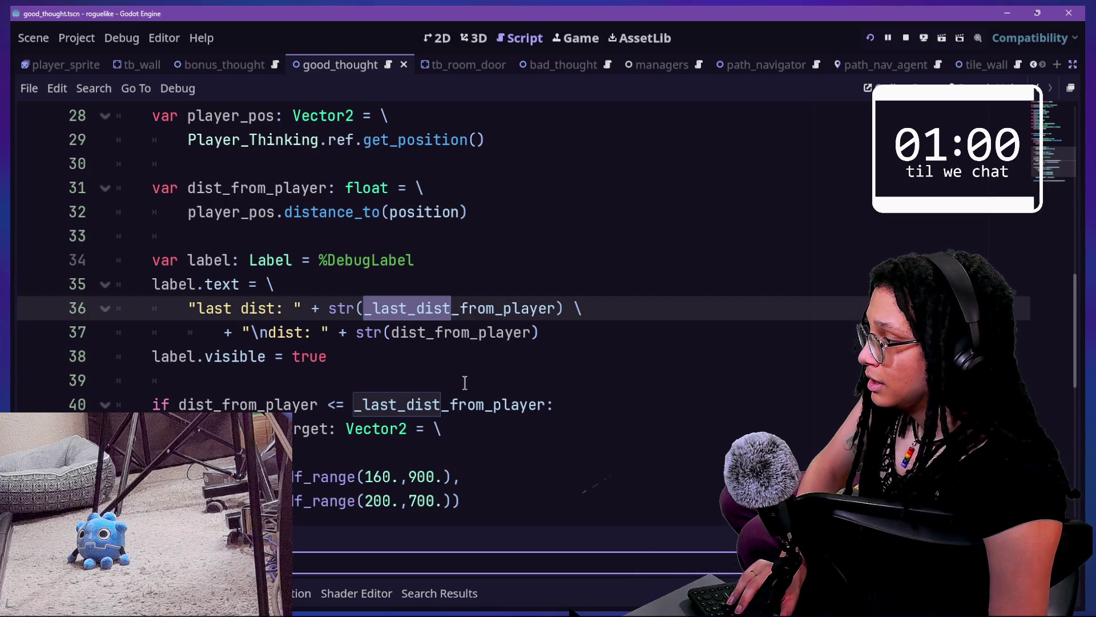
Step through the occurrences of _last_dist_from_player with F3
{"action": "key", "text": "F3"}
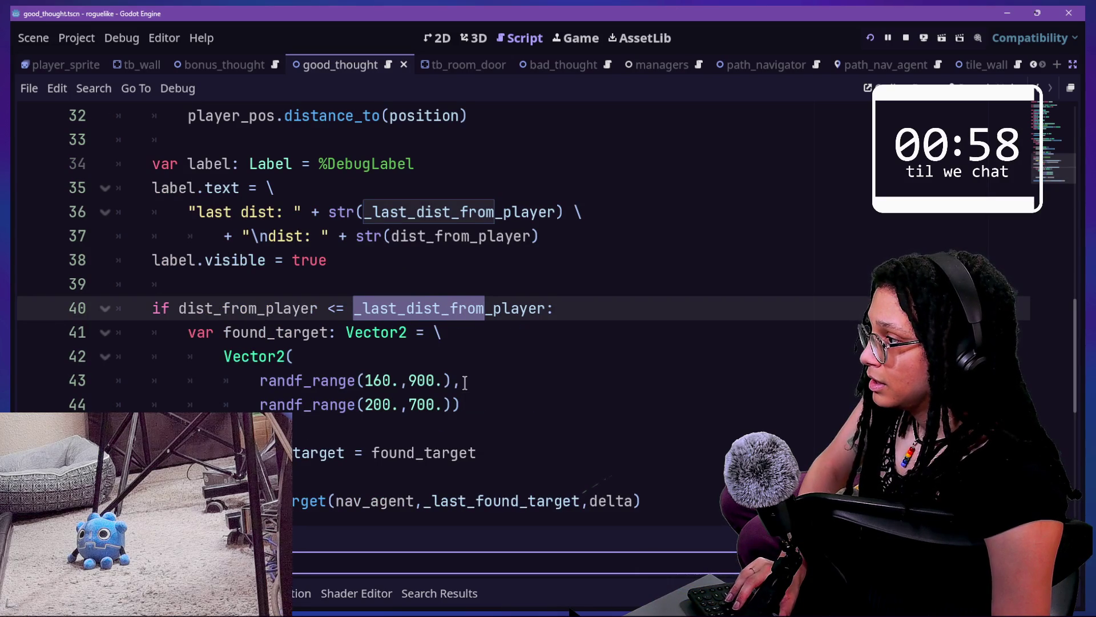
{"action": "key", "text": "F3"}
{"action": "key", "text": "F3"}
{"action": "key", "text": "F3"}
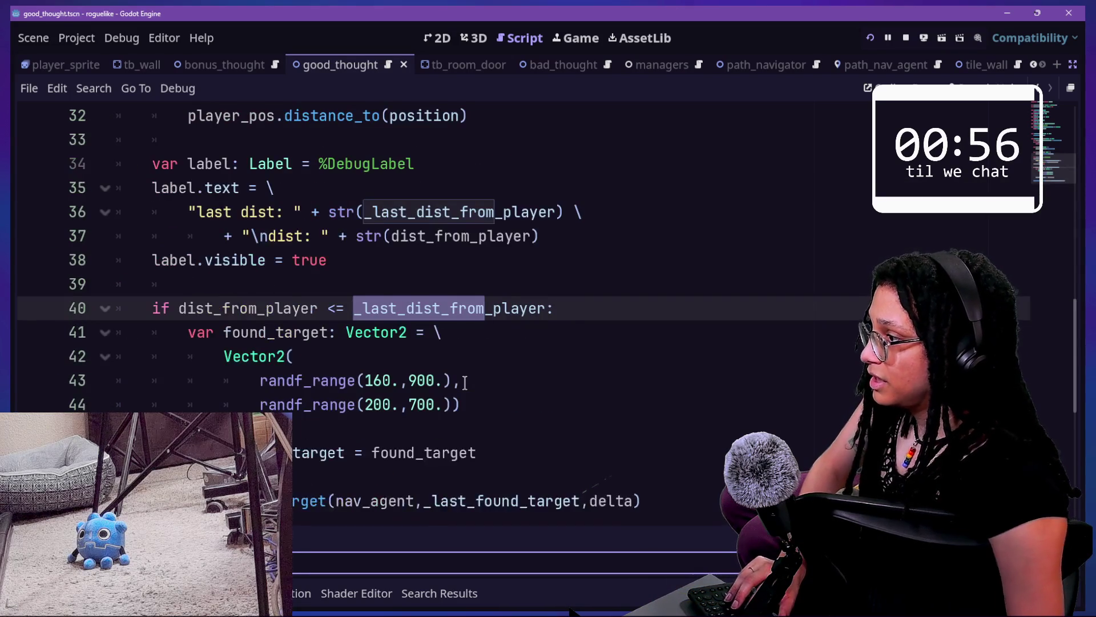
{"action": "key", "text": "F3"}
{"action": "scroll", "coordinate": [464, 382], "scroll_direction": "down", "scroll_amount": 3}
Insert a blank line 48 before the _set_path_nav_target call
{"action": "left_click", "coordinate": [485, 338]}
{"action": "key", "text": "Return"}
{"action": "key", "text": "Return"}
{"action": "key", "text": "BackSpace"}
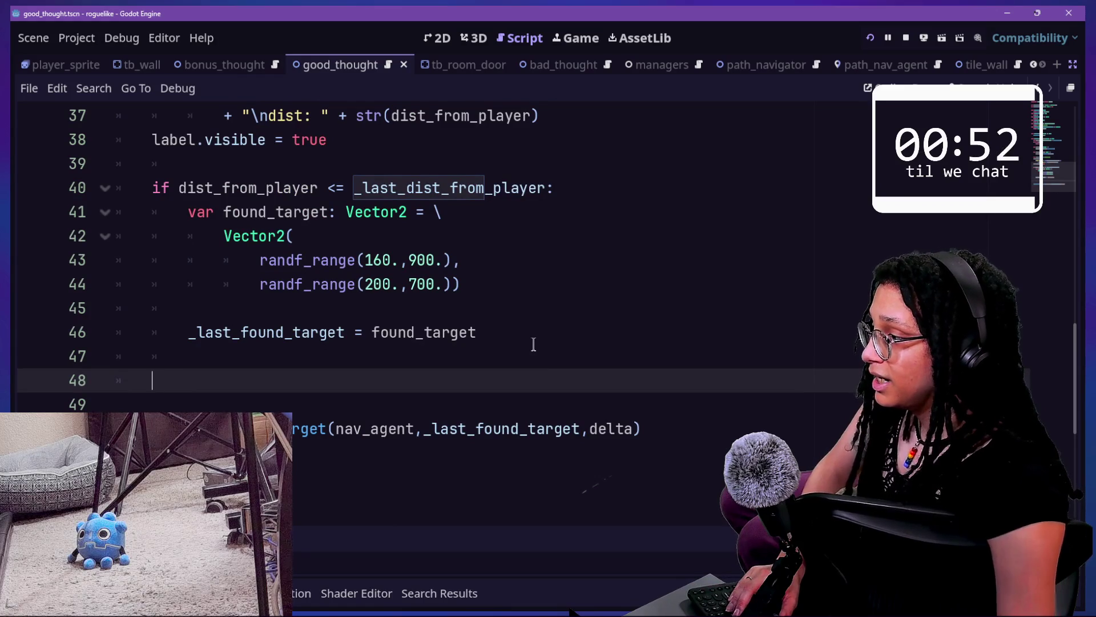
{"action": "key", "text": "Down"}
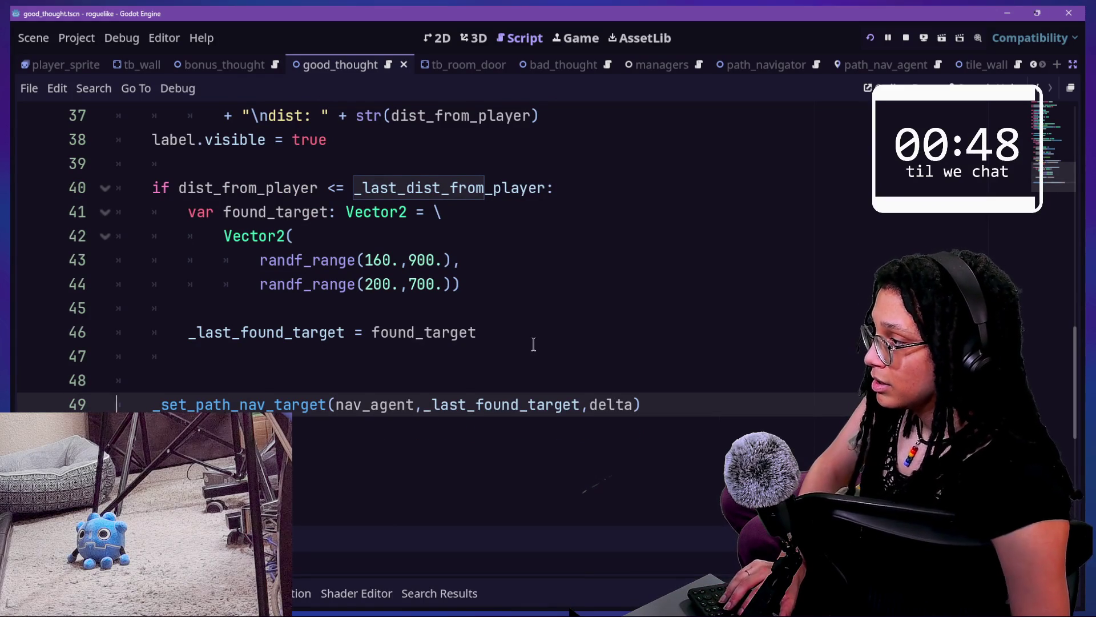
{"action": "key", "text": "Up"}
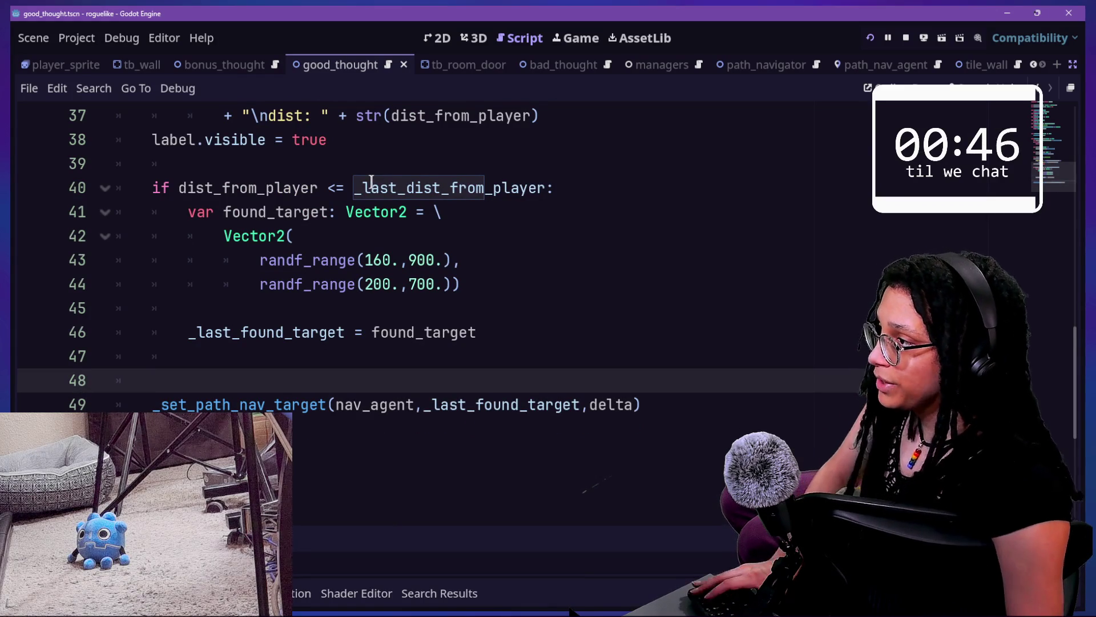
{"action": "left_click_drag", "start_coordinate": [466, 202], "coordinate": [463, 186]}
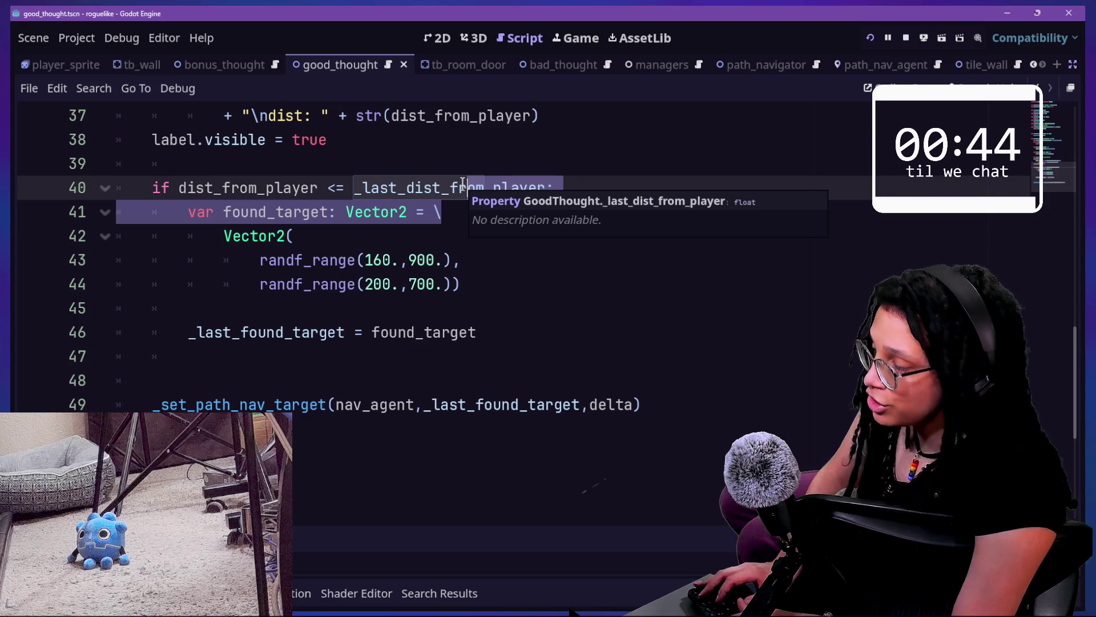
{"action": "left_click", "coordinate": [448, 356]}
{"action": "left_click", "coordinate": [458, 377]}
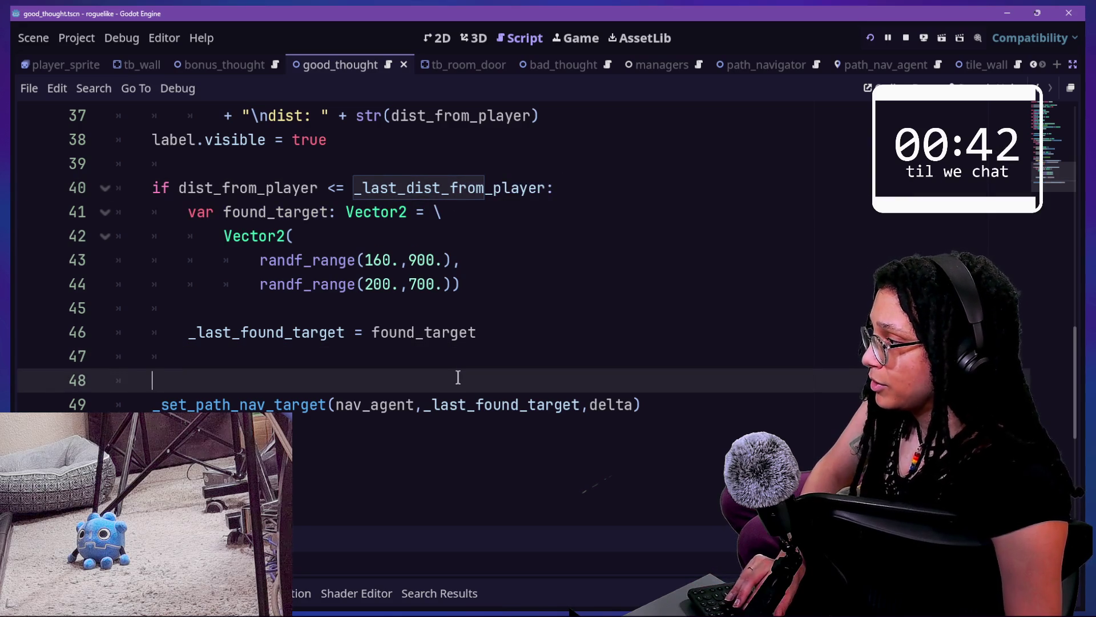
Write '_last_dist_from_player = dist_from_player' on line 48, save, and run the game
{"action": "type", "text": "_last"}
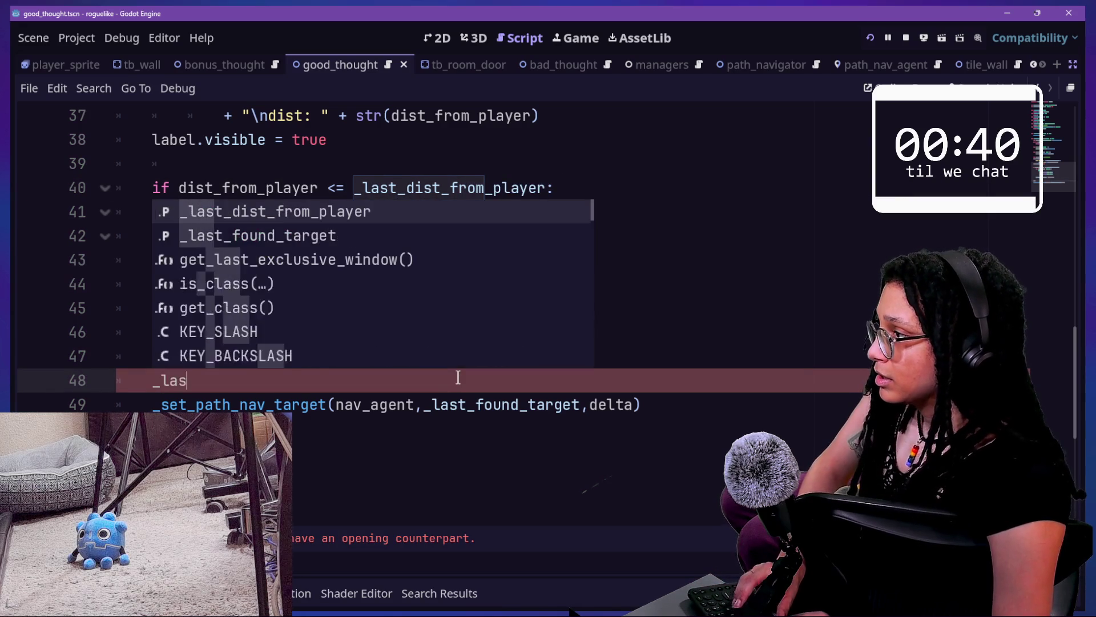
{"action": "key", "text": "Return"}
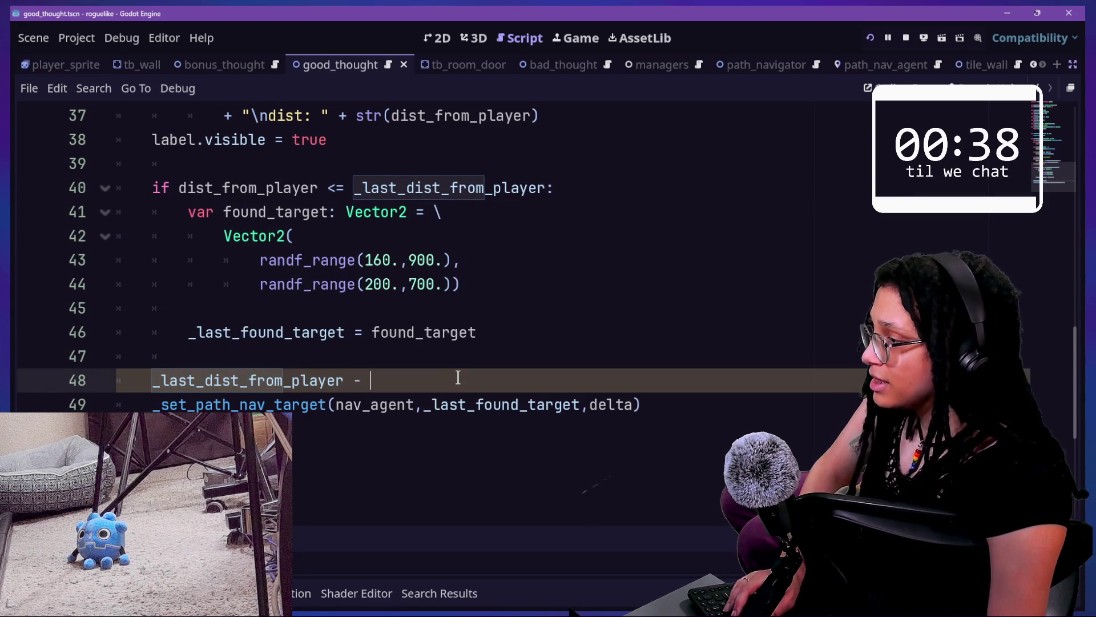
{"action": "type", "text": "dist_from_player"}
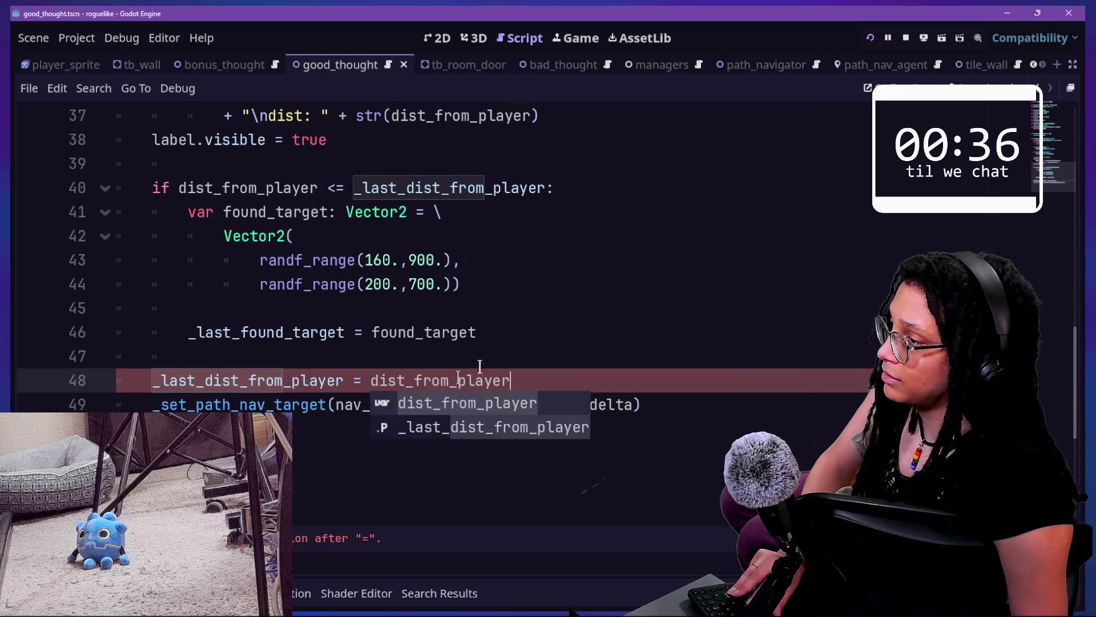
{"action": "key", "text": "ctrl+s"}
{"action": "left_click", "coordinate": [882, 46]}
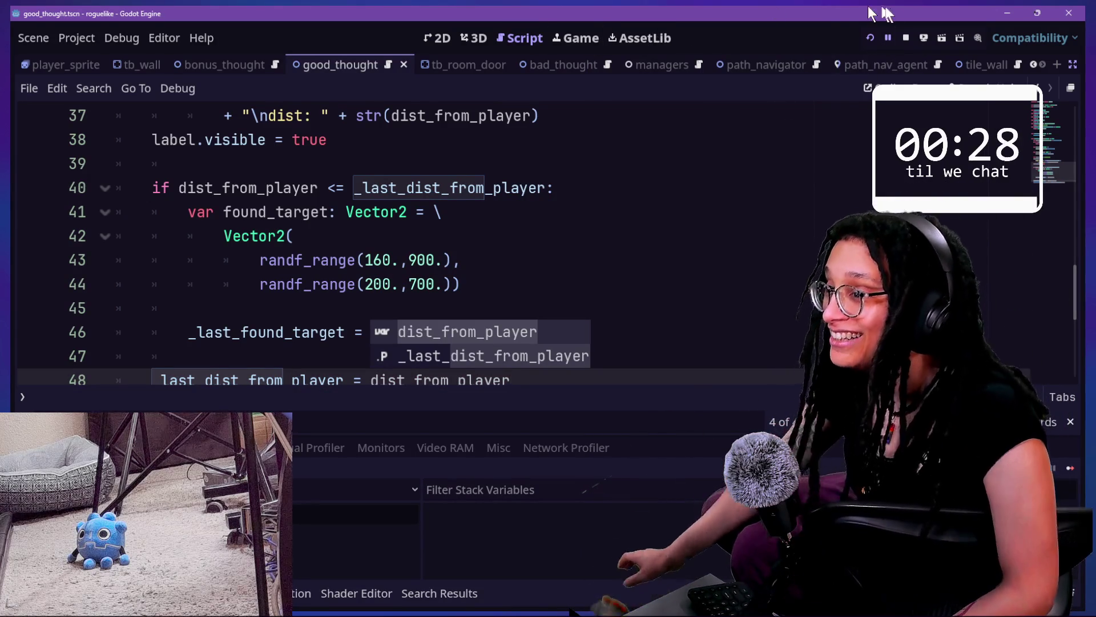
{"action": "left_click", "coordinate": [870, 38]}
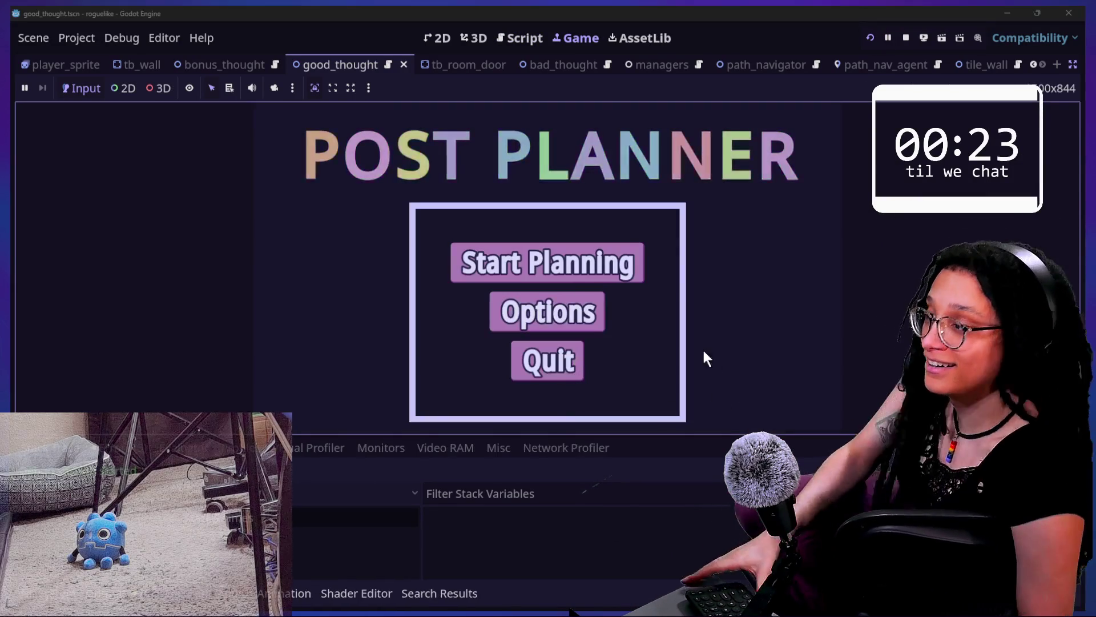
Start Planning, pick Catstagram to play the level, then return to good_thought
{"action": "left_click", "coordinate": [561, 269]}
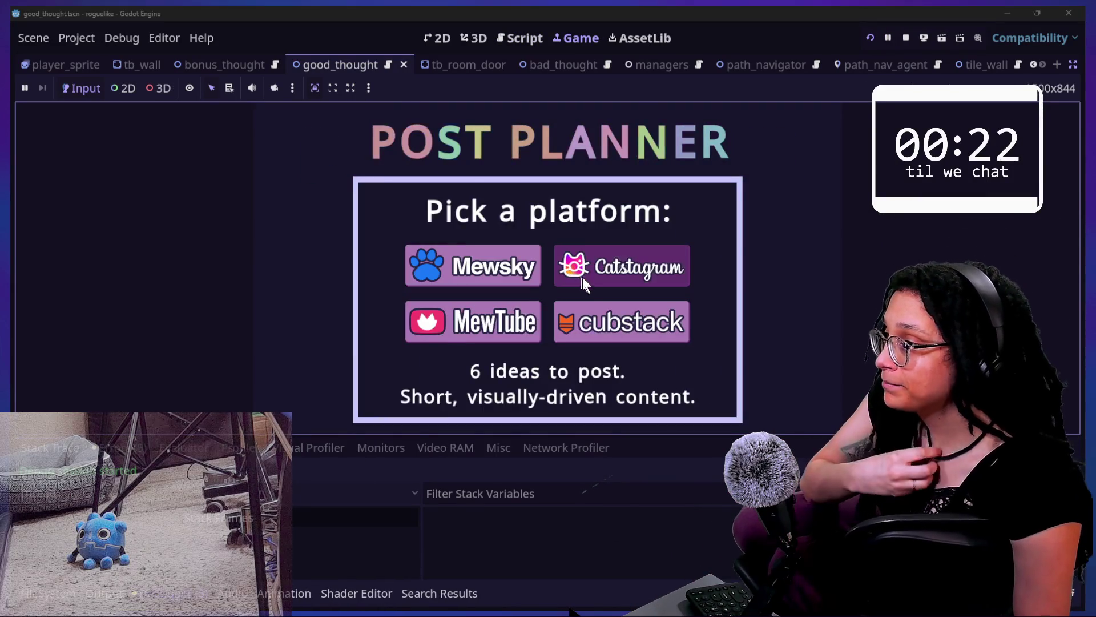
{"action": "left_click", "coordinate": [580, 276]}
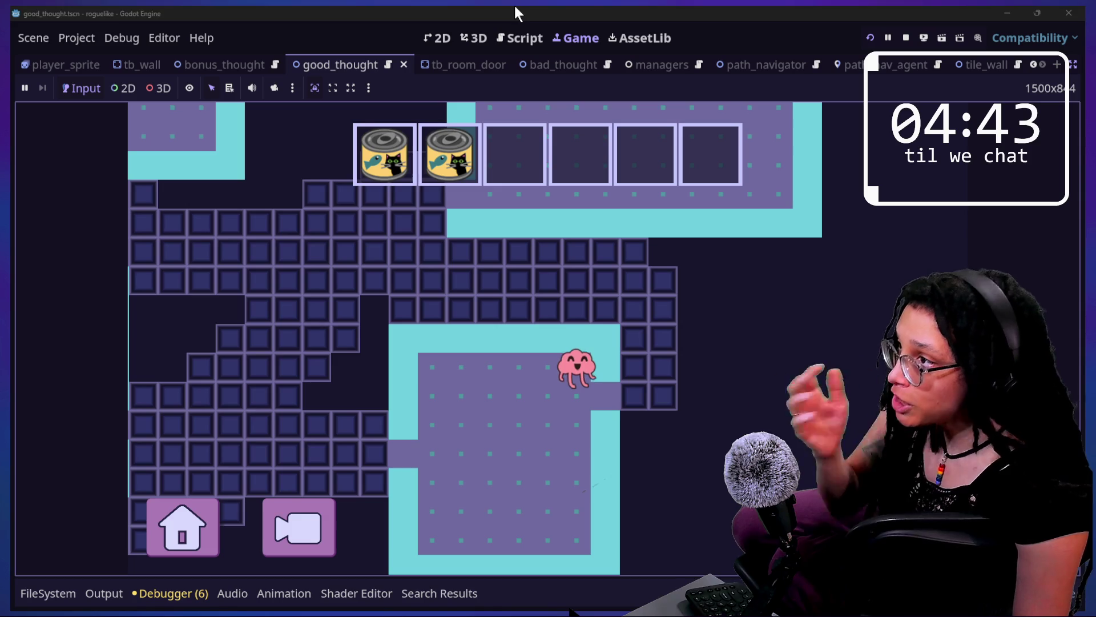
{"action": "left_click", "coordinate": [519, 38]}
Comment out debug label lines 34–38 with Ctrl+K, save, and check the running game
{"action": "scroll", "coordinate": [347, 351], "scroll_direction": "up", "scroll_amount": 9}
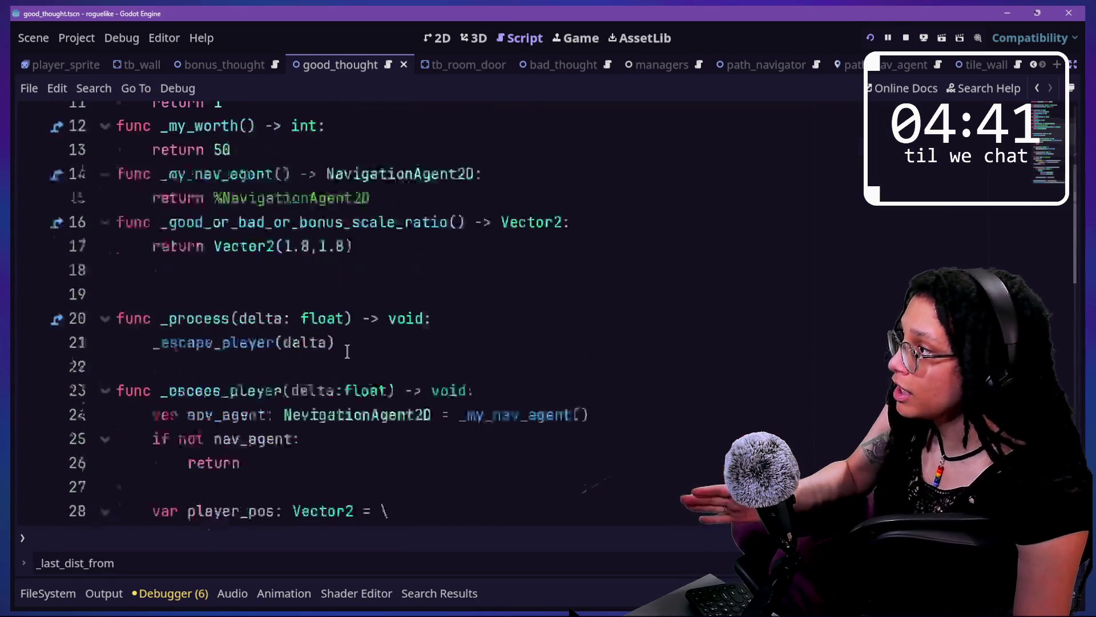
{"action": "scroll", "coordinate": [347, 351], "scroll_direction": "down", "scroll_amount": 6}
{"action": "left_click_drag", "start_coordinate": [347, 351], "coordinate": [327, 262]}
{"action": "key", "text": "ctrl+k"}
{"action": "key", "text": "ctrl+s"}
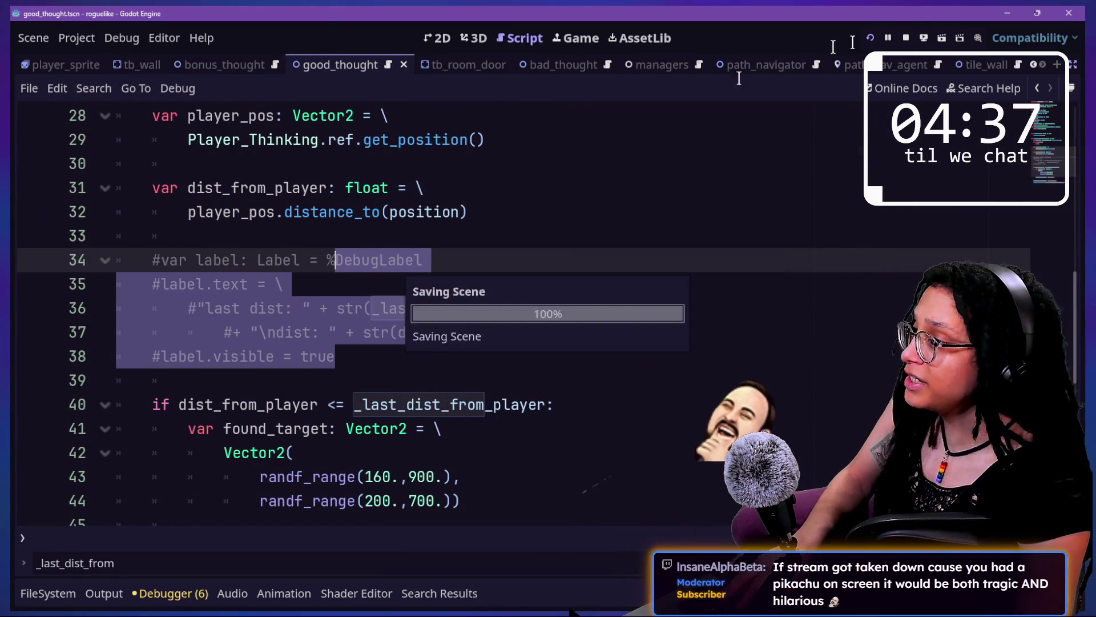
{"action": "left_click", "coordinate": [577, 35]}
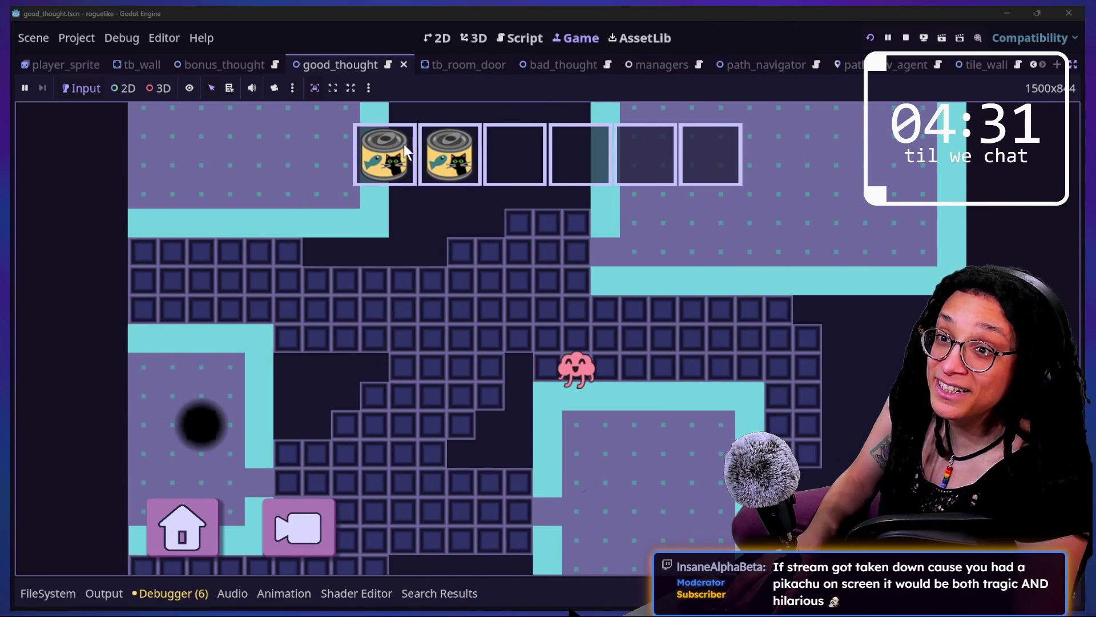
{"action": "left_click", "coordinate": [521, 38]}
{"action": "key", "text": "ctrl+s"}
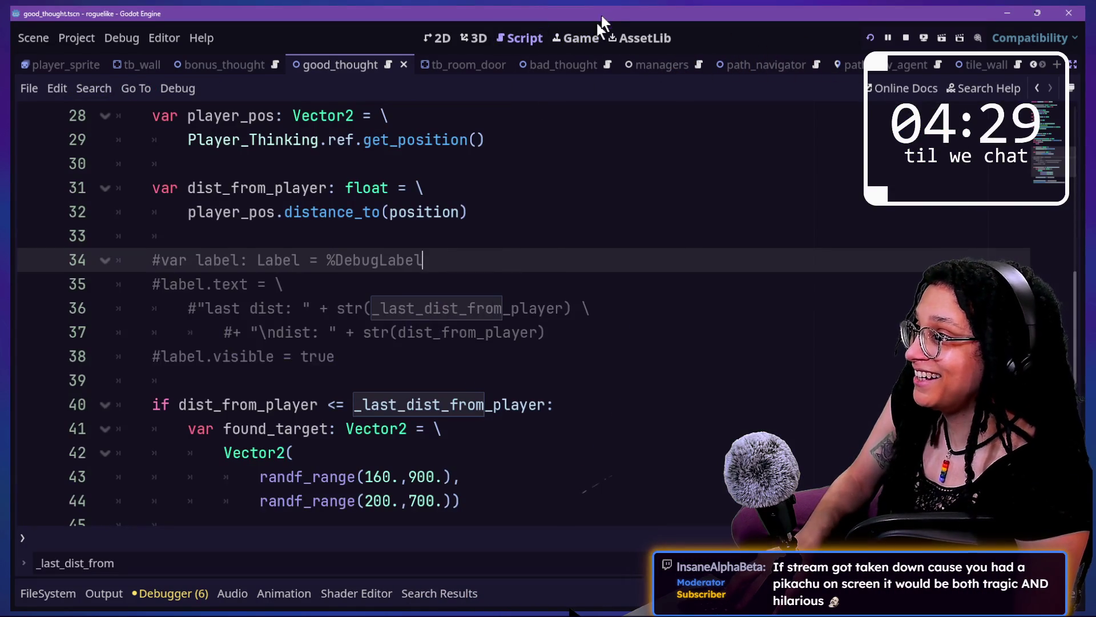
{"action": "left_click", "coordinate": [577, 36]}
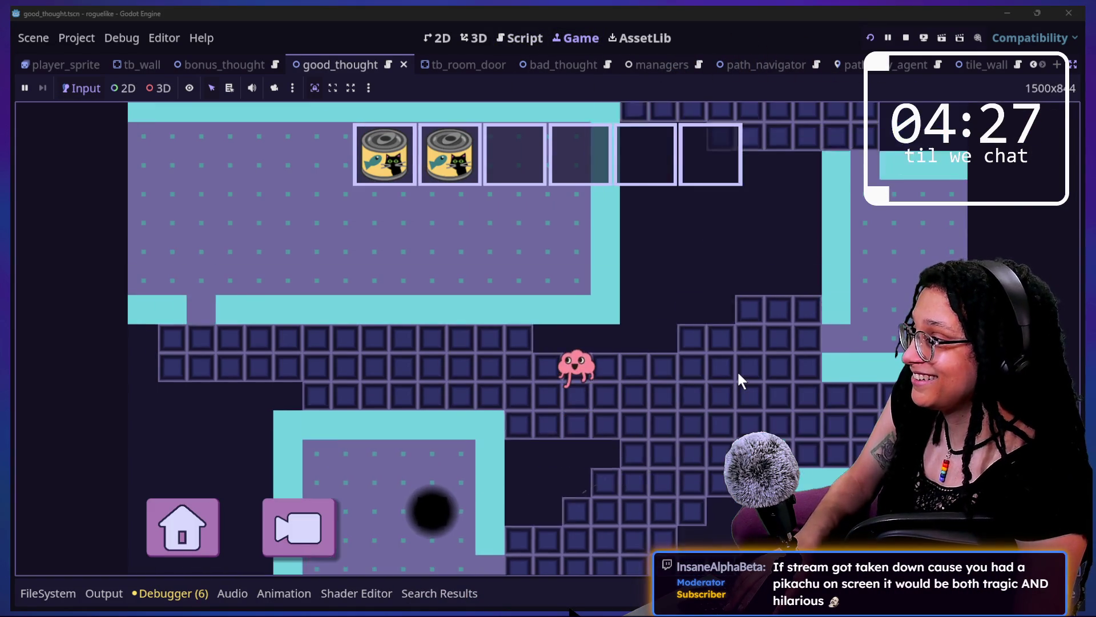
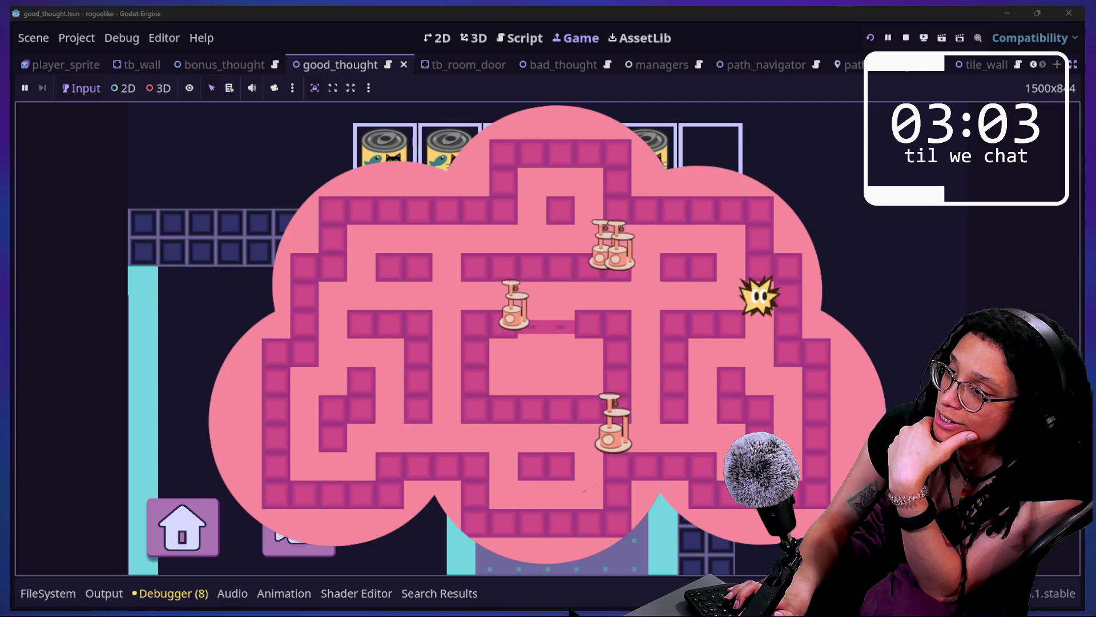
Walk the star out of the thought-cloud maze, then pause the game with Escape
{"action": "key", "text": "Down"}
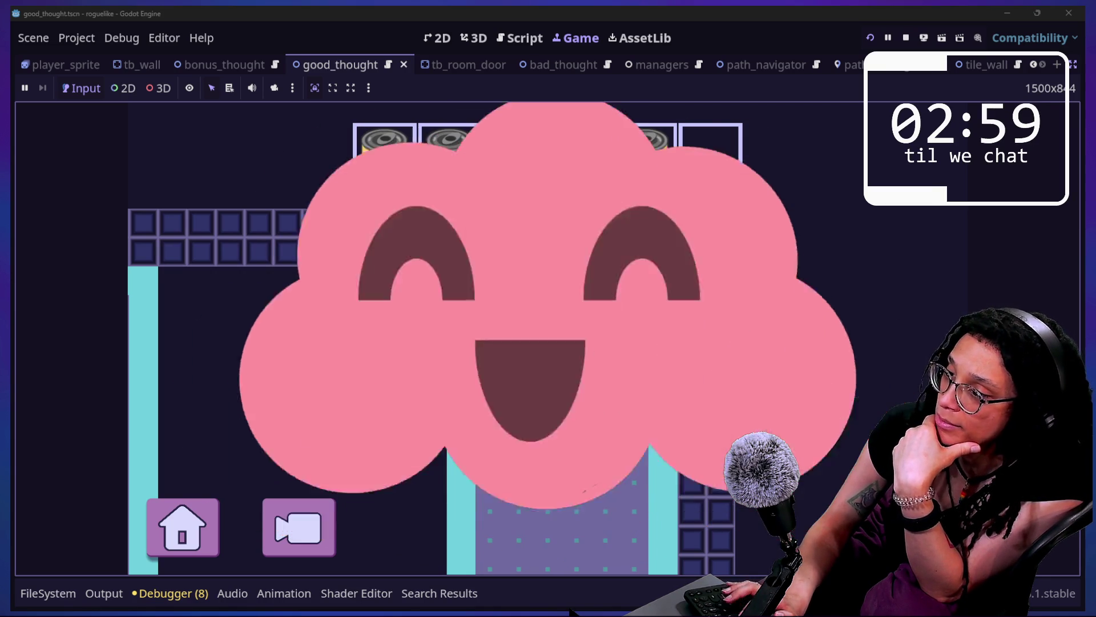
{"action": "key", "text": "Up"}
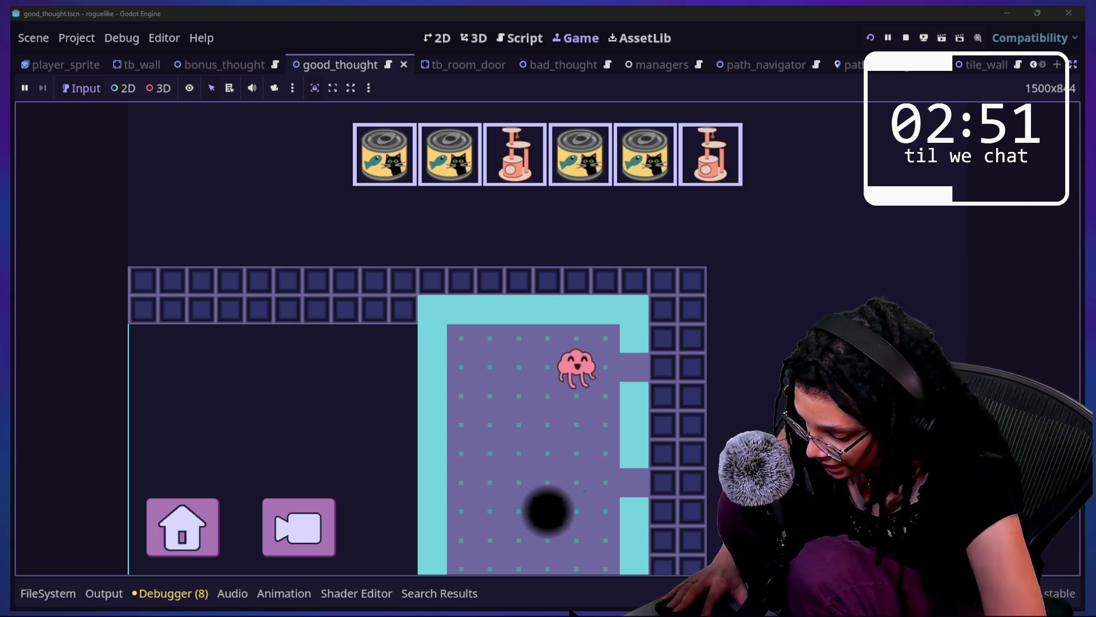
{"action": "key", "text": "Escape"}
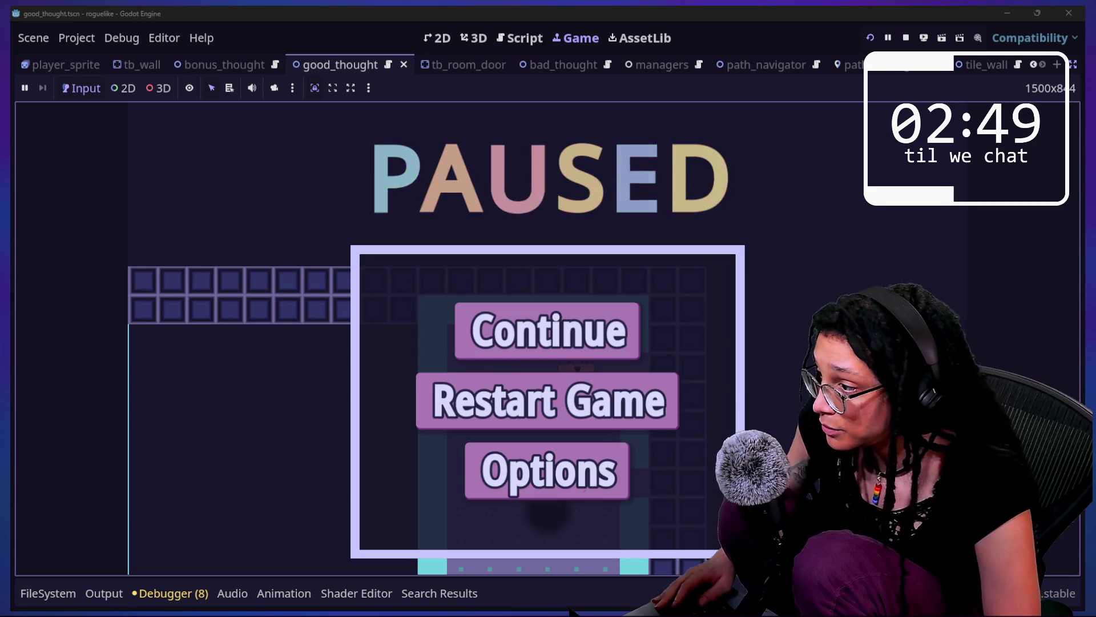
Restart the game, start a new planning run, and choose the Catstagram platform
{"action": "left_click", "coordinate": [646, 421]}
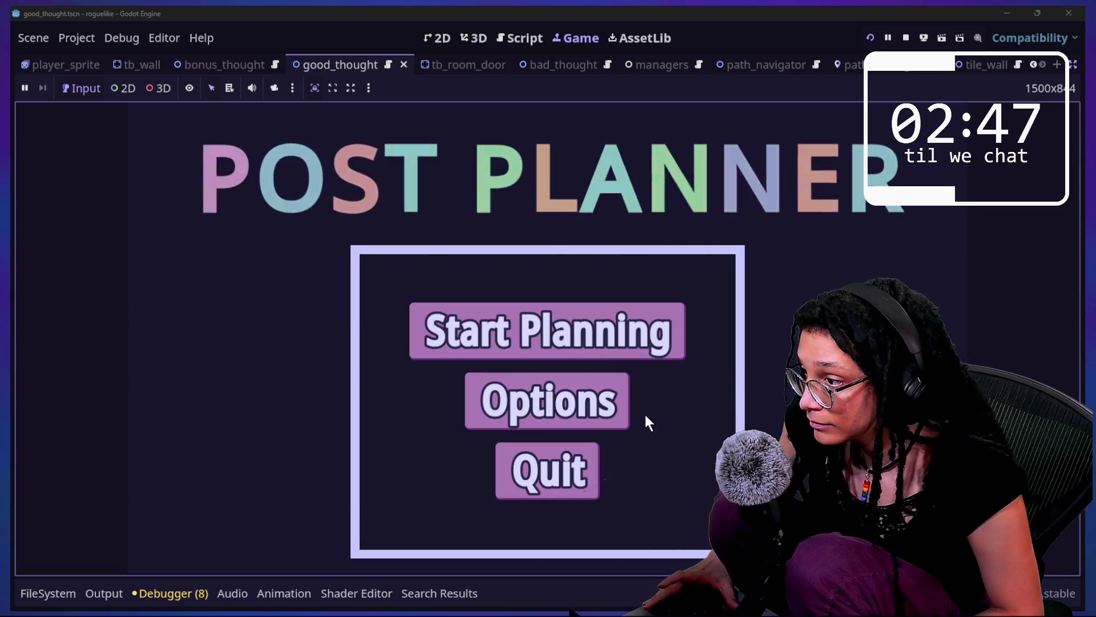
{"action": "left_click", "coordinate": [619, 342]}
{"action": "left_click", "coordinate": [619, 342]}
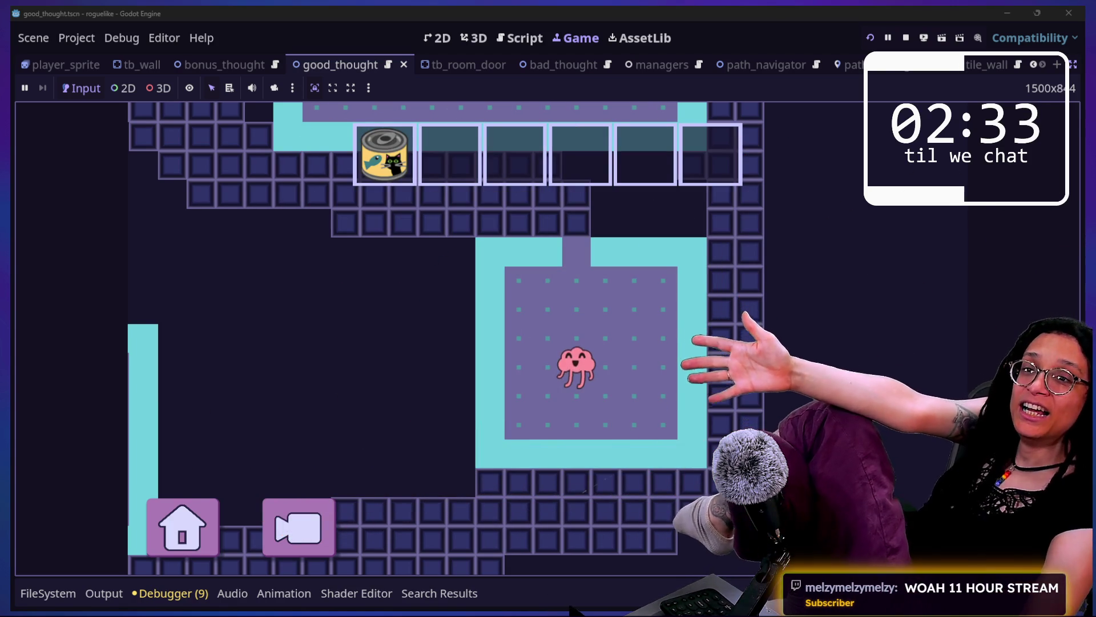
Climb the staircase up-left onto the first cat-food can and clear its maze
{"action": "key", "text": "Up"}
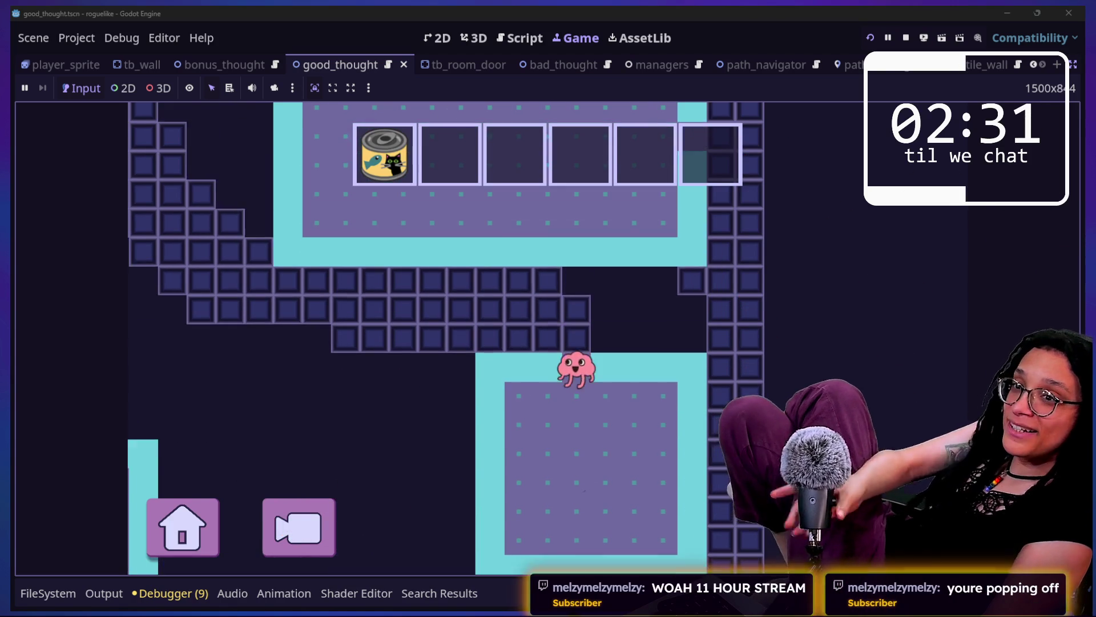
{"action": "key", "text": "Left"}
{"action": "key", "text": "Up"}
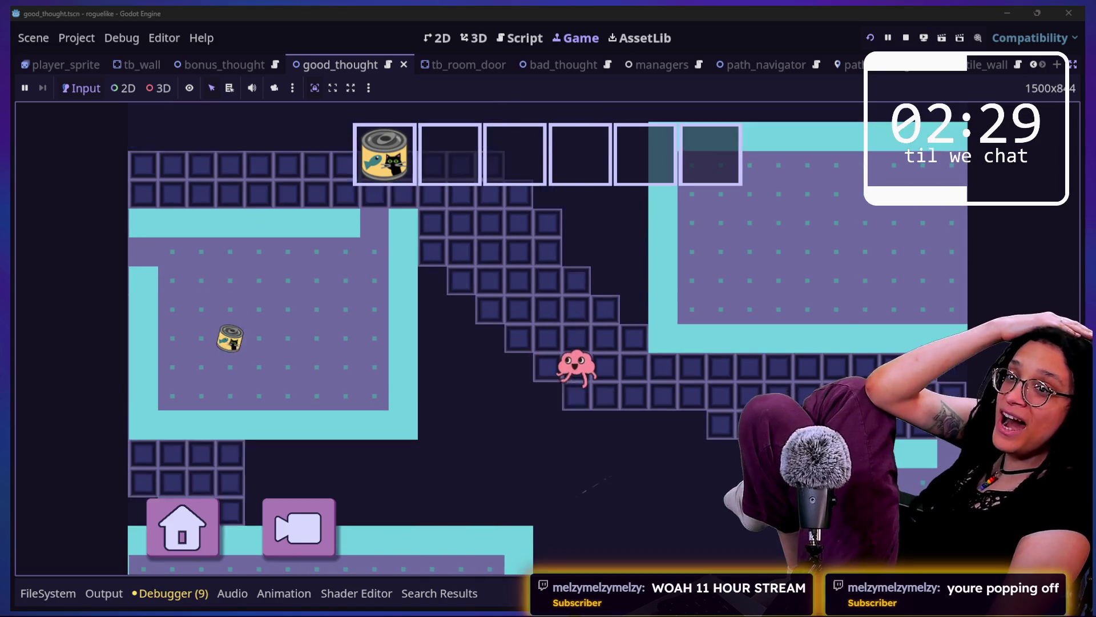
{"action": "key", "text": "Left"}
{"action": "key", "text": "Up"}
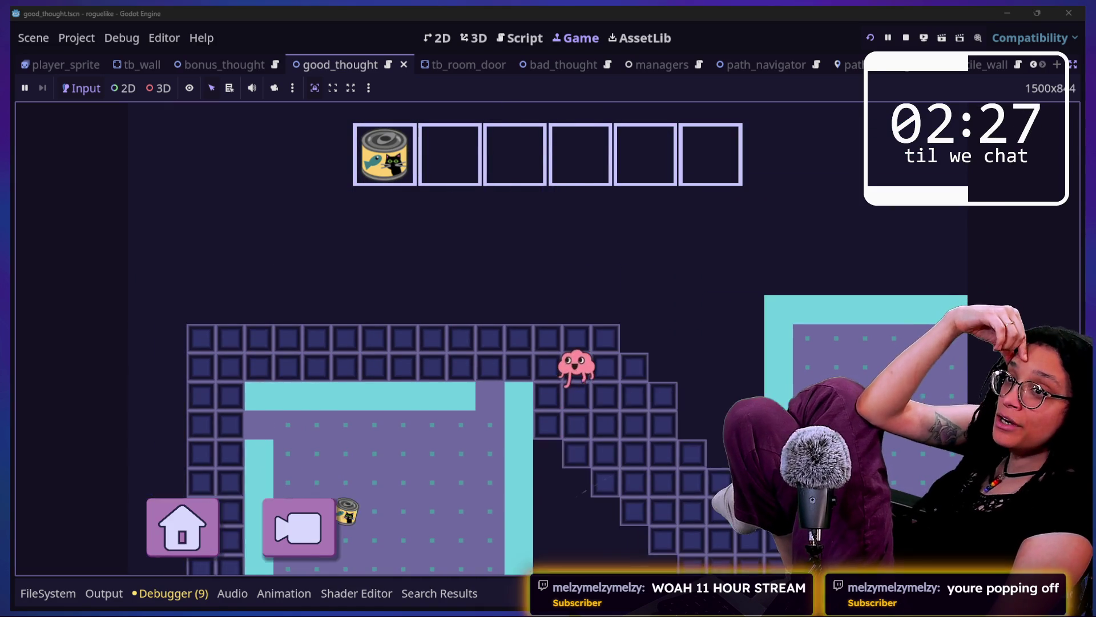
{"action": "key", "text": "Down"}
{"action": "key", "text": "Left"}
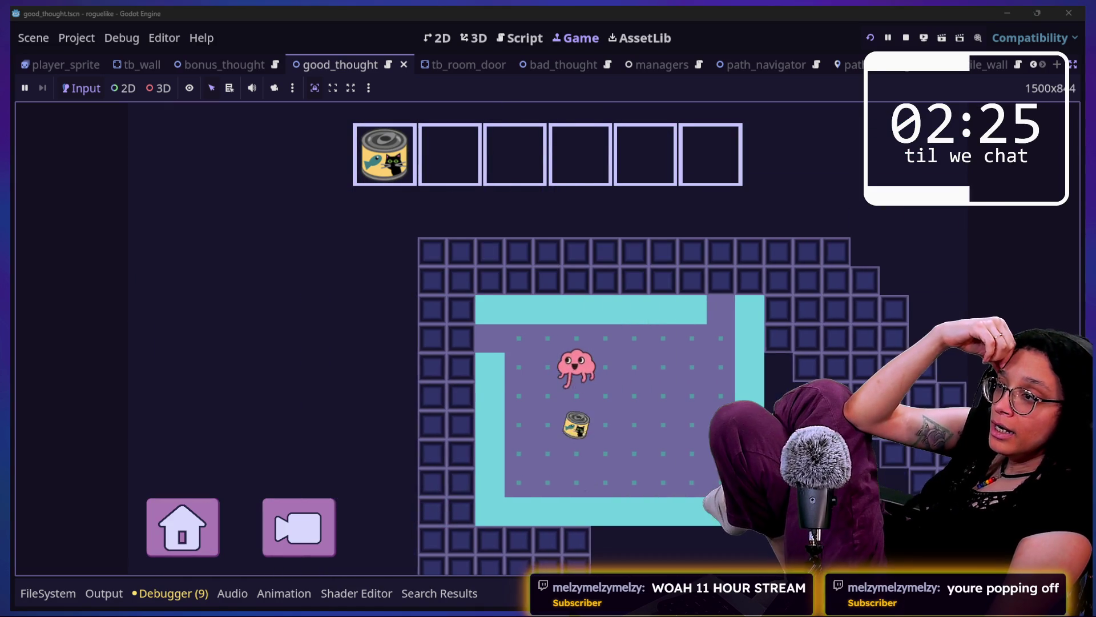
{"action": "key", "text": "Right"}
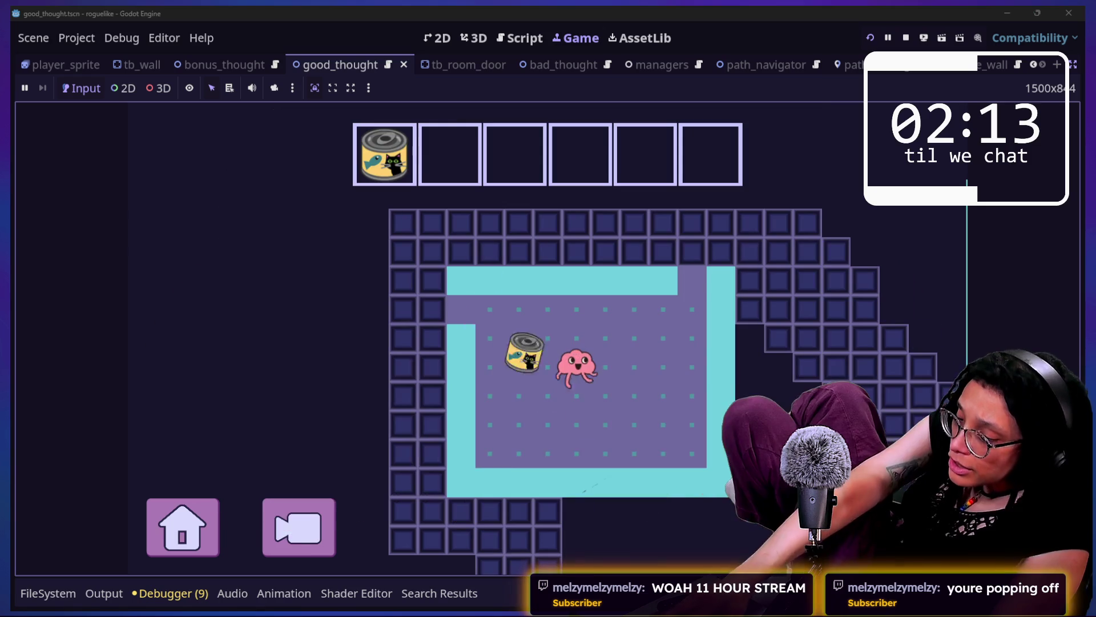
Walk through the rooms and staircases, then drop through the black hole to a new area
{"action": "key", "text": "Up"}
{"action": "key", "text": "Right"}
{"action": "key", "text": "Right"}
{"action": "key", "text": "Right"}
{"action": "key", "text": "Up"}
{"action": "key", "text": "Up"}
{"action": "key", "text": "Up"}
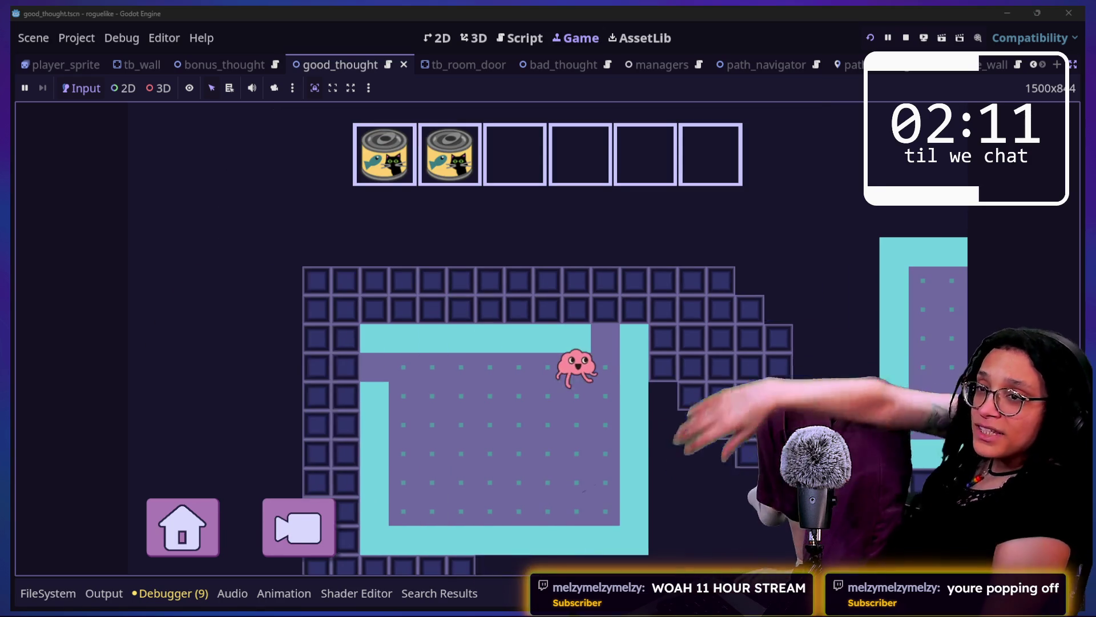
{"action": "key", "text": "Right"}
{"action": "key", "text": "Right"}
{"action": "key", "text": "Right"}
{"action": "key", "text": "Down"}
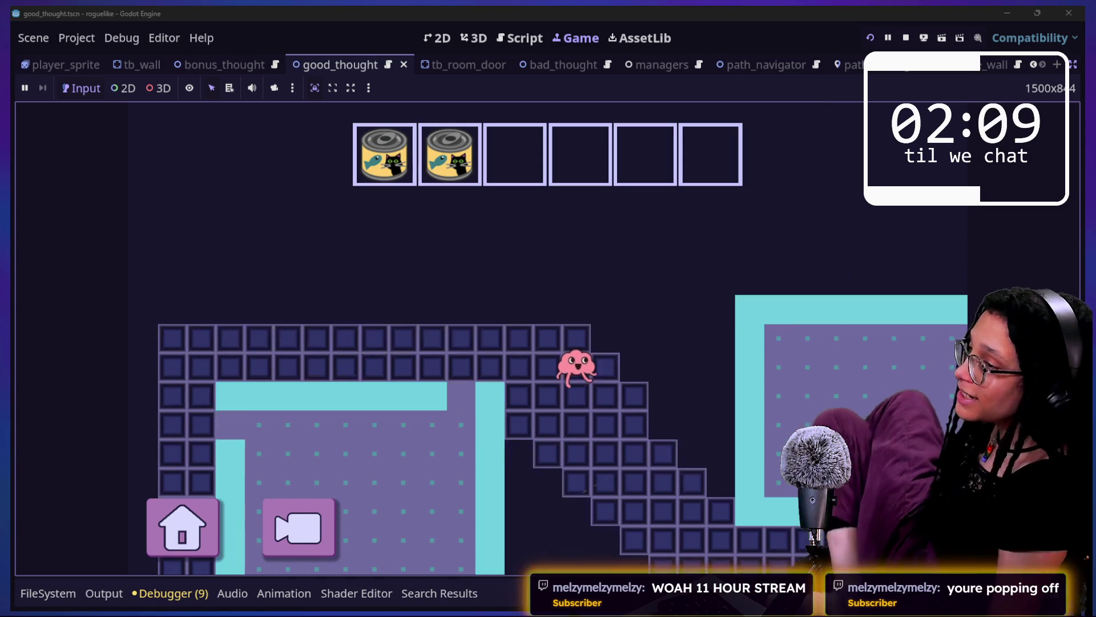
{"action": "key", "text": "Down"}
{"action": "key", "text": "Down"}
{"action": "key", "text": "Down"}
{"action": "key", "text": "Right"}
{"action": "key", "text": "Right"}
{"action": "key", "text": "Right"}
{"action": "key", "text": "Down"}
{"action": "key", "text": "Down"}
{"action": "key", "text": "Down"}
{"action": "key", "text": "Right"}
{"action": "key", "text": "Right"}
{"action": "key", "text": "Right"}
{"action": "key", "text": "Right"}
{"action": "key", "text": "Right"}
{"action": "key", "text": "Right"}
{"action": "key", "text": "Right"}
{"action": "key", "text": "Down"}
{"action": "key", "text": "Right"}
{"action": "key", "text": "Down"}
{"action": "key", "text": "Down"}
{"action": "key", "text": "Down"}
{"action": "key", "text": "Down"}
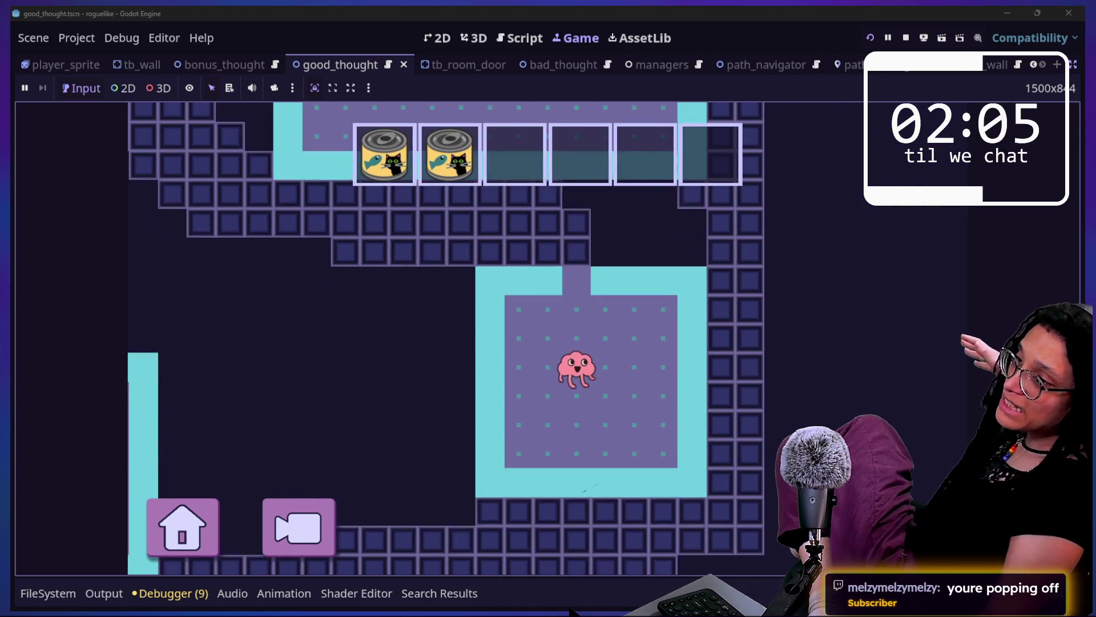
{"action": "key", "text": "Up"}
{"action": "key", "text": "Up"}
{"action": "key", "text": "Up"}
{"action": "key", "text": "Left"}
{"action": "key", "text": "Left"}
{"action": "key", "text": "Left"}
{"action": "key", "text": "Left"}
{"action": "key", "text": "Left"}
{"action": "key", "text": "Left"}
{"action": "key", "text": "Left"}
{"action": "key", "text": "Left"}
{"action": "key", "text": "Up"}
{"action": "key", "text": "Up"}
{"action": "key", "text": "Up"}
{"action": "key", "text": "Left"}
{"action": "key", "text": "Up"}
{"action": "key", "text": "Left"}
{"action": "key", "text": "Up"}
{"action": "key", "text": "Left"}
{"action": "key", "text": "Up"}
{"action": "key", "text": "Left"}
{"action": "key", "text": "Up"}
{"action": "key", "text": "Left"}
{"action": "key", "text": "Up"}
{"action": "key", "text": "Left"}
{"action": "key", "text": "Left"}
{"action": "key", "text": "Left"}
{"action": "key", "text": "Left"}
{"action": "key", "text": "Left"}
{"action": "key", "text": "Left"}
{"action": "key", "text": "Left"}
{"action": "key", "text": "Down"}
{"action": "key", "text": "Down"}
{"action": "key", "text": "Down"}
{"action": "key", "text": "Down"}
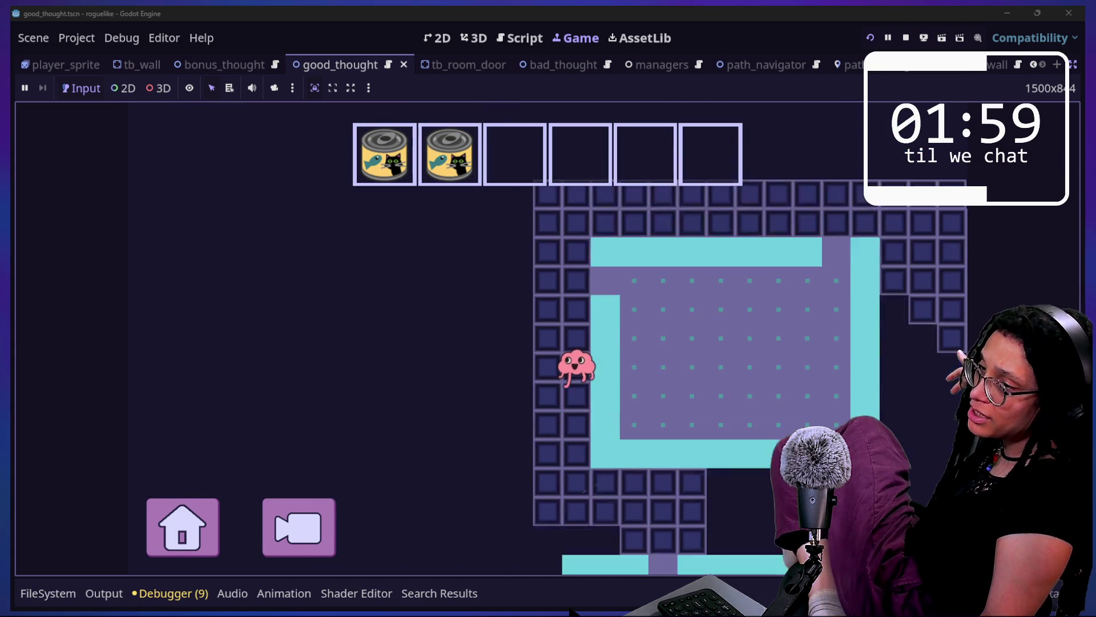
{"action": "key", "text": "Down"}
{"action": "key", "text": "Down"}
{"action": "key", "text": "Down"}
{"action": "key", "text": "Right"}
{"action": "key", "text": "Right"}
{"action": "key", "text": "Right"}
{"action": "key", "text": "Down"}
{"action": "key", "text": "Down"}
{"action": "key", "text": "Down"}
{"action": "key", "text": "Down"}
{"action": "key", "text": "Down"}
{"action": "key", "text": "Right"}
{"action": "key", "text": "Right"}
{"action": "key", "text": "Right"}
{"action": "key", "text": "Right"}
{"action": "key", "text": "Right"}
{"action": "key", "text": "Right"}
{"action": "key", "text": "Down"}
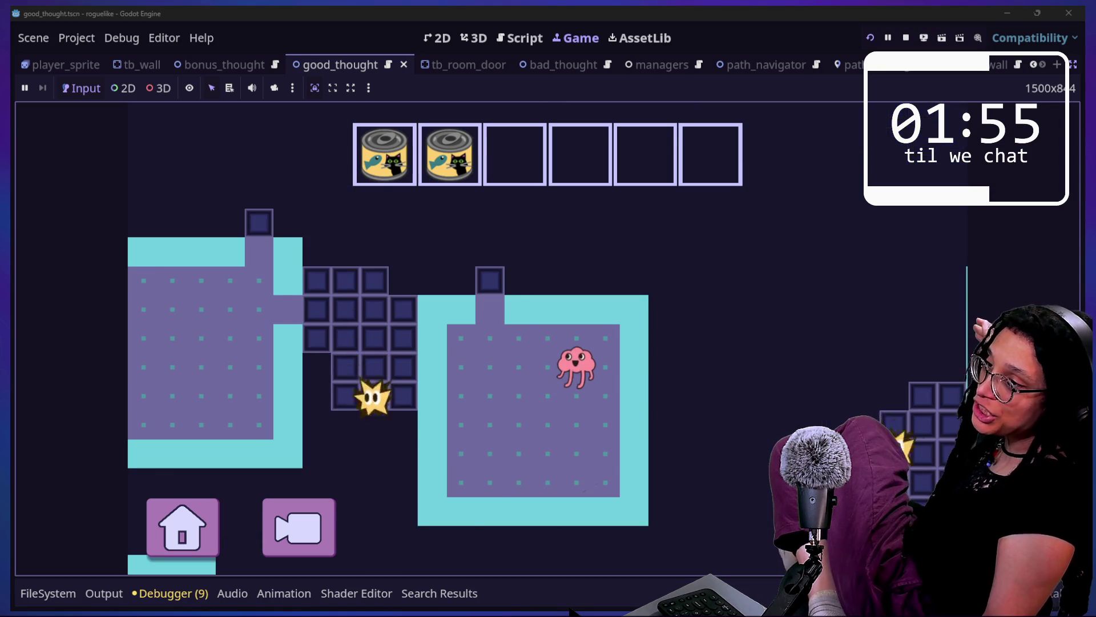
{"action": "key", "text": "Left"}
{"action": "key", "text": "Left"}
{"action": "key", "text": "Left"}
Wind through the new area's tiles onto the can in the right room
{"action": "key", "text": "Up"}
{"action": "key", "text": "Up"}
{"action": "key", "text": "Up"}
{"action": "key", "text": "Right"}
{"action": "key", "text": "Right"}
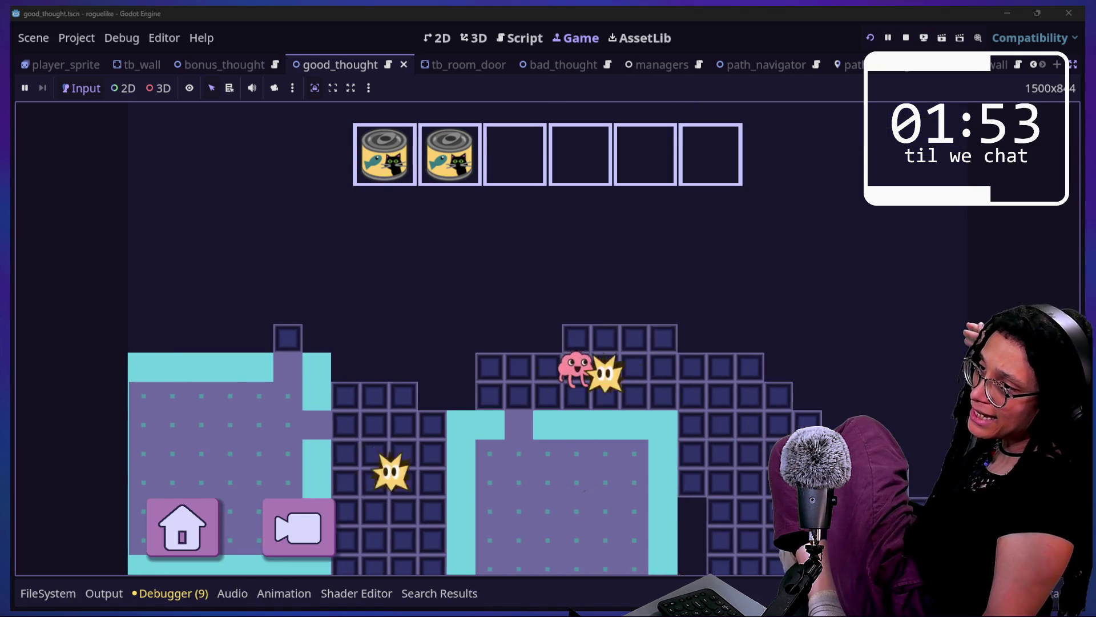
{"action": "key", "text": "Right"}
{"action": "key", "text": "Right"}
{"action": "key", "text": "Right"}
{"action": "key", "text": "Right"}
{"action": "key", "text": "Down"}
{"action": "key", "text": "Down"}
{"action": "key", "text": "Right"}
{"action": "key", "text": "Right"}
{"action": "key", "text": "Right"}
{"action": "key", "text": "Down"}
{"action": "key", "text": "Down"}
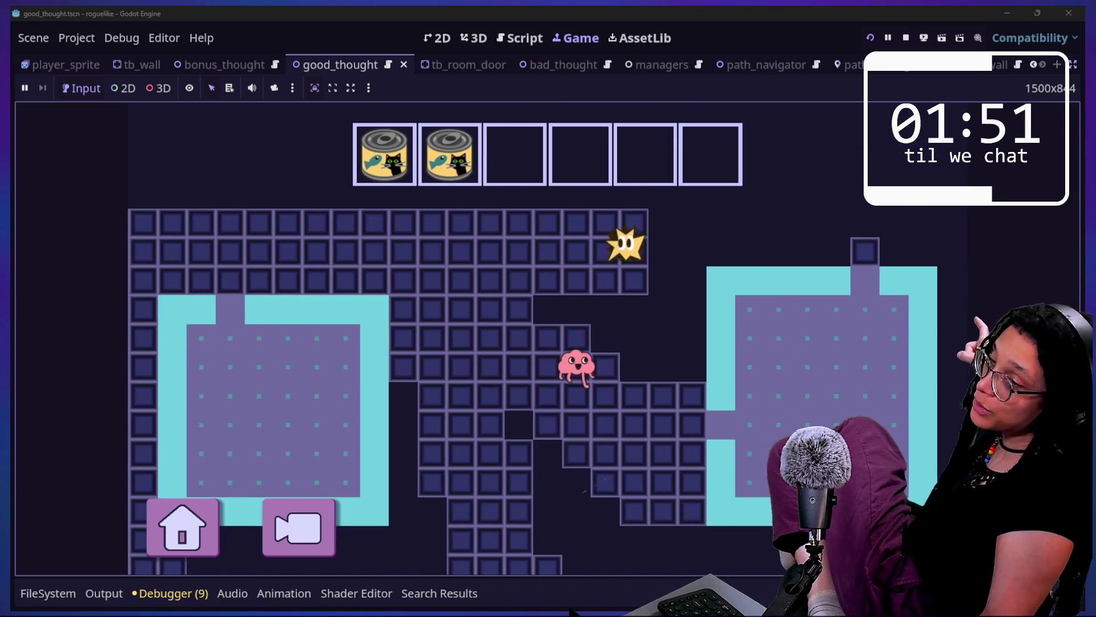
{"action": "key", "text": "Left"}
{"action": "key", "text": "Left"}
{"action": "key", "text": "Left"}
{"action": "key", "text": "Down"}
{"action": "key", "text": "Down"}
{"action": "key", "text": "Down"}
{"action": "key", "text": "Right"}
{"action": "key", "text": "Right"}
{"action": "key", "text": "Down"}
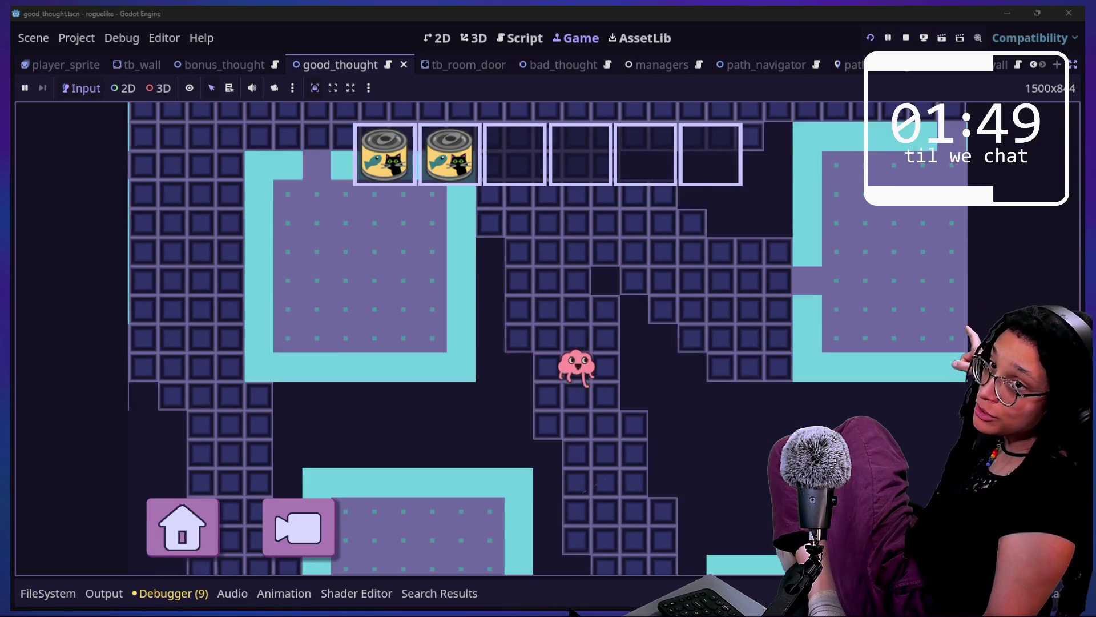
{"action": "key", "text": "Down"}
{"action": "key", "text": "Down"}
{"action": "key", "text": "Right"}
{"action": "key", "text": "Down"}
{"action": "key", "text": "Down"}
{"action": "key", "text": "Right"}
{"action": "key", "text": "Right"}
{"action": "key", "text": "Down"}
{"action": "key", "text": "Right"}
{"action": "key", "text": "Down"}
{"action": "key", "text": "Right"}
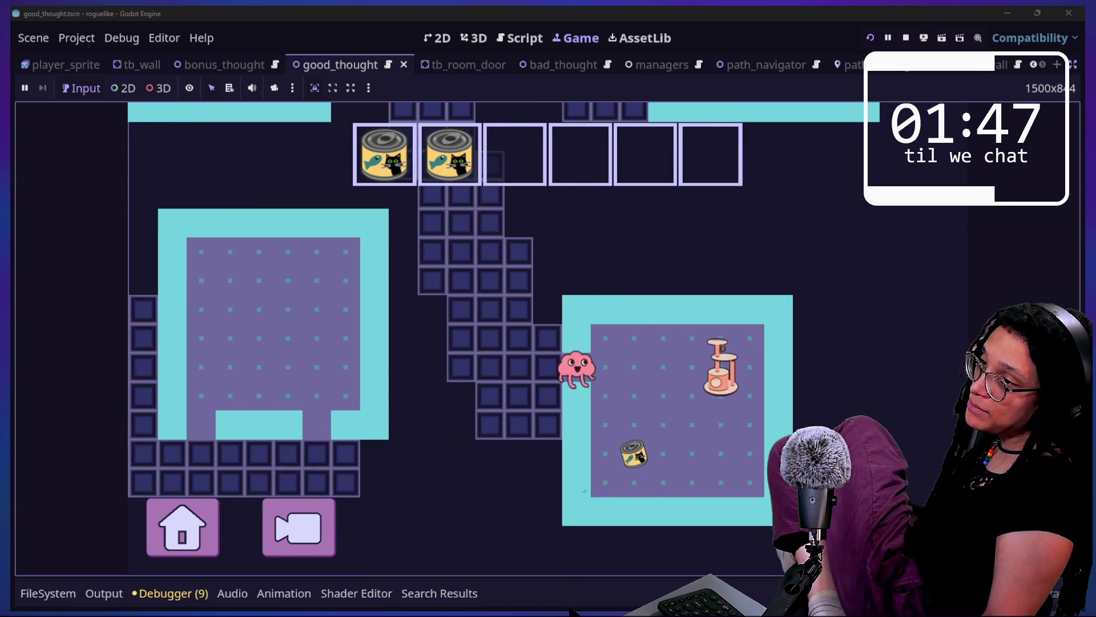
{"action": "key", "text": "Right"}
{"action": "key", "text": "Right"}
{"action": "key", "text": "Down"}
{"action": "key", "text": "Down"}
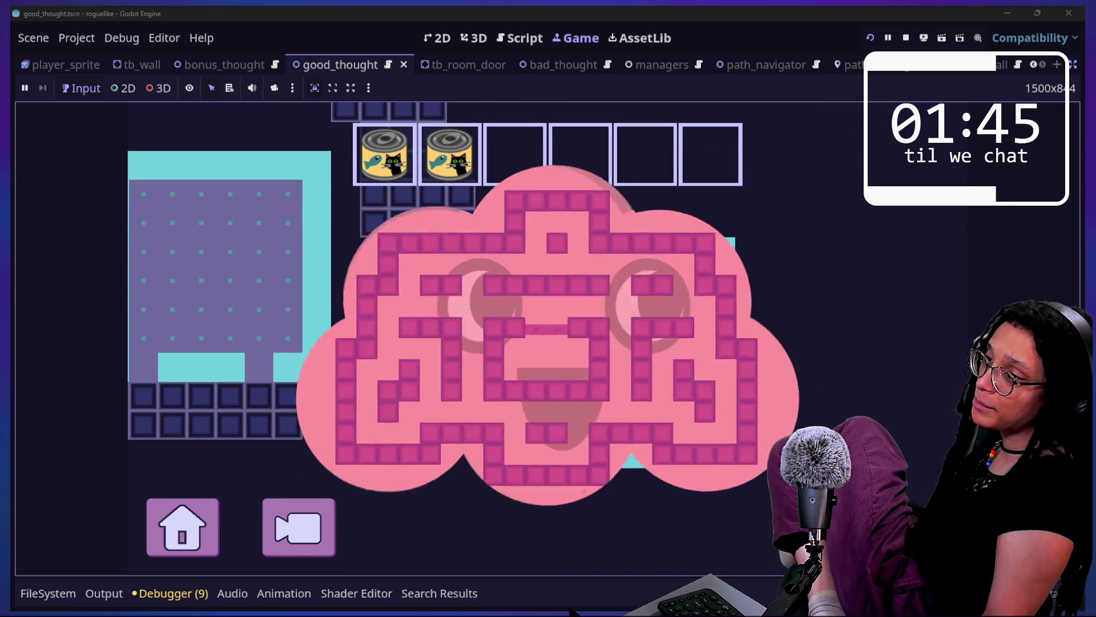
Steer the star right, down-left, then up and right through the maze's first part
{"action": "key", "text": "Right"}
{"action": "key", "text": "Right"}
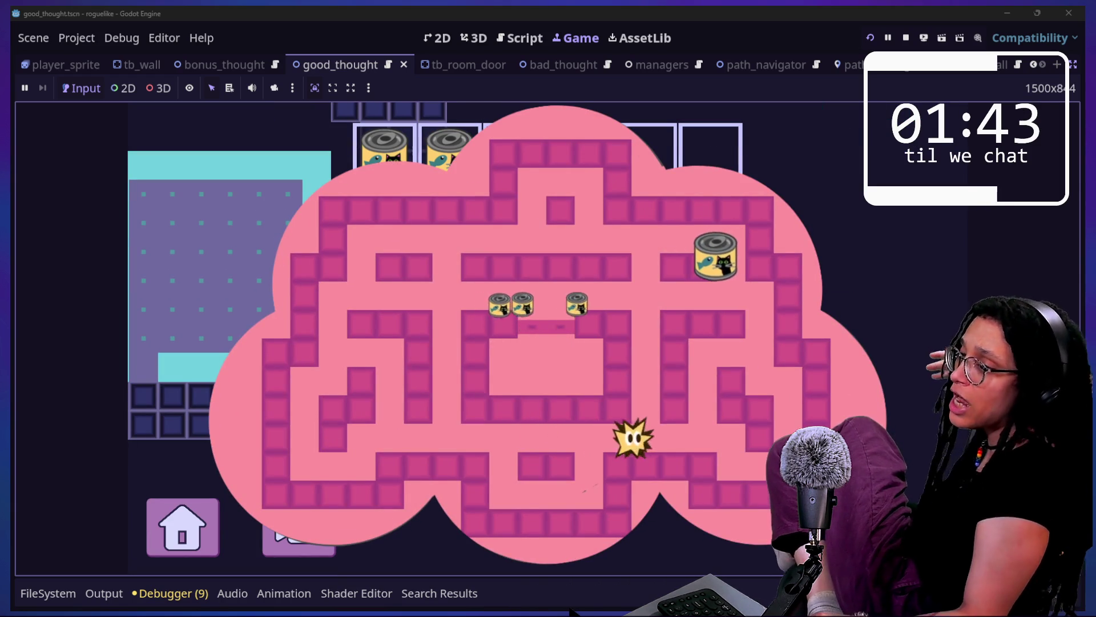
{"action": "key", "text": "Down"}
{"action": "key", "text": "Left"}
{"action": "key", "text": "Left"}
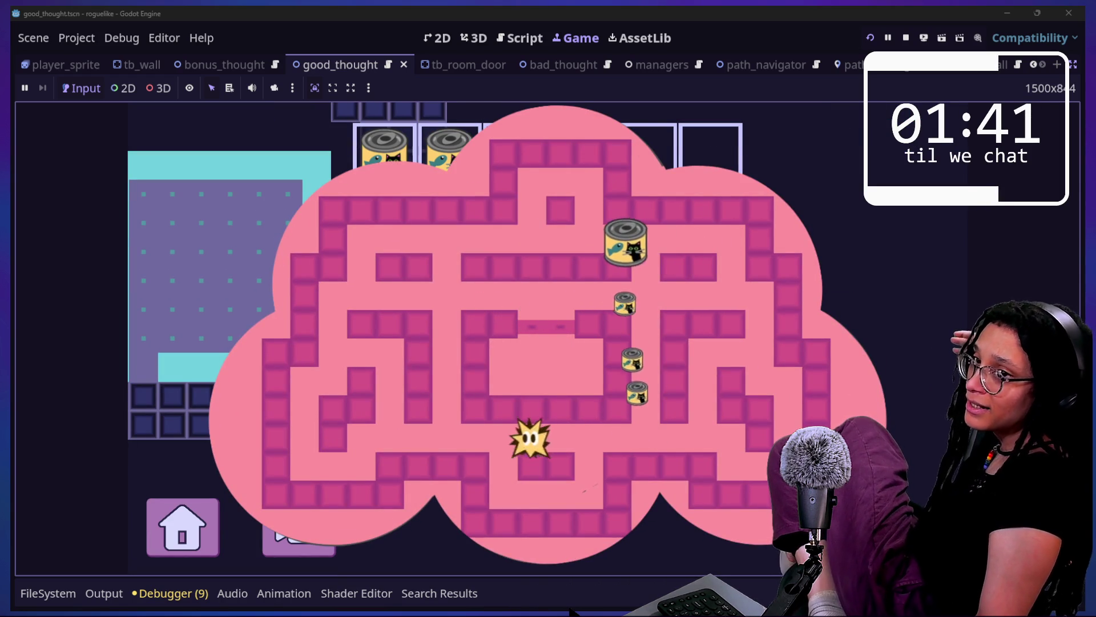
{"action": "key", "text": "Up"}
{"action": "key", "text": "Up"}
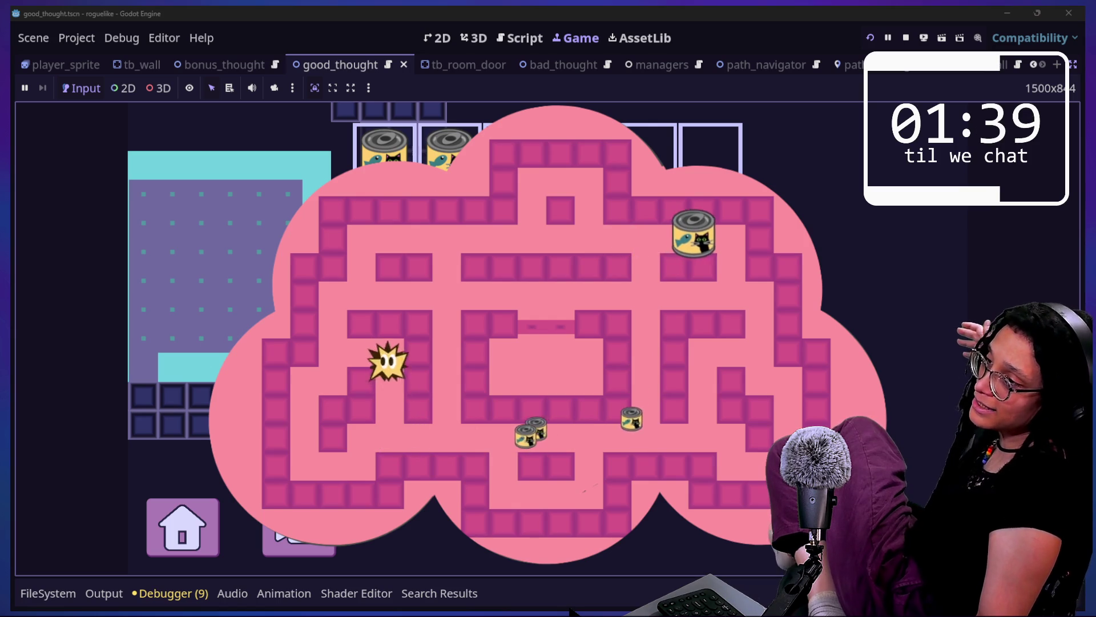
{"action": "key", "text": "Up"}
{"action": "key", "text": "Right"}
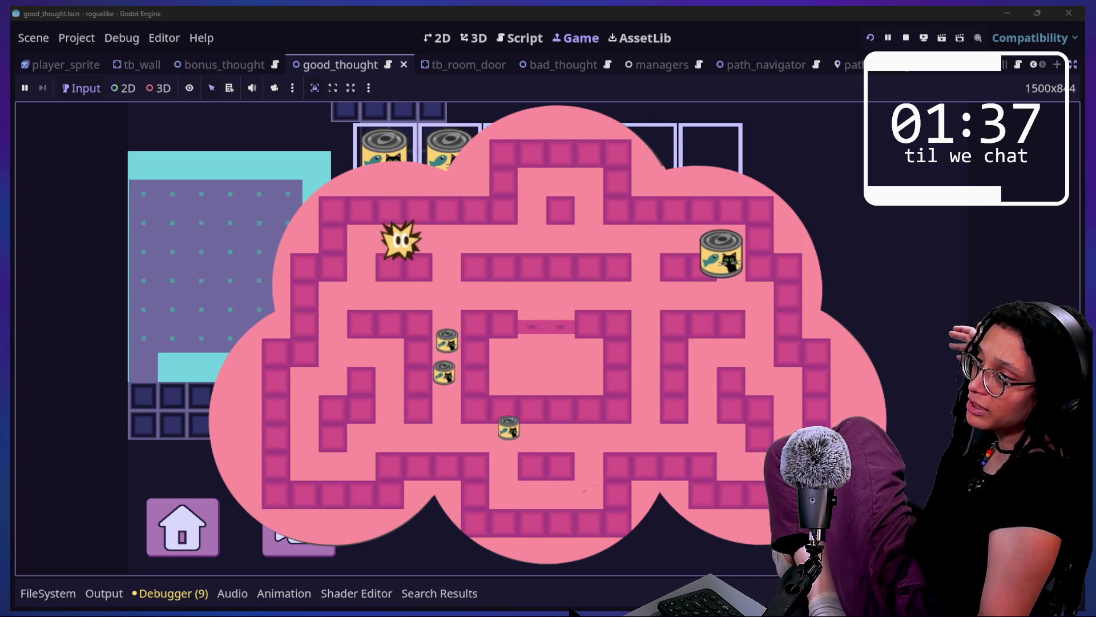
{"action": "key", "text": "Right"}
{"action": "key", "text": "Right"}
{"action": "key", "text": "Right"}
{"action": "key", "text": "Right"}
{"action": "key", "text": "Right"}
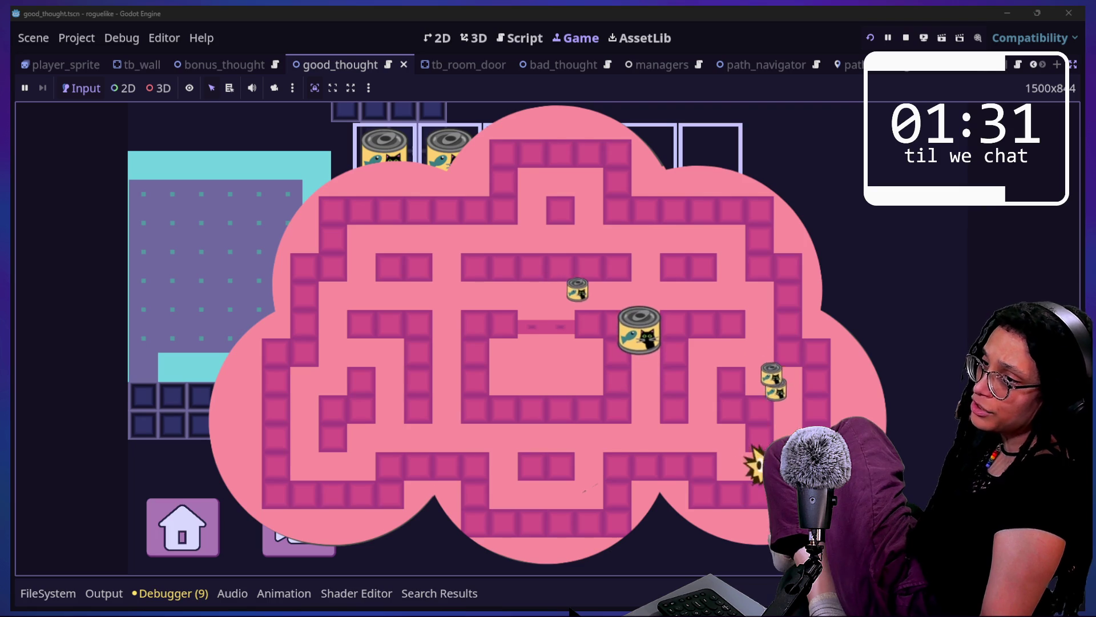
Steer the star left, up to the top row, then right and down onto the big can
{"action": "key", "text": "Left"}
{"action": "key", "text": "Left"}
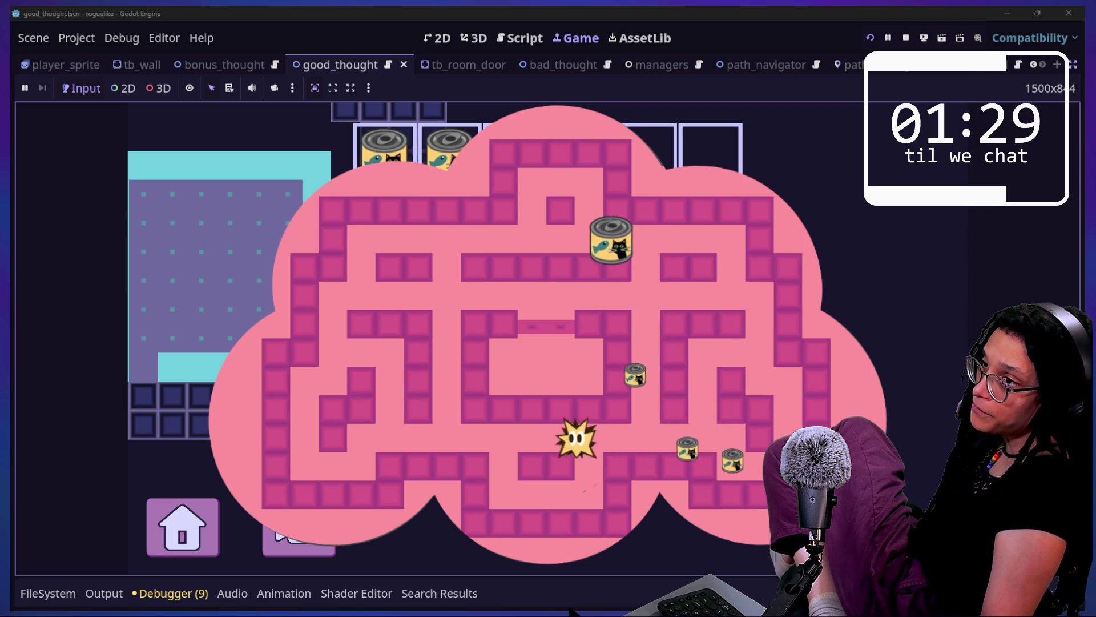
{"action": "key", "text": "Left"}
{"action": "key", "text": "Left"}
{"action": "key", "text": "Up"}
{"action": "key", "text": "Up"}
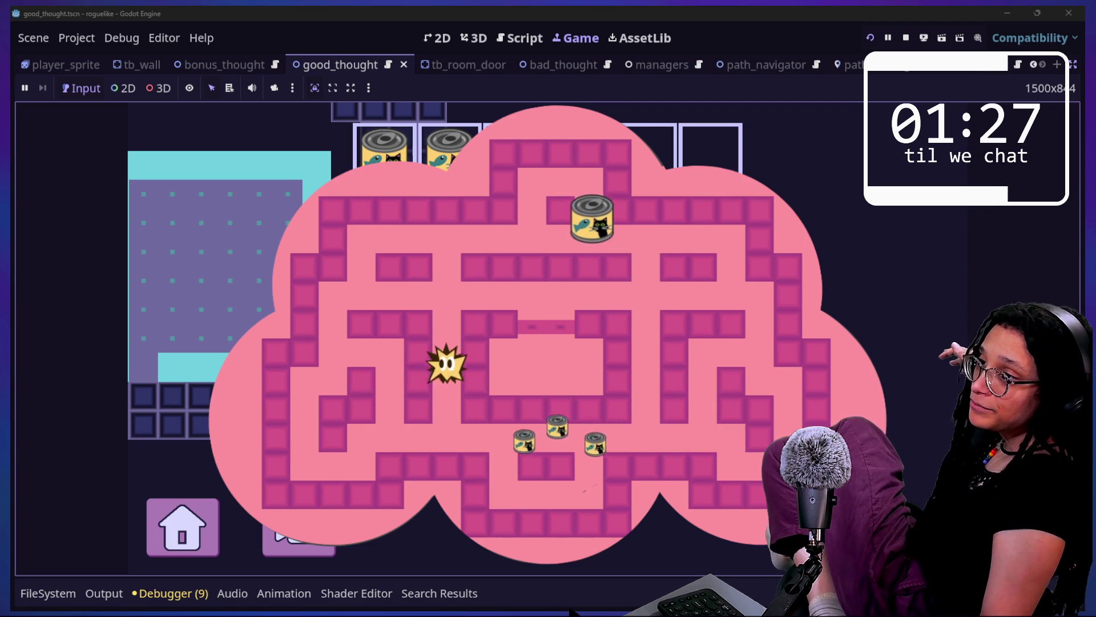
{"action": "key", "text": "Up"}
{"action": "key", "text": "Up"}
{"action": "key", "text": "Right"}
{"action": "key", "text": "Right"}
{"action": "key", "text": "Right"}
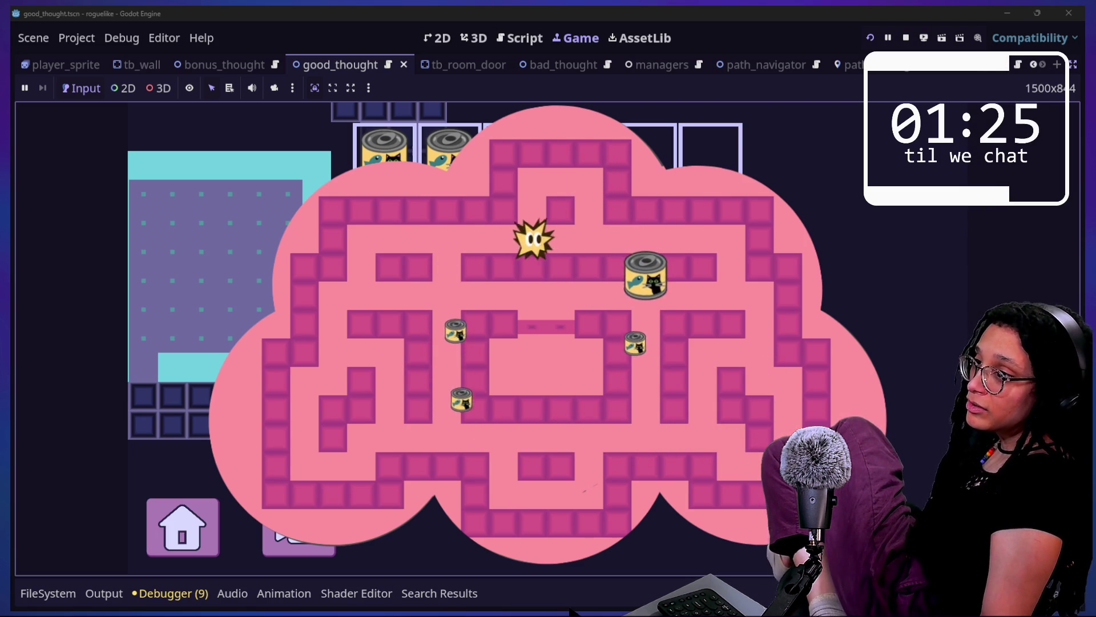
{"action": "key", "text": "Right"}
{"action": "key", "text": "Right"}
{"action": "key", "text": "Right"}
{"action": "key", "text": "Down"}
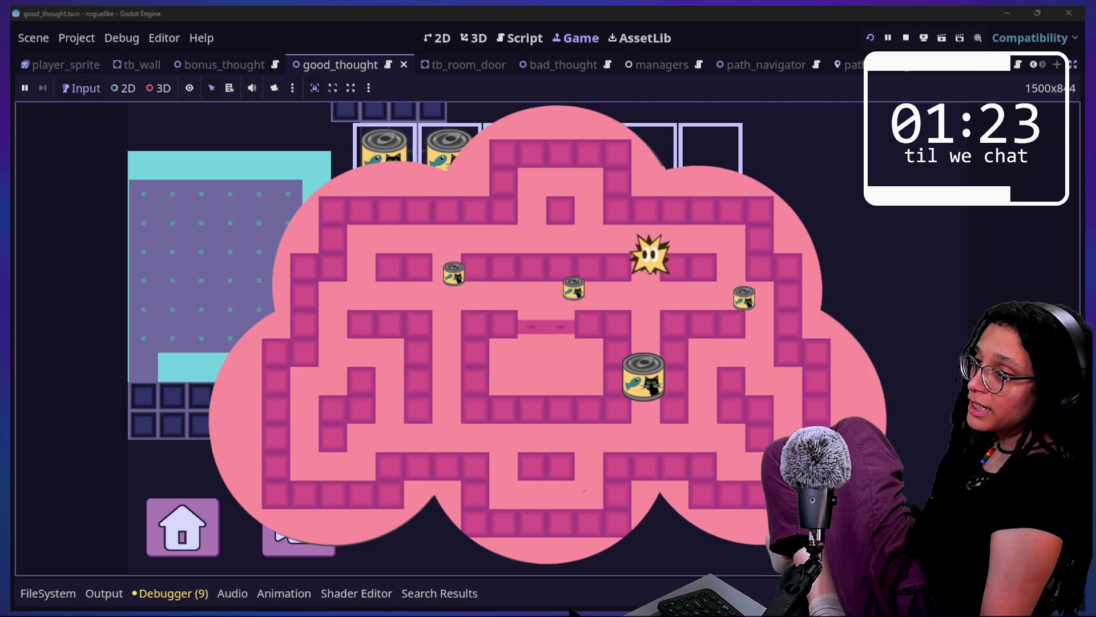
{"action": "key", "text": "Down"}
{"action": "key", "text": "Down"}
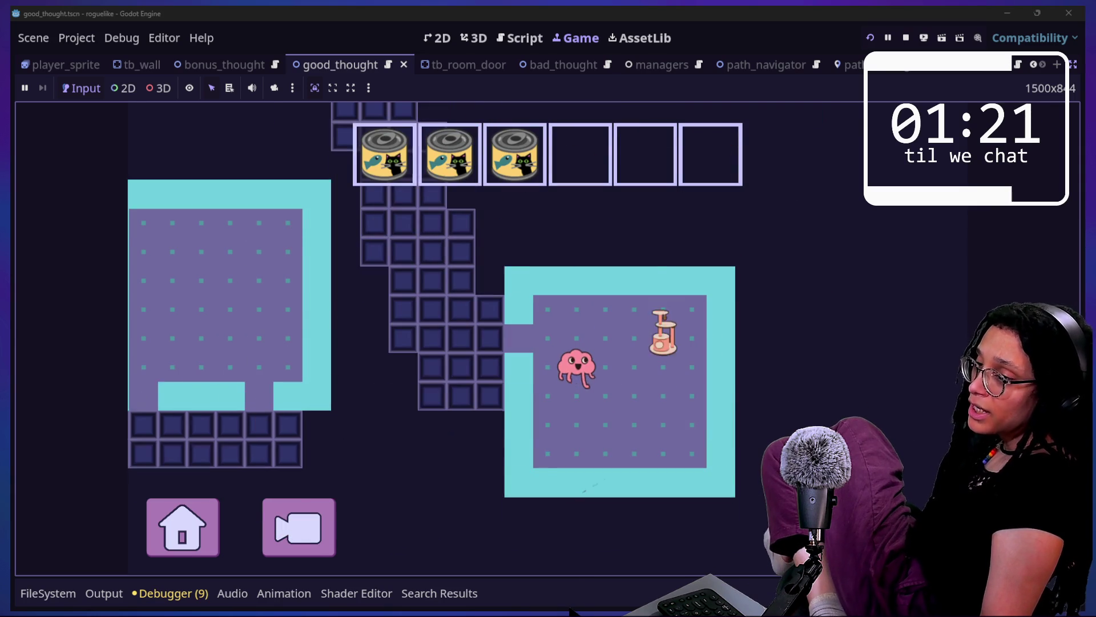
Walk the brain up and left along the corridor collecting items
{"action": "key", "text": "Left"}
{"action": "key", "text": "Left"}
{"action": "key", "text": "Up"}
{"action": "key", "text": "Up"}
{"action": "key", "text": "Left"}
{"action": "key", "text": "Up"}
{"action": "key", "text": "Up"}
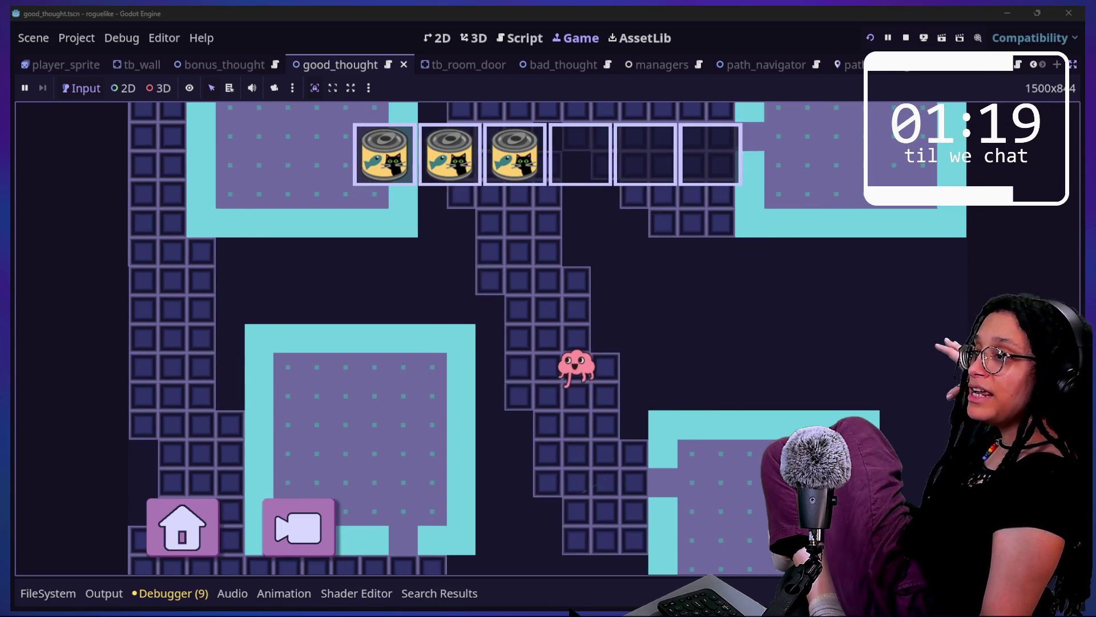
{"action": "key", "text": "Up"}
{"action": "key", "text": "Left"}
{"action": "key", "text": "Left"}
{"action": "key", "text": "Up"}
{"action": "key", "text": "Up"}
{"action": "key", "text": "Up"}
{"action": "key", "text": "Left"}
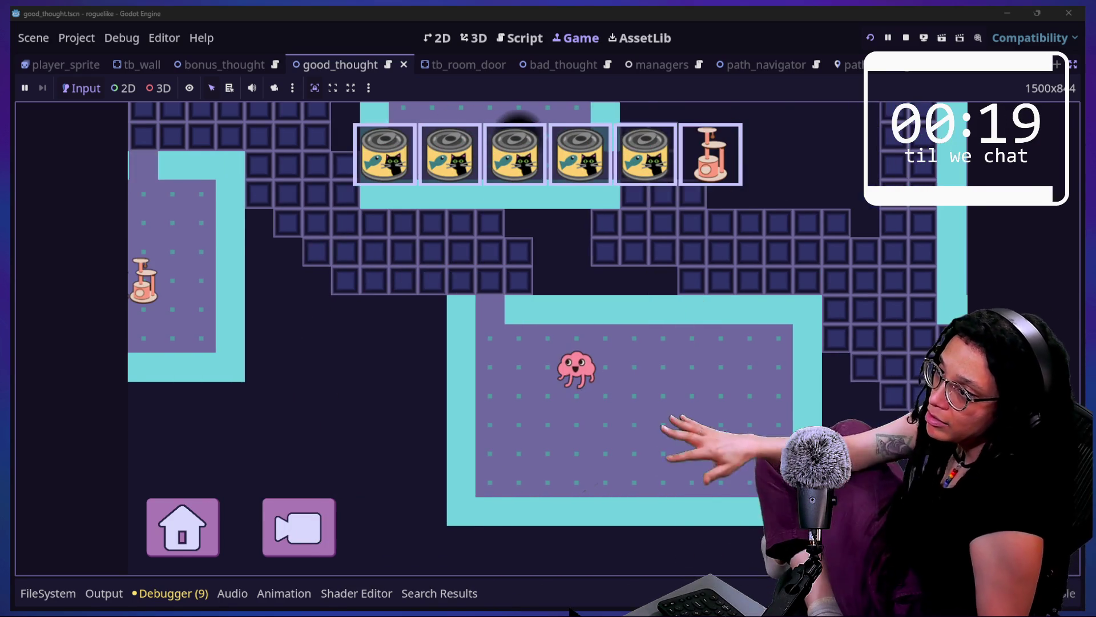
Restart the game on the Catstagram platform and walk the brain onto the nearby can
{"action": "key", "text": "Escape"}
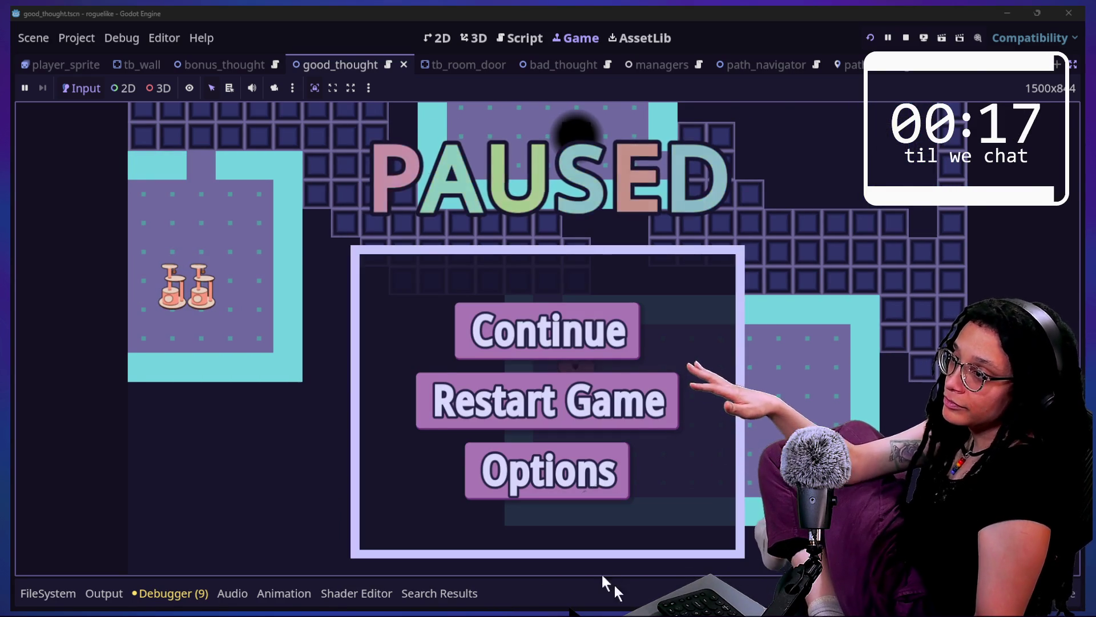
{"action": "left_click", "coordinate": [642, 388]}
{"action": "left_click", "coordinate": [675, 348]}
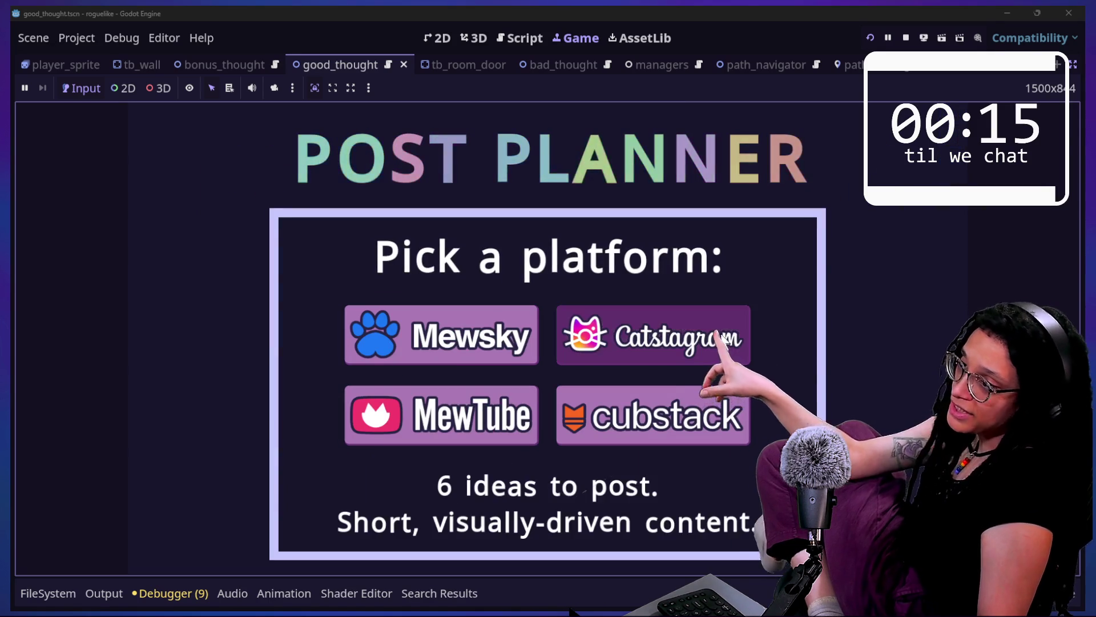
{"action": "left_click", "coordinate": [654, 335]}
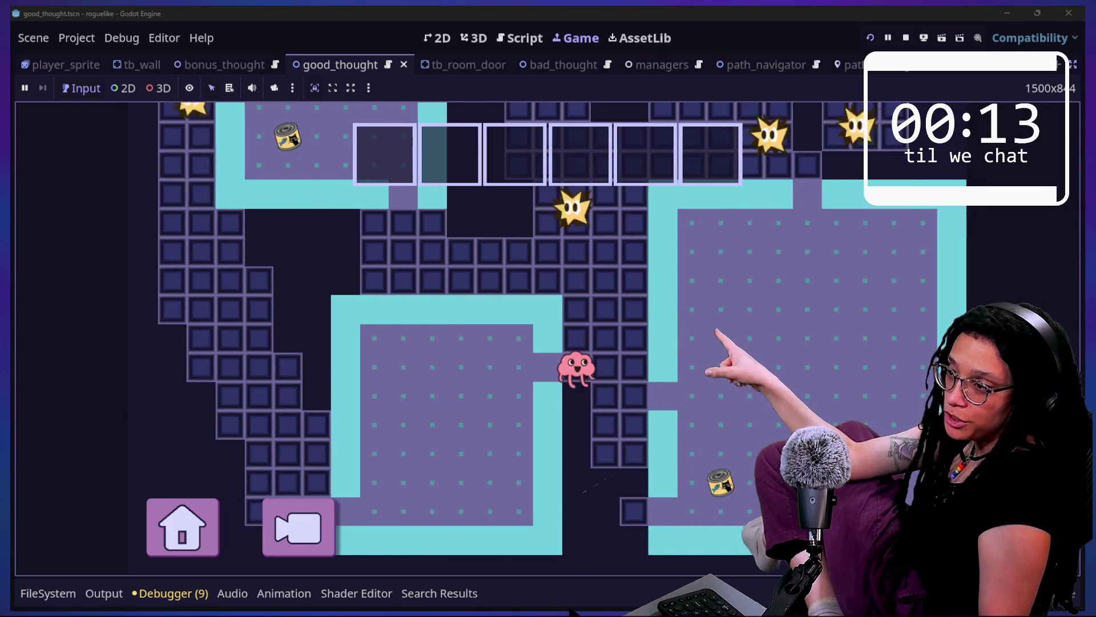
{"action": "key", "text": "Right"}
{"action": "key", "text": "Down"}
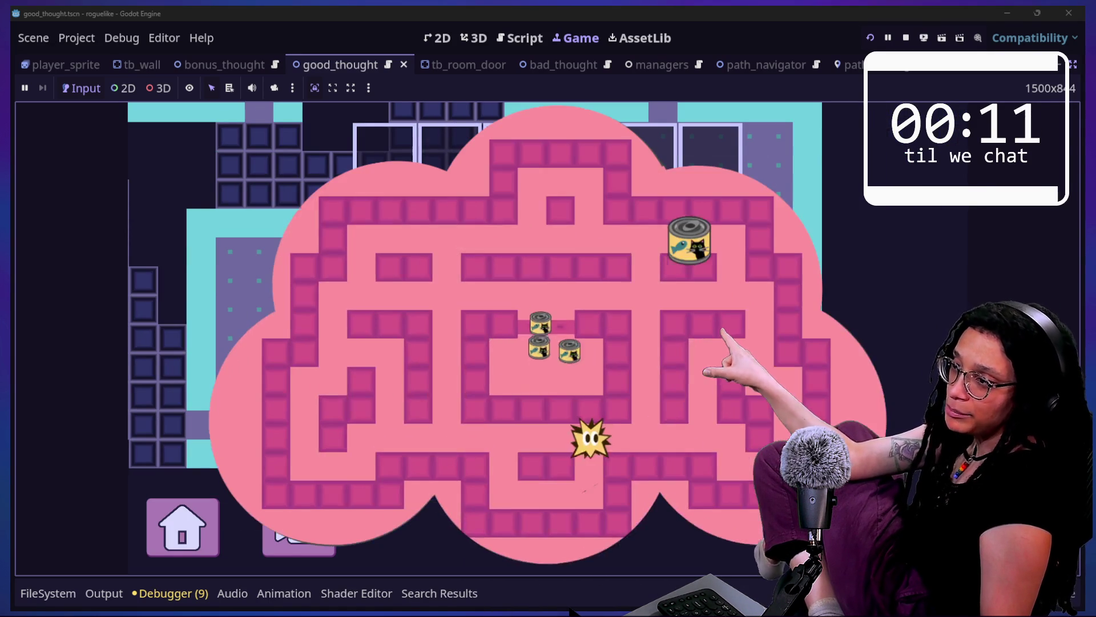
Steer the star left, up and around the upper corridor onto the can, then walk on
{"action": "key", "text": "Right"}
{"action": "key", "text": "Left"}
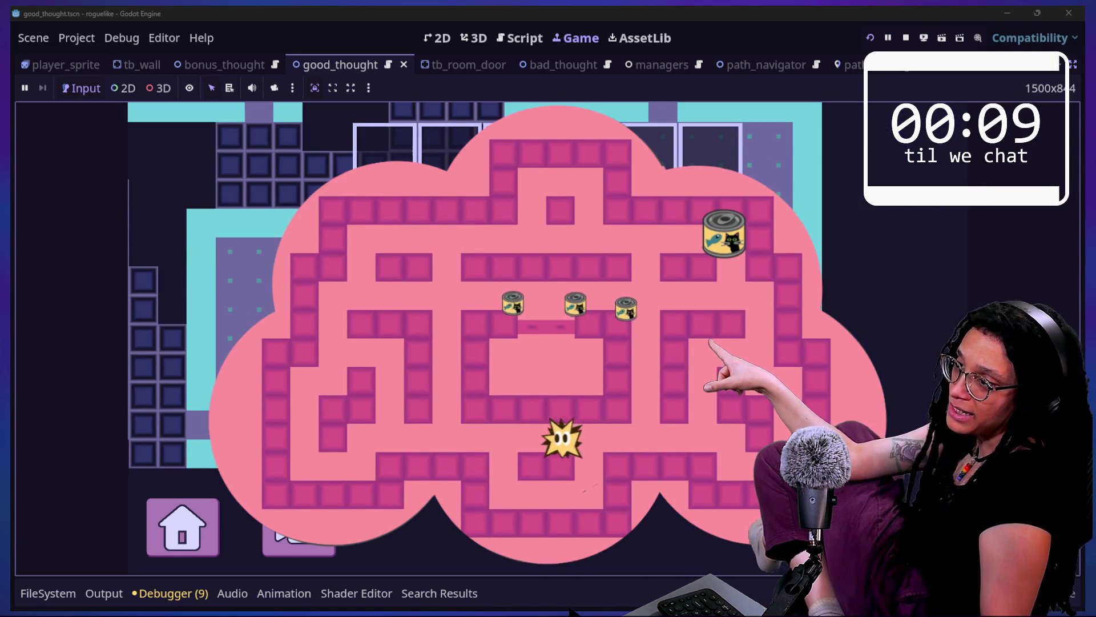
{"action": "key", "text": "Left"}
{"action": "key", "text": "Up"}
{"action": "key", "text": "Left"}
{"action": "key", "text": "Up"}
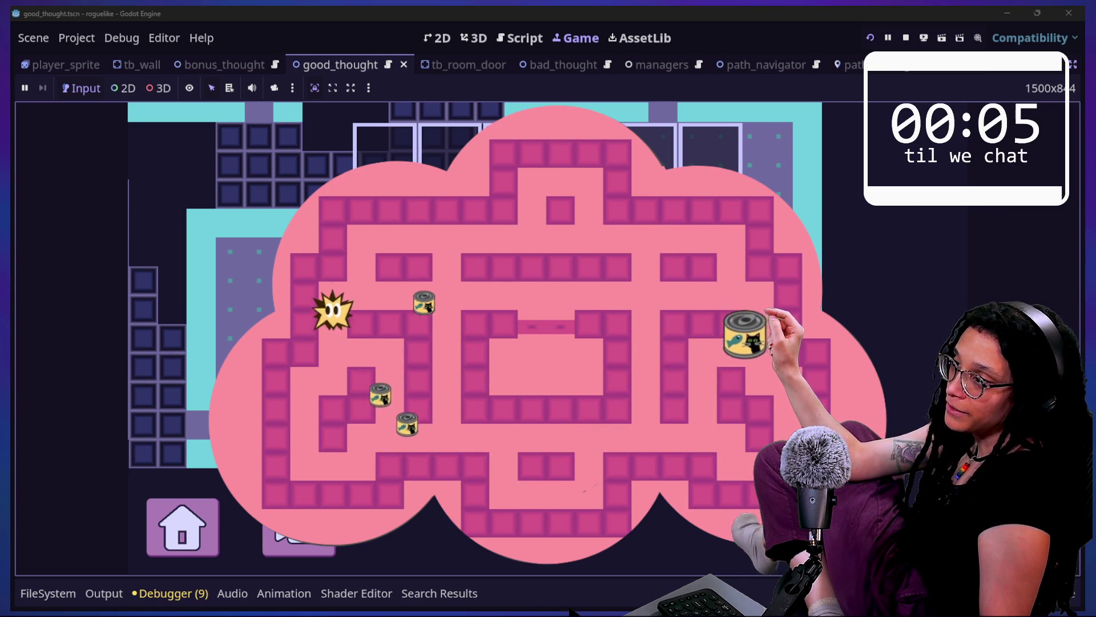
{"action": "key", "text": "Right"}
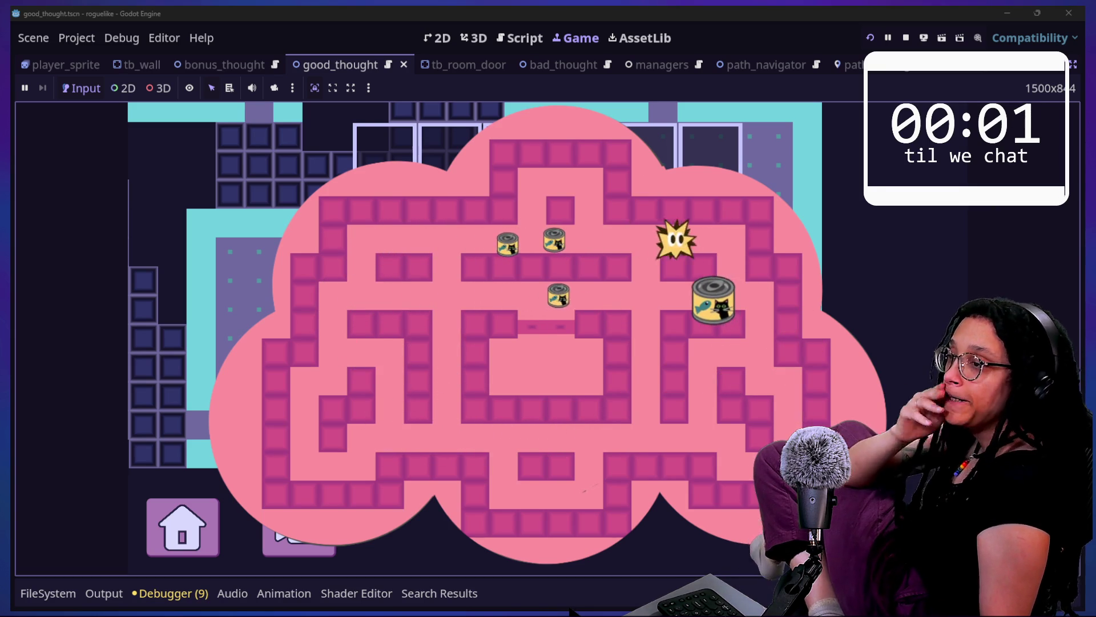
{"action": "key", "text": "Down"}
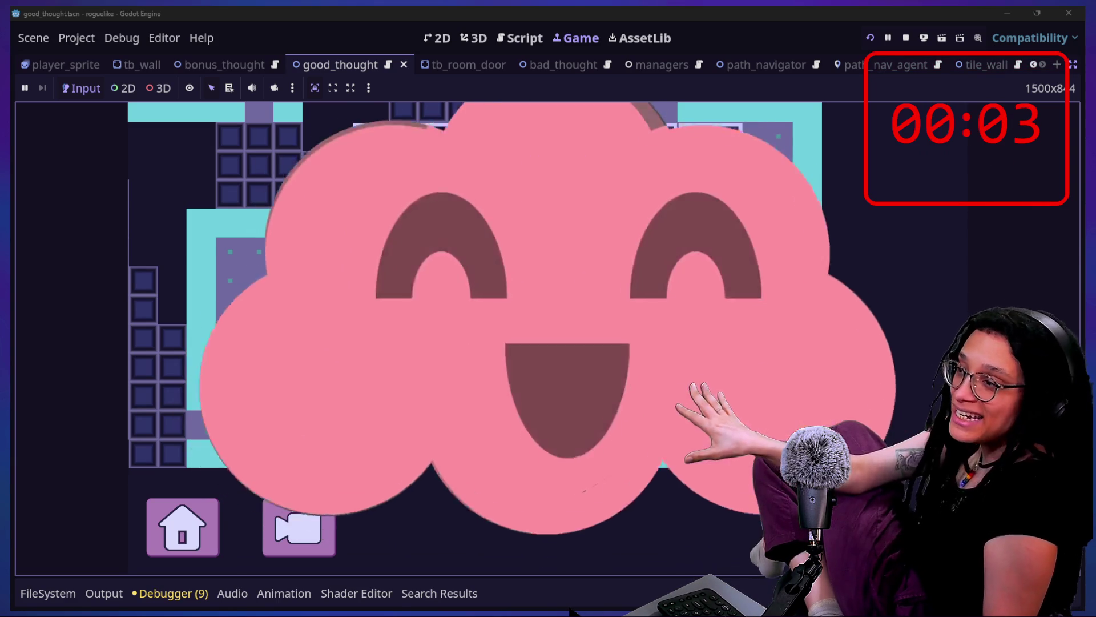
{"action": "key", "text": "Up"}
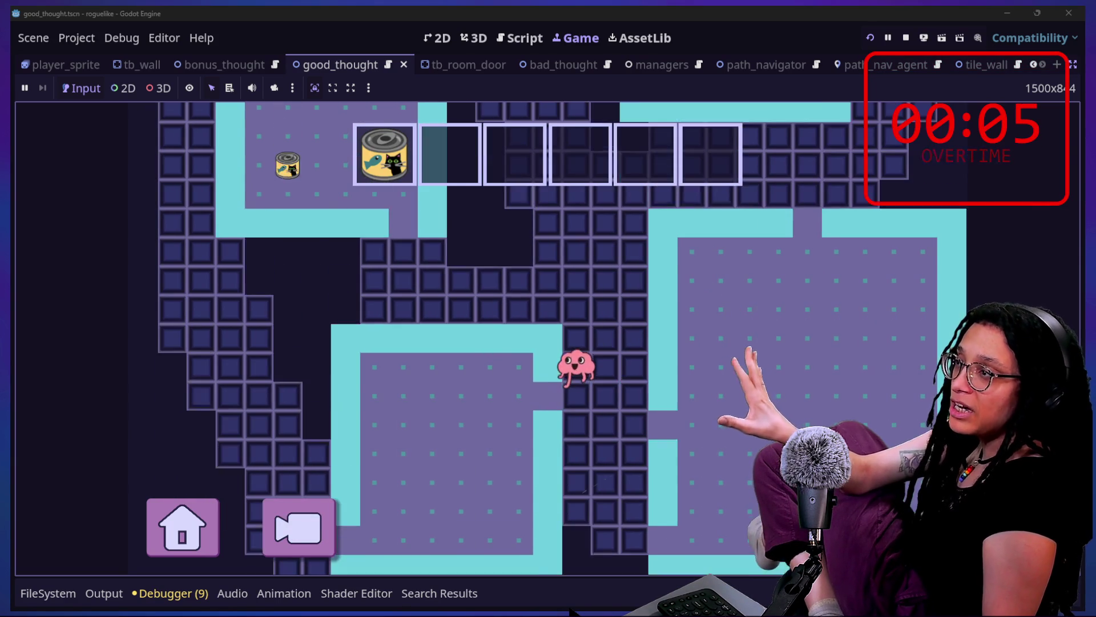
Walk the brain onto the next can, then steer the star along the lower corridor
{"action": "key", "text": "Left"}
{"action": "key", "text": "Up"}
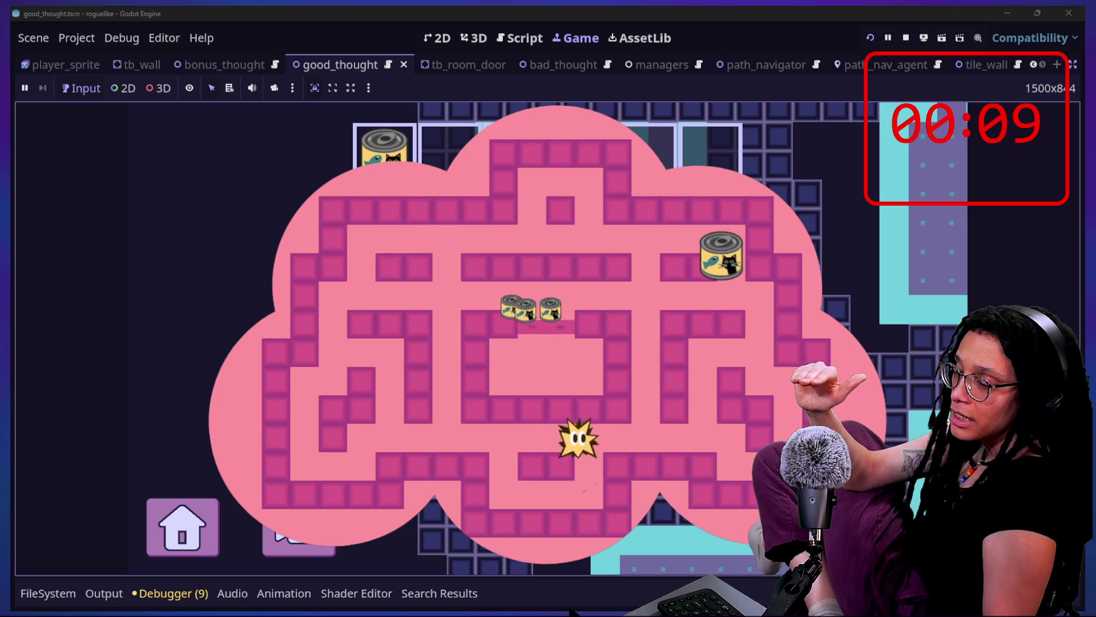
{"action": "key", "text": "Right"}
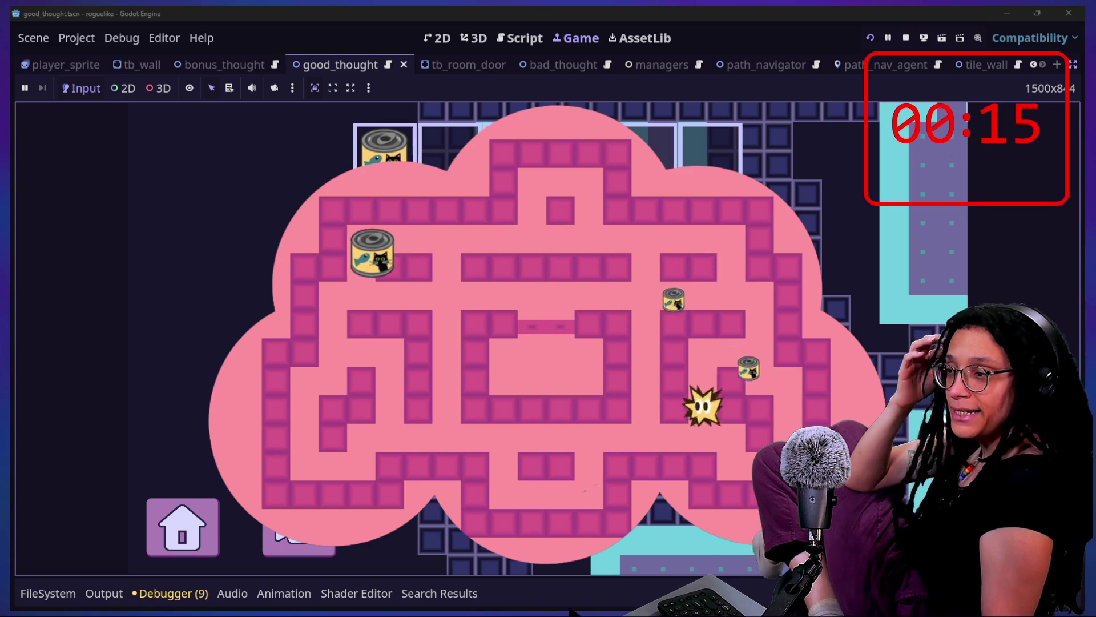
{"action": "key", "text": "Left"}
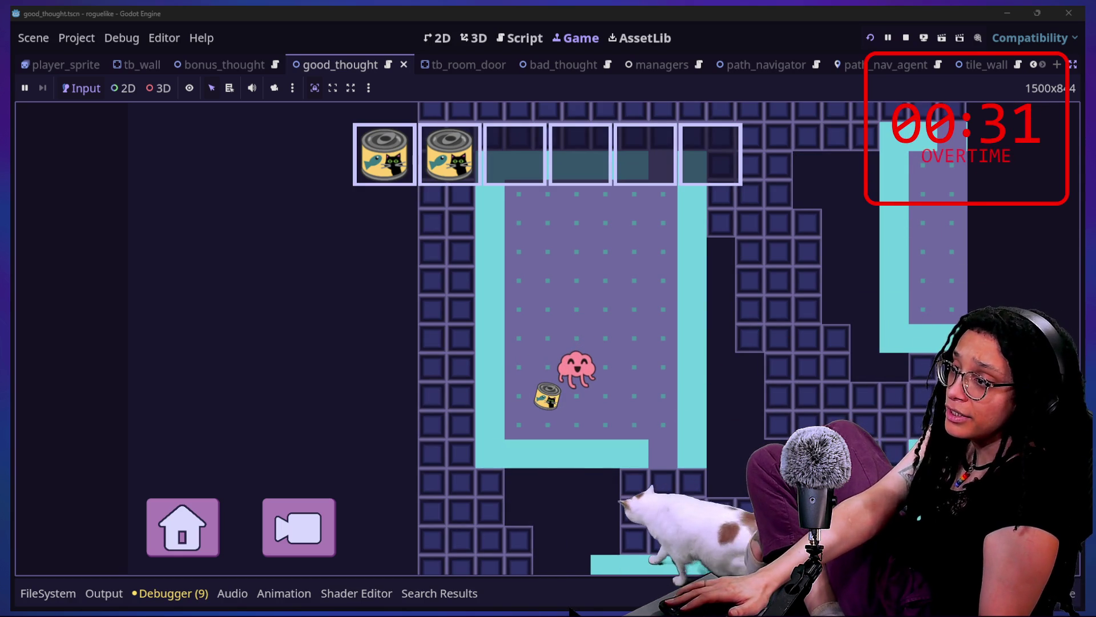
Play on through further maze rounds until three cans and three cat trees are collected
{"action": "left_click_drag", "start_coordinate": [420, 545], "coordinate": [685, 577]}
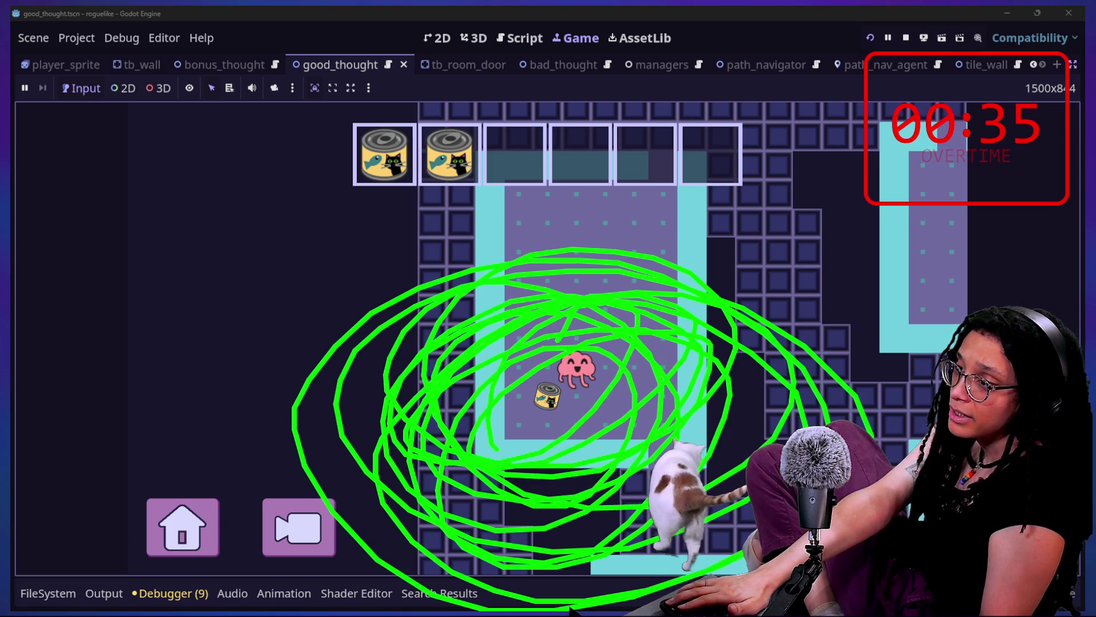
{"action": "key", "text": "Escape"}
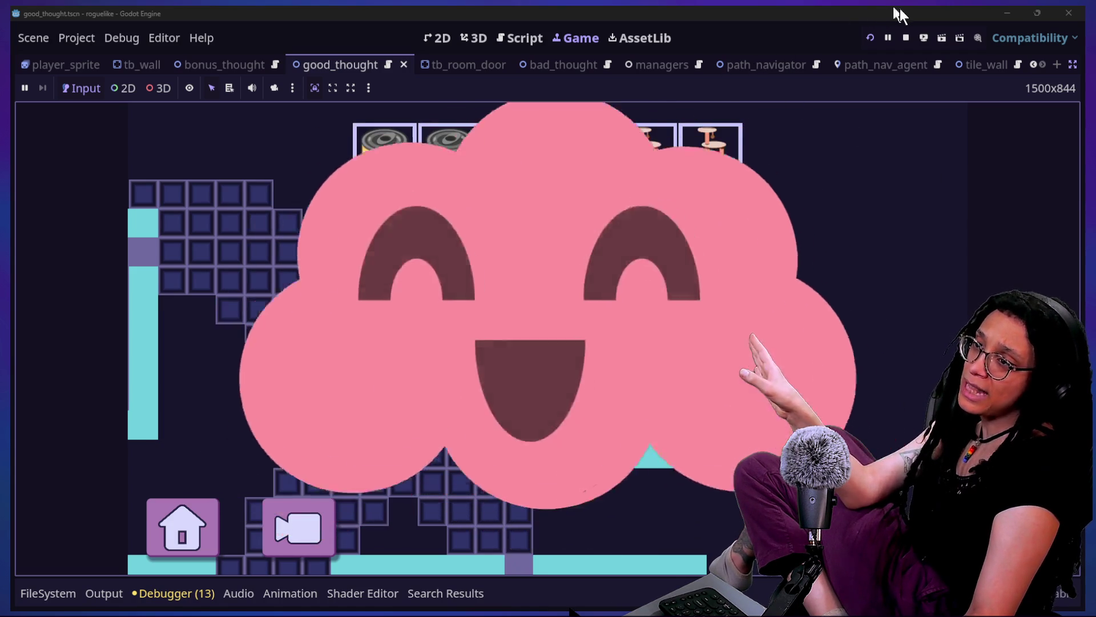
Restart the game on the cubstack platform, play through, then return to the 2D editor
{"action": "left_click", "coordinate": [870, 39]}
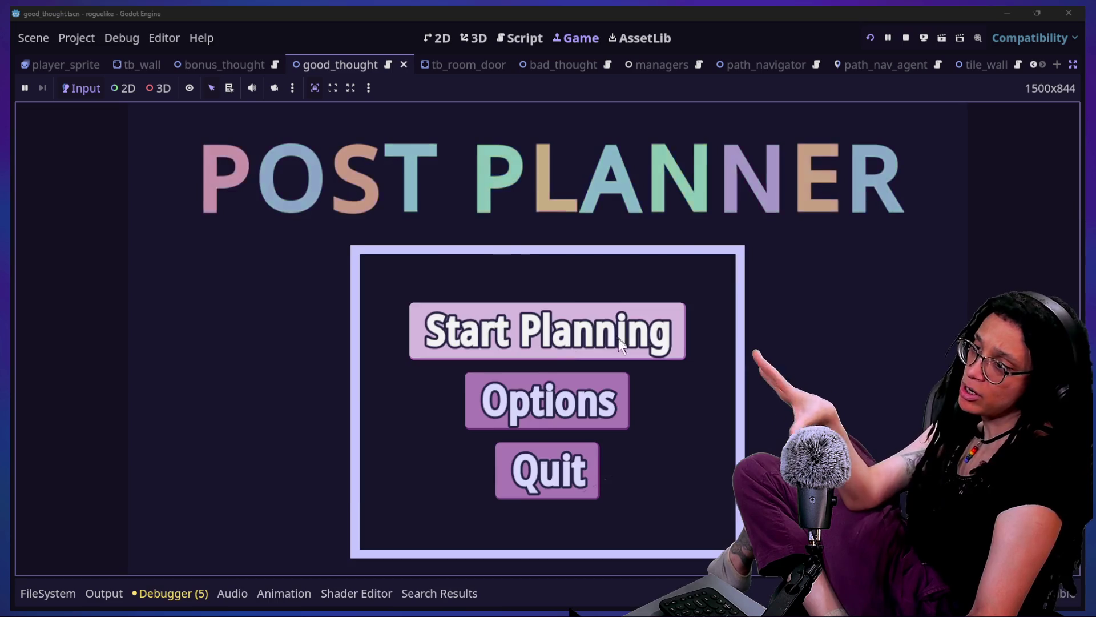
{"action": "left_click", "coordinate": [618, 338]}
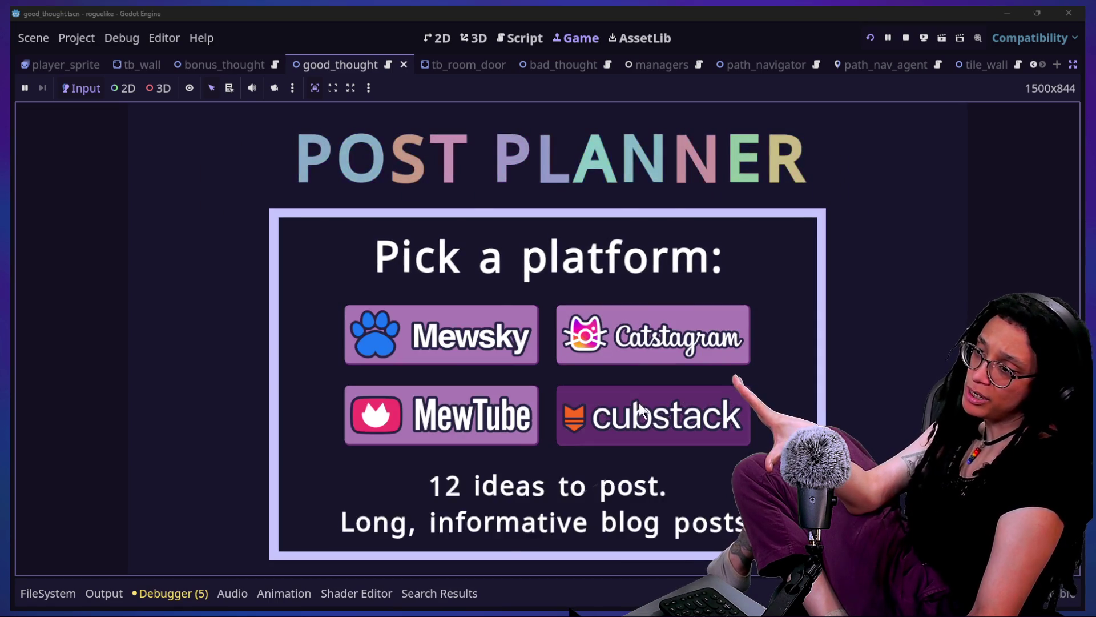
{"action": "left_click", "coordinate": [684, 411]}
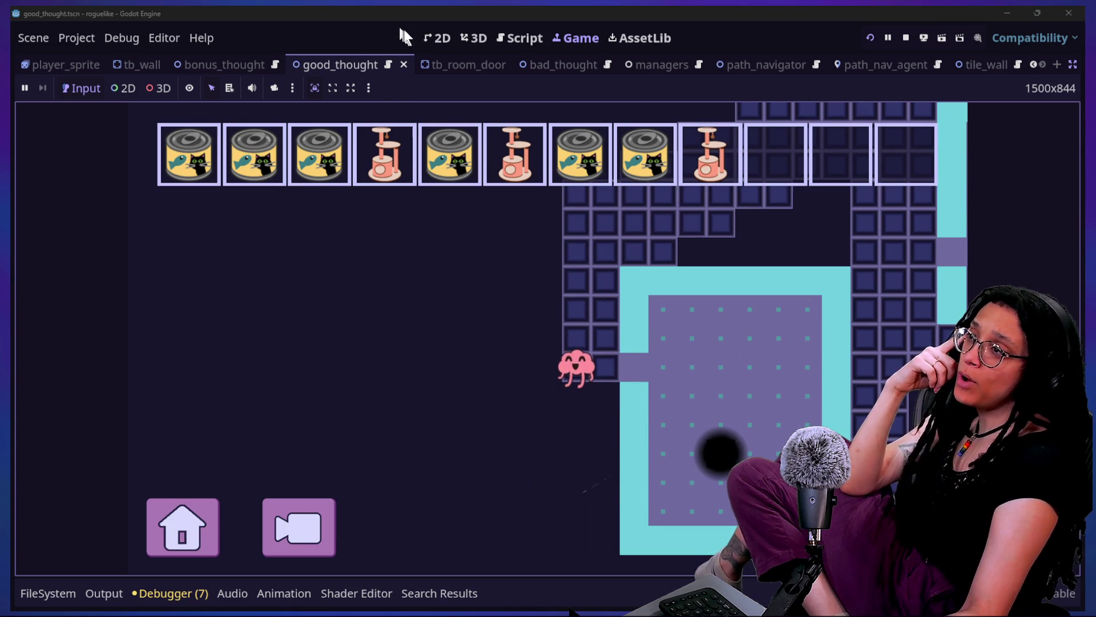
{"action": "left_click", "coordinate": [439, 38]}
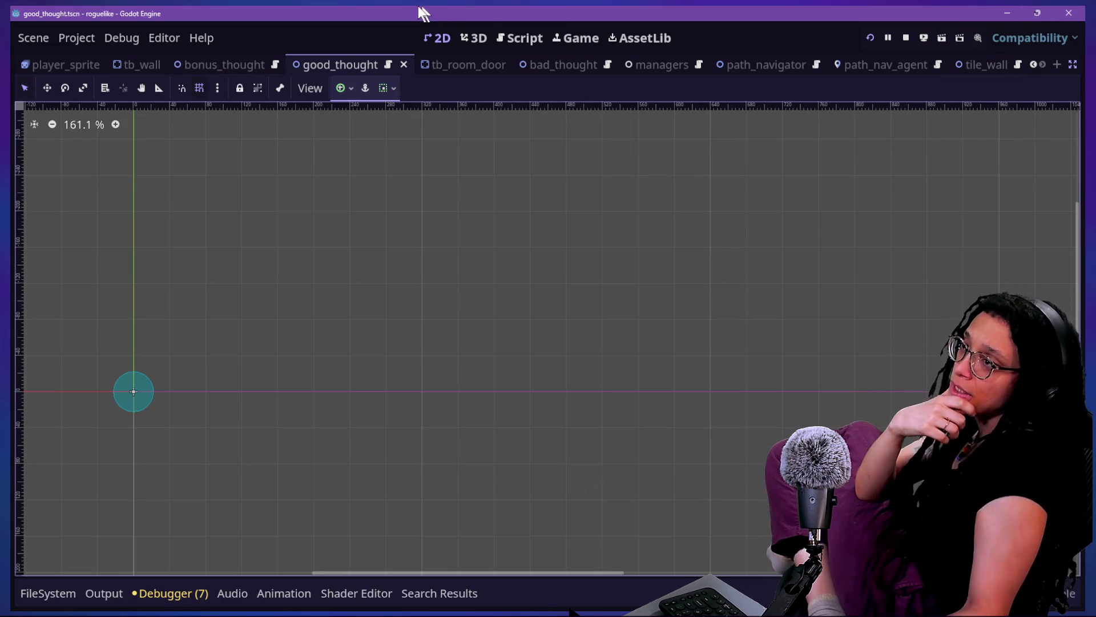
Cycle through the 3D and 2D workspaces, then bring up the running game view
{"action": "left_click", "coordinate": [477, 39]}
{"action": "left_click", "coordinate": [437, 37]}
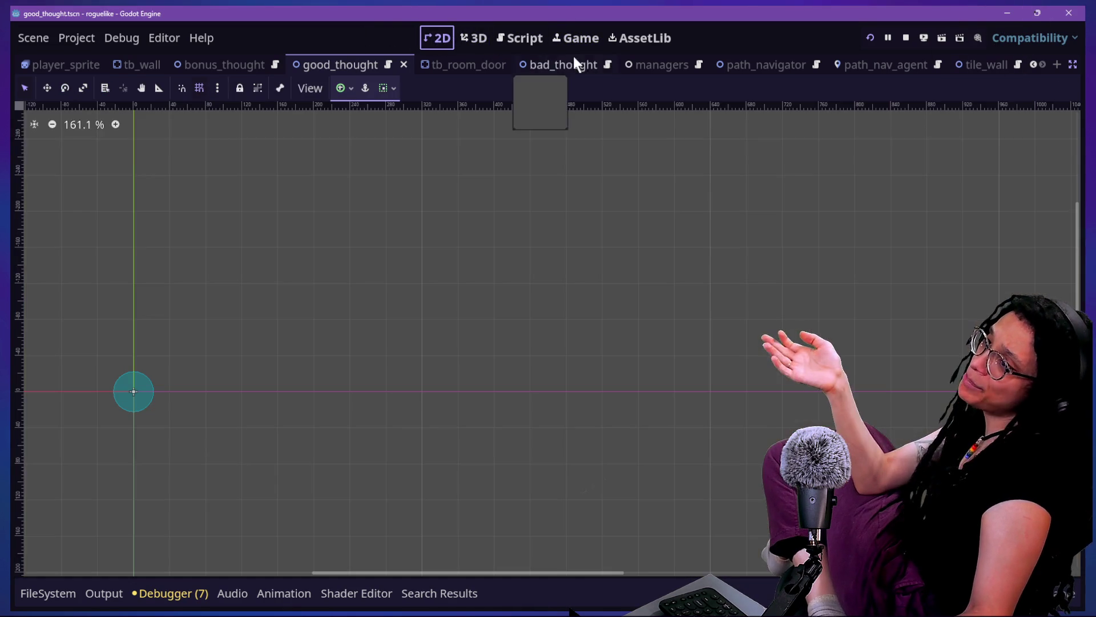
{"action": "left_click", "coordinate": [544, 38]}
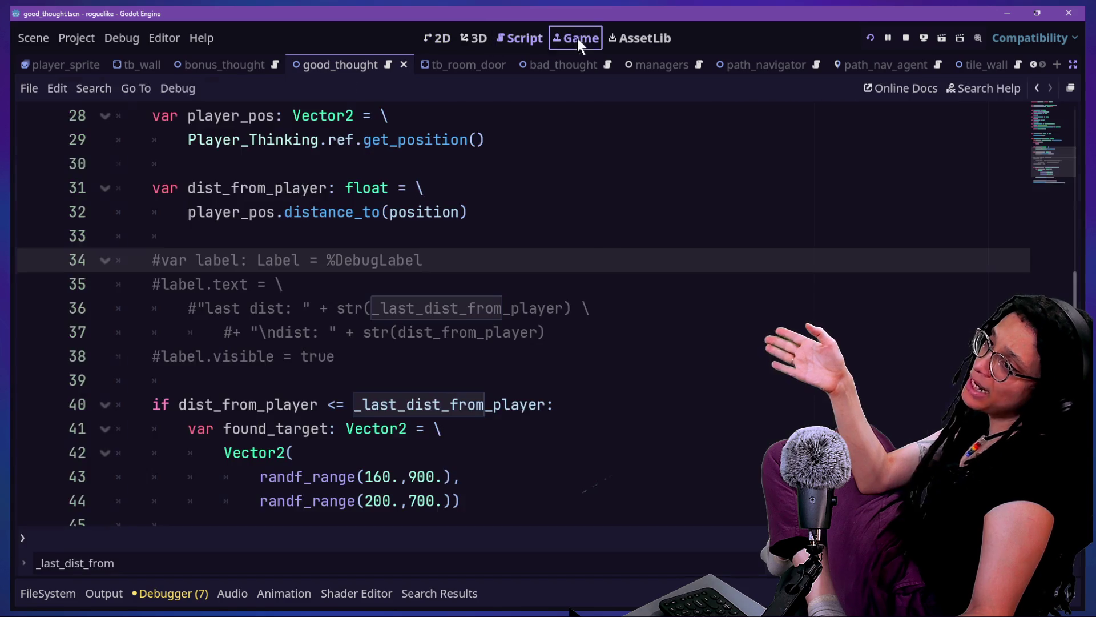
{"action": "left_click", "coordinate": [577, 38]}
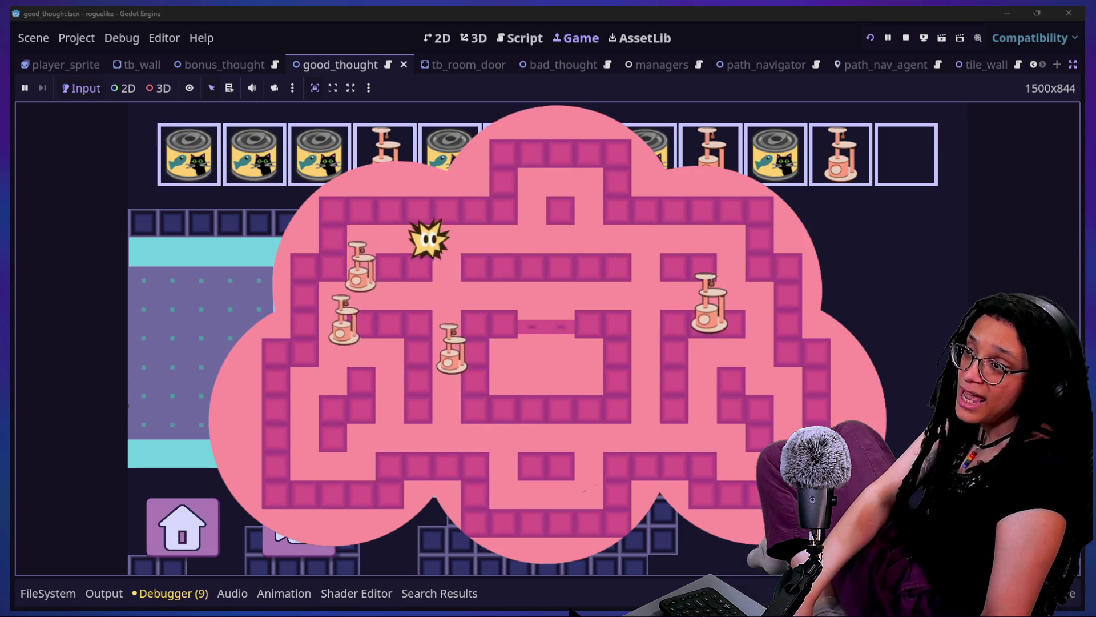
Finish the first thought maze on the last cat tree, then walk up and left into the cat-tree room
{"action": "key", "text": "Right"}
{"action": "key", "text": "Down"}
{"action": "key", "text": "Up"}
{"action": "key", "text": "Up"}
{"action": "key", "text": "Up"}
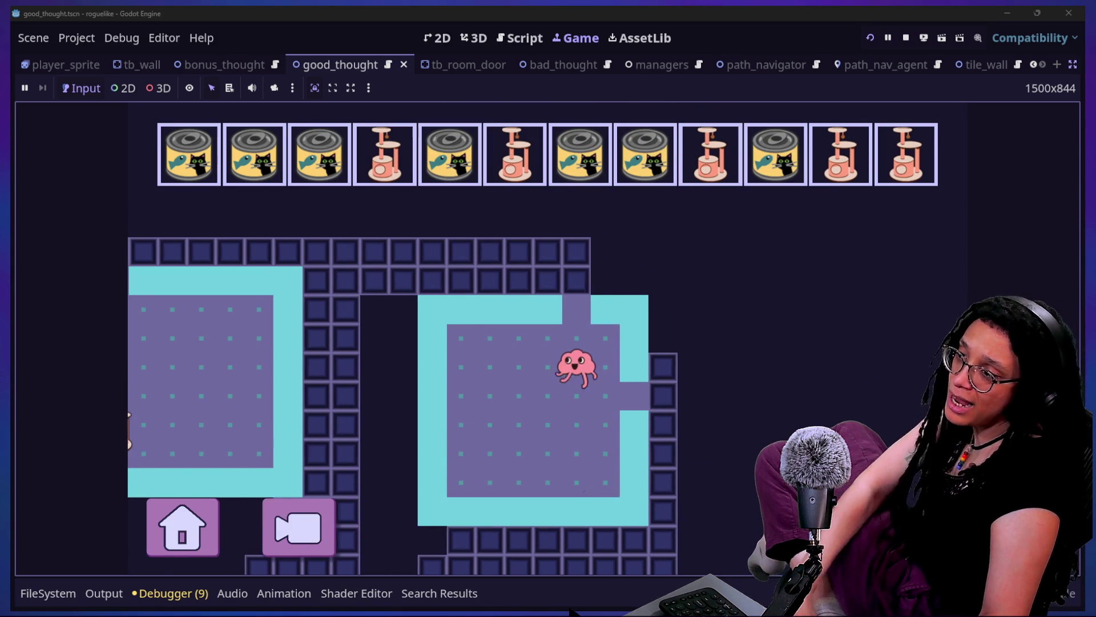
{"action": "key", "text": "Left"}
{"action": "key", "text": "Left"}
{"action": "key", "text": "Left"}
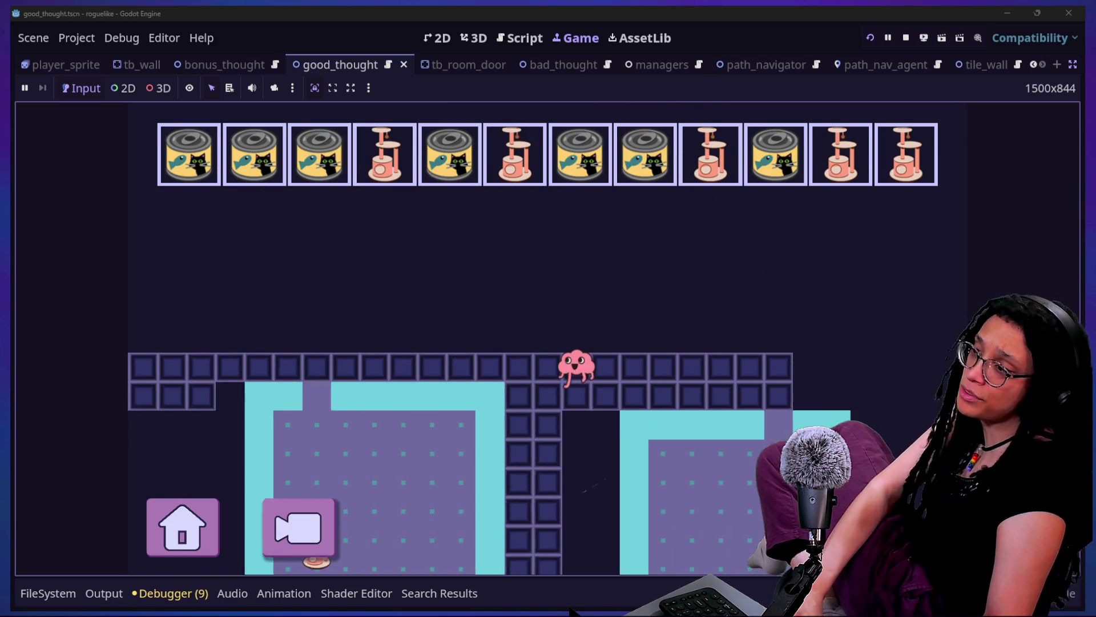
{"action": "key", "text": "Down"}
{"action": "key", "text": "Down"}
{"action": "key", "text": "Down"}
{"action": "key", "text": "Down"}
{"action": "key", "text": "Down"}
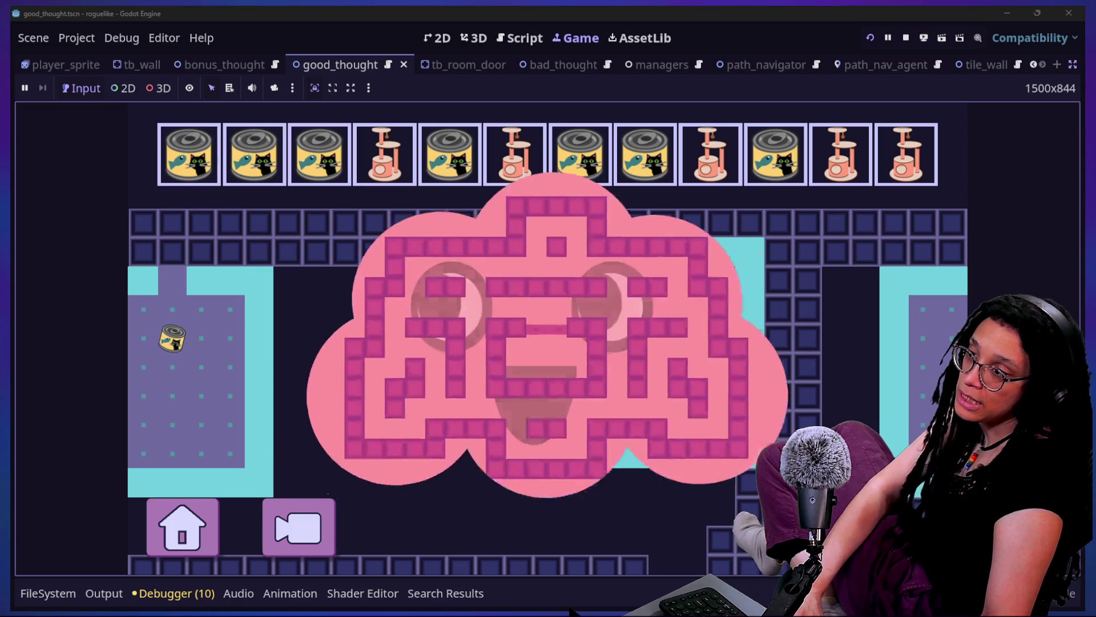
Steer the star through the second thought maze onto the cat trees, then pause the game
{"action": "key", "text": "Left"}
{"action": "key", "text": "Left"}
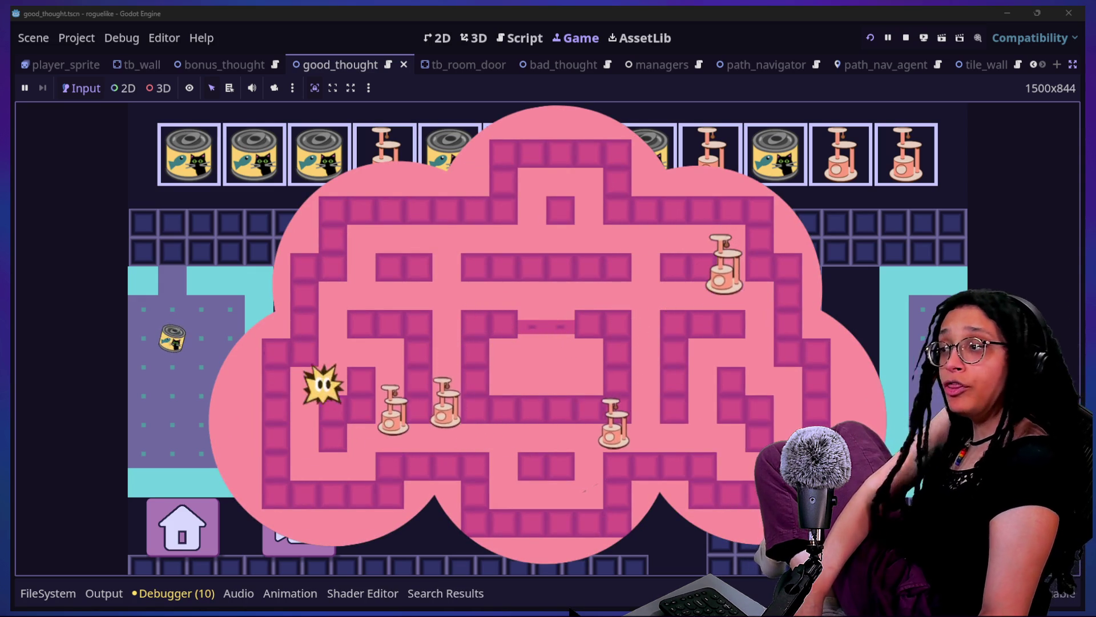
{"action": "key", "text": "Right"}
{"action": "key", "text": "Right"}
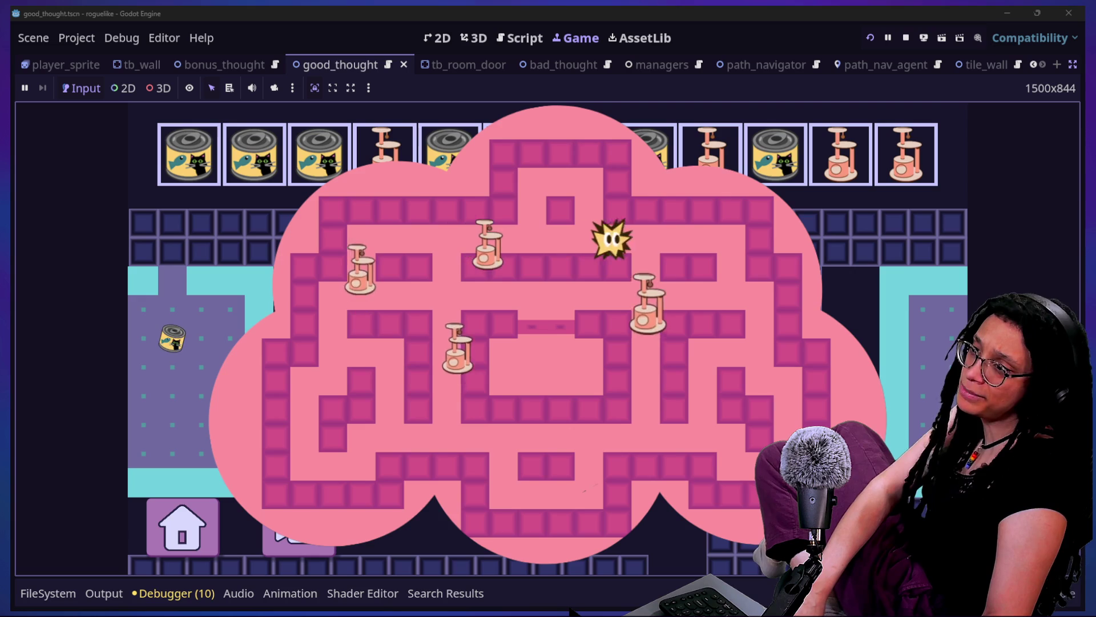
{"action": "key", "text": "Down"}
{"action": "key", "text": "Down"}
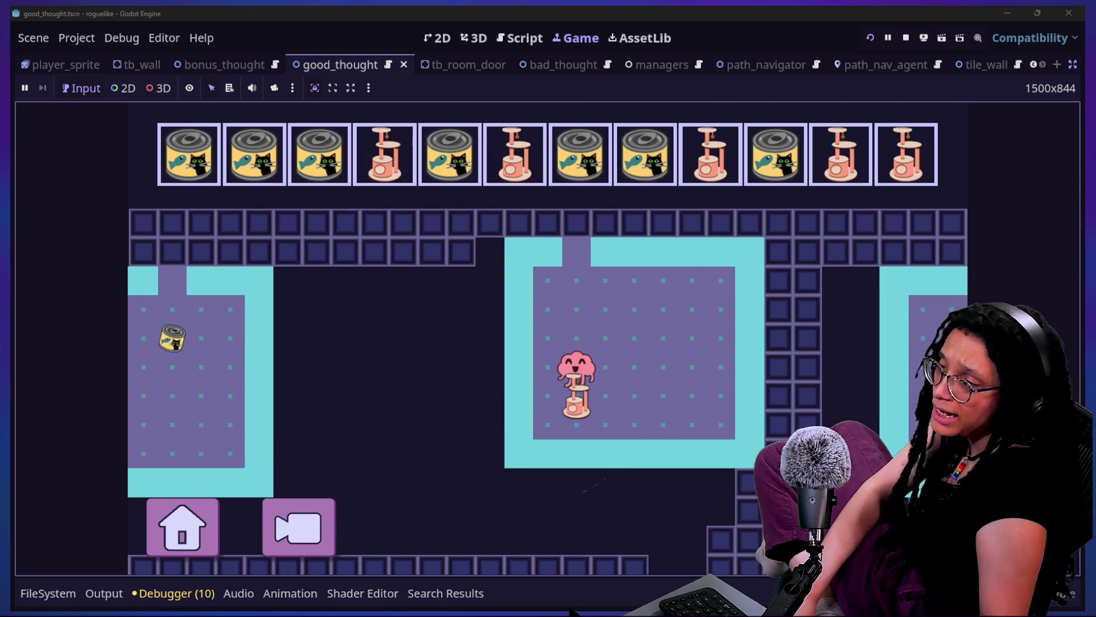
{"action": "key", "text": "Left"}
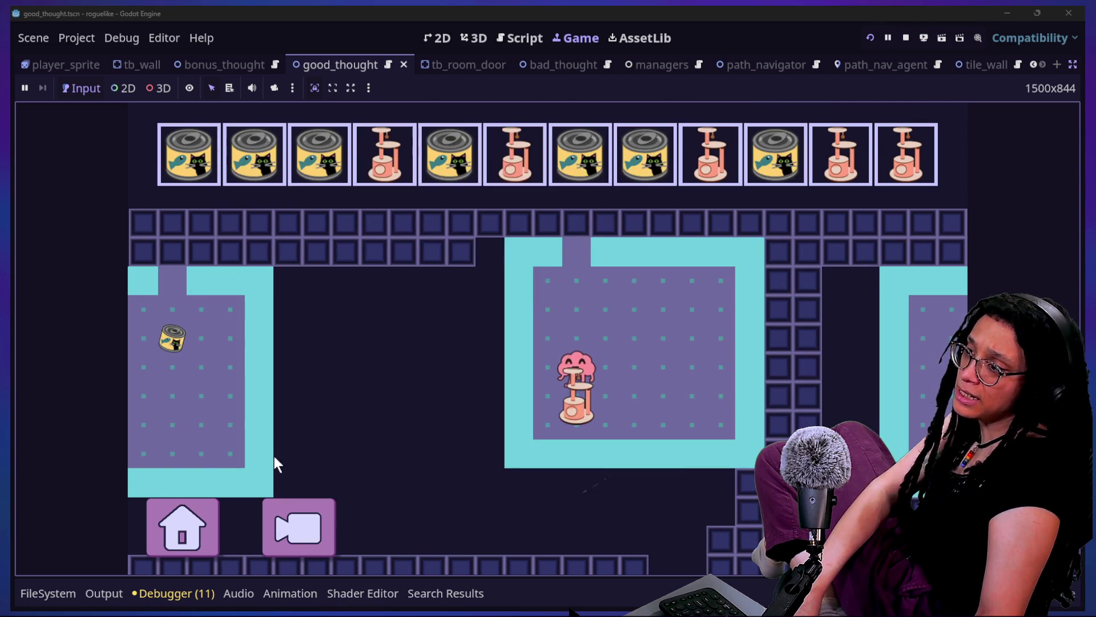
{"action": "left_click", "coordinate": [179, 553]}
Restart the game from the pause menu, start a new planning run, and pick a platform
{"action": "left_click", "coordinate": [530, 382]}
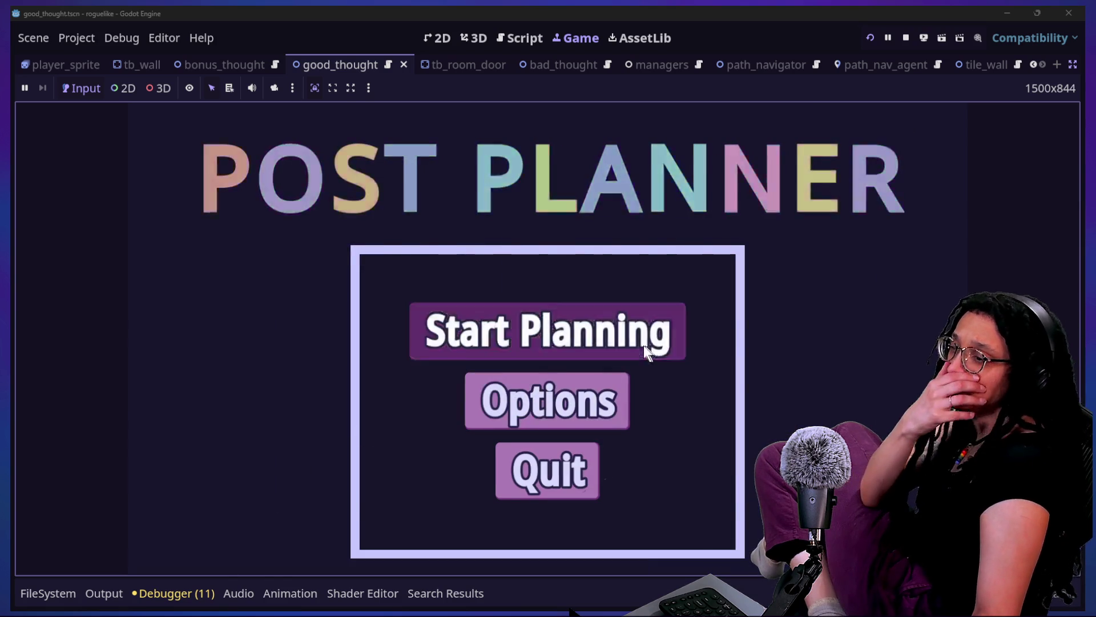
{"action": "left_click", "coordinate": [648, 350]}
{"action": "left_click", "coordinate": [652, 351]}
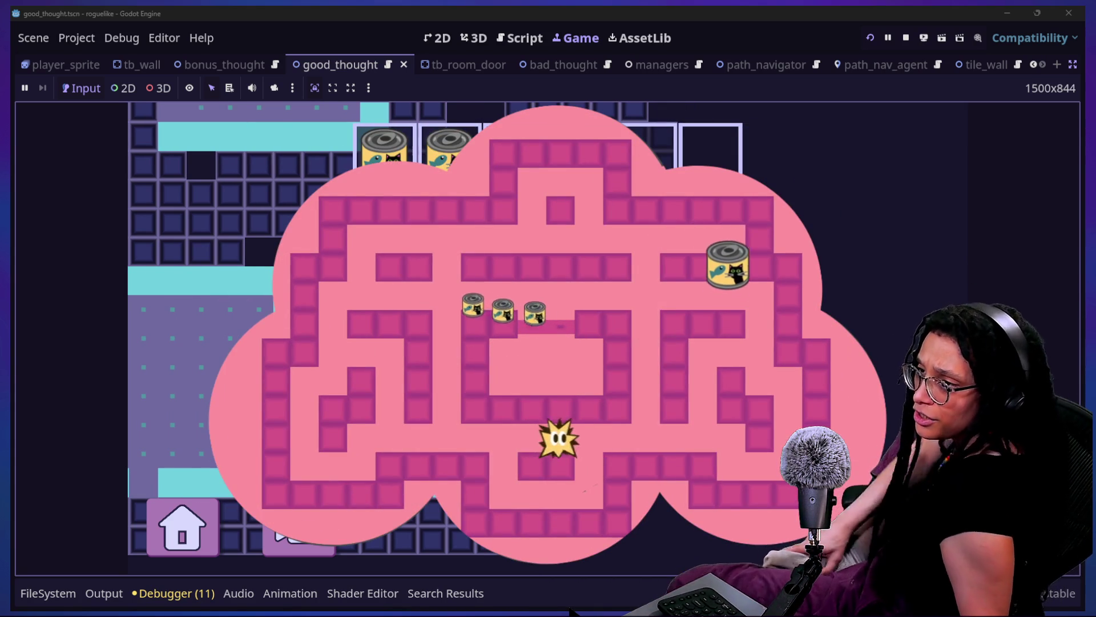
Steer the star around the can maze, reversing right to catch the final can
{"action": "key", "text": "Right"}
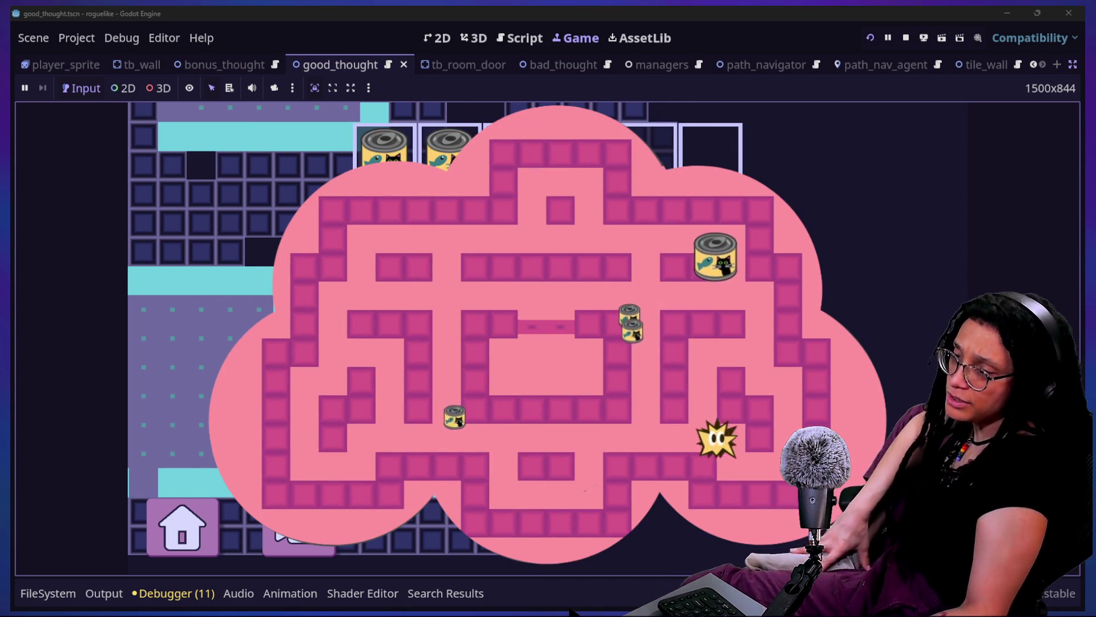
{"action": "key", "text": "Up"}
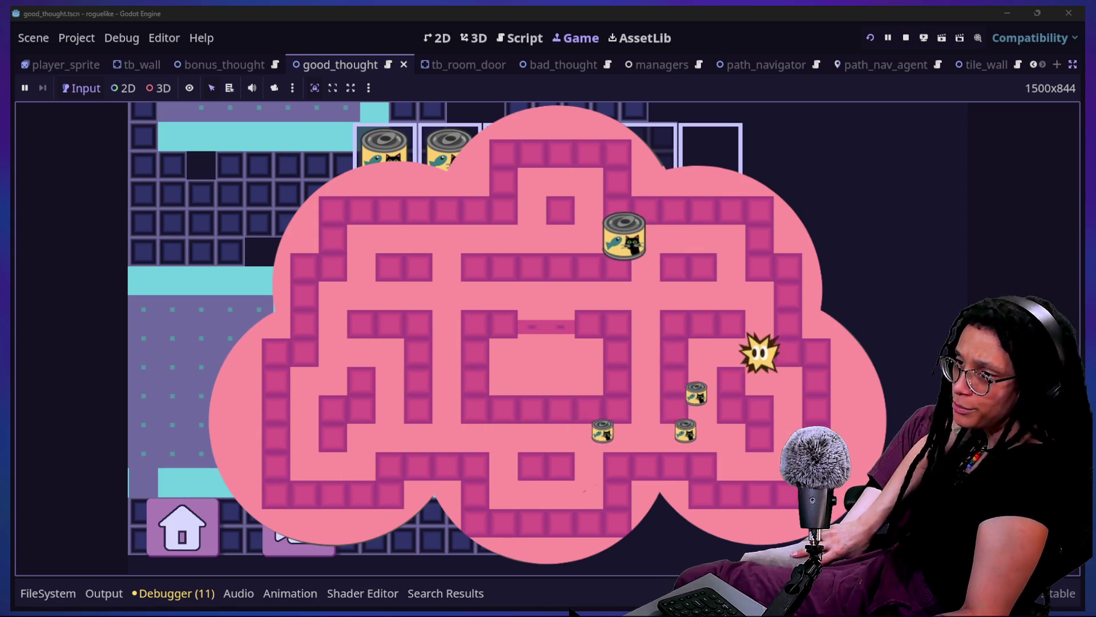
{"action": "key", "text": "Left"}
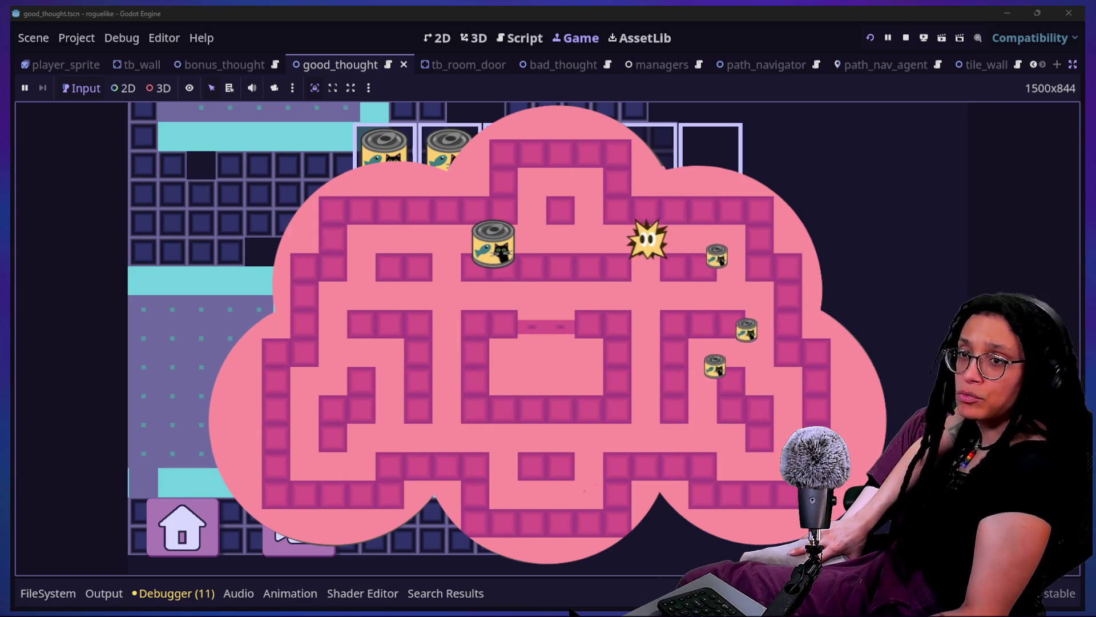
{"action": "key", "text": "Down"}
{"action": "key", "text": "Left"}
{"action": "key", "text": "Right"}
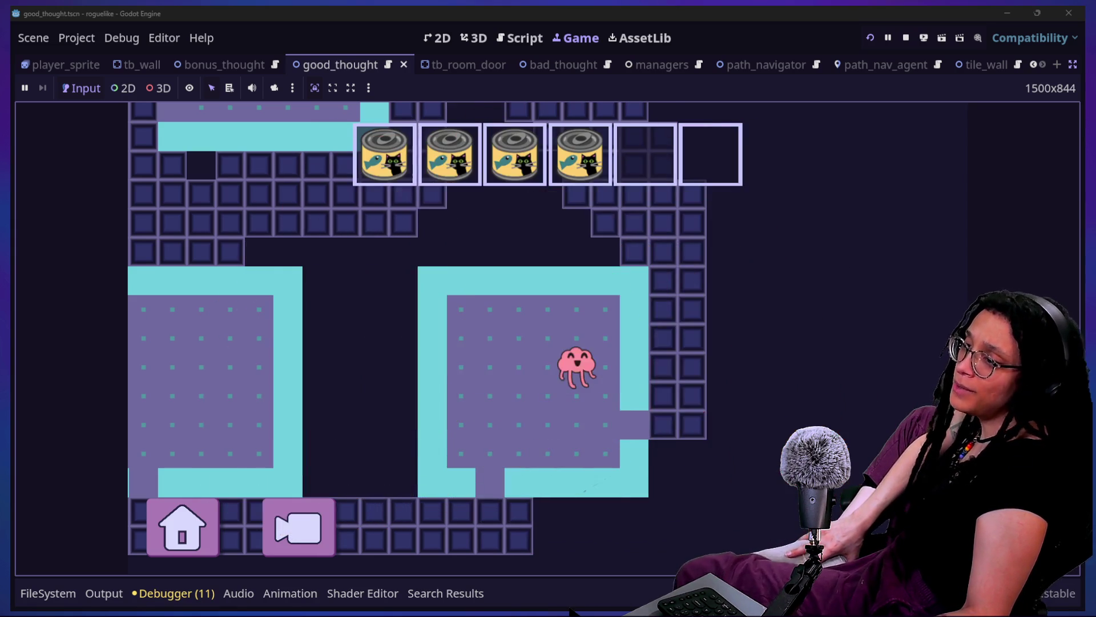
Leave through the room's right exit and climb the diagonal staircase corridor up and left
{"action": "key", "text": "Up"}
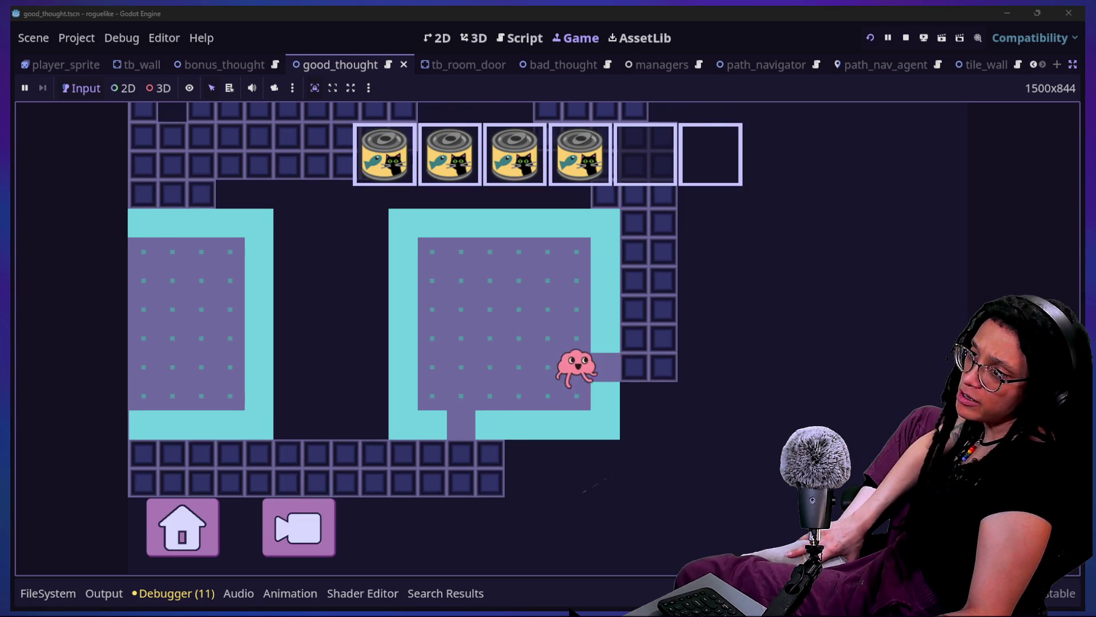
{"action": "key", "text": "Right"}
{"action": "key", "text": "Right"}
{"action": "key", "text": "Right"}
{"action": "key", "text": "Up"}
{"action": "key", "text": "Up"}
{"action": "key", "text": "Up"}
{"action": "key", "text": "Left"}
{"action": "key", "text": "Up"}
{"action": "key", "text": "Up"}
{"action": "key", "text": "Up"}
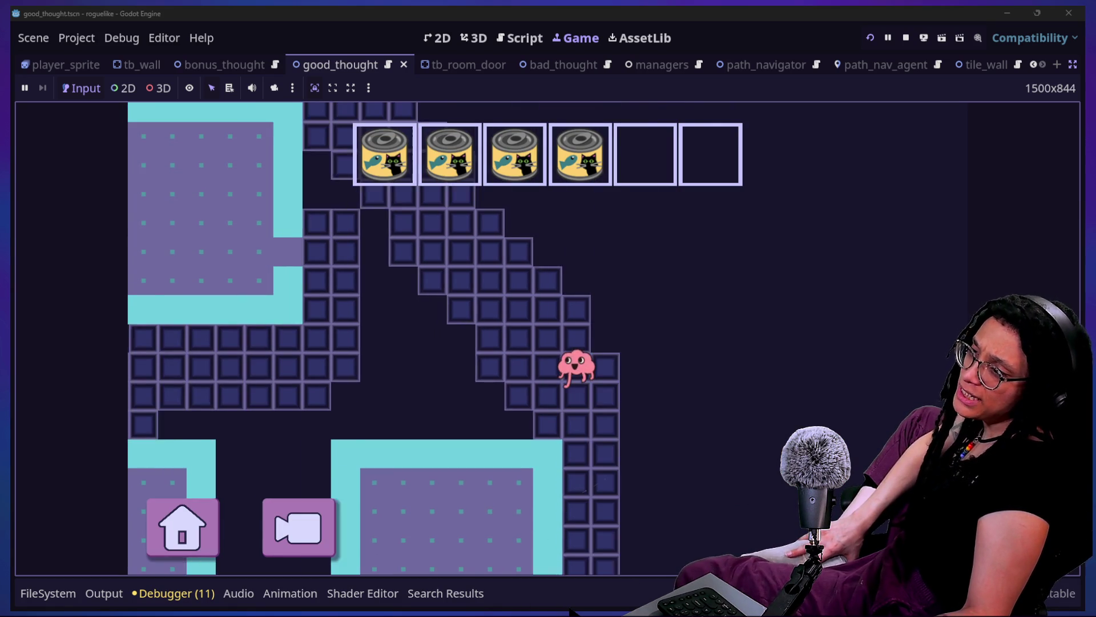
{"action": "key", "text": "Left"}
{"action": "key", "text": "Up"}
{"action": "key", "text": "Up"}
{"action": "key", "text": "Left"}
{"action": "key", "text": "Left"}
{"action": "key", "text": "Up"}
{"action": "key", "text": "Up"}
{"action": "key", "text": "Up"}
{"action": "key", "text": "Up"}
{"action": "key", "text": "Up"}
{"action": "key", "text": "Left"}
{"action": "key", "text": "Up"}
{"action": "key", "text": "Left"}
{"action": "key", "text": "Left"}
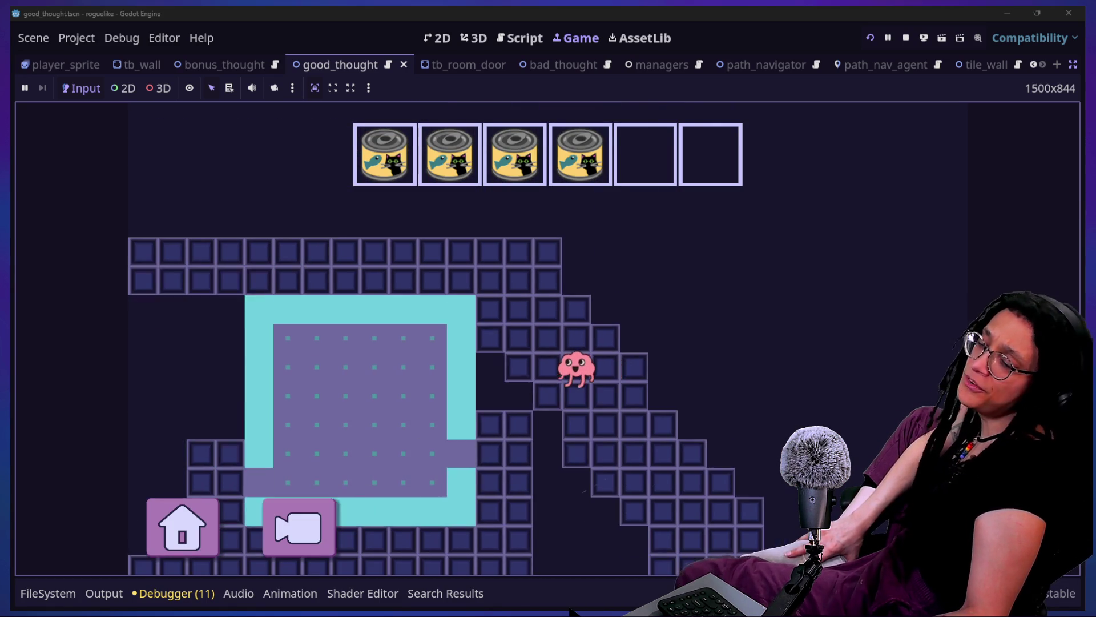
{"action": "key", "text": "Left"}
{"action": "key", "text": "Left"}
{"action": "key", "text": "Left"}
{"action": "key", "text": "Up"}
{"action": "key", "text": "Up"}
{"action": "key", "text": "Up"}
{"action": "key", "text": "Left"}
Walk down into the black-hole room, enter the black hole, then stop the running game
{"action": "key", "text": "Left"}
{"action": "key", "text": "Left"}
{"action": "key", "text": "Left"}
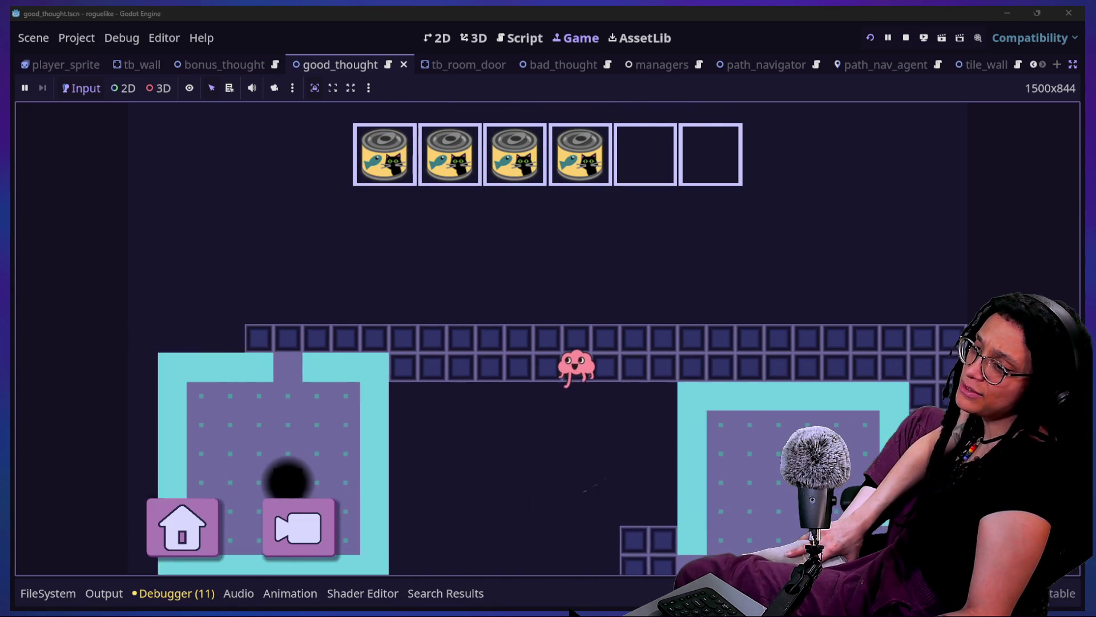
{"action": "key", "text": "Up"}
{"action": "key", "text": "Left"}
{"action": "key", "text": "Left"}
{"action": "key", "text": "Down"}
{"action": "key", "text": "Down"}
{"action": "key", "text": "Down"}
{"action": "key", "text": "Down"}
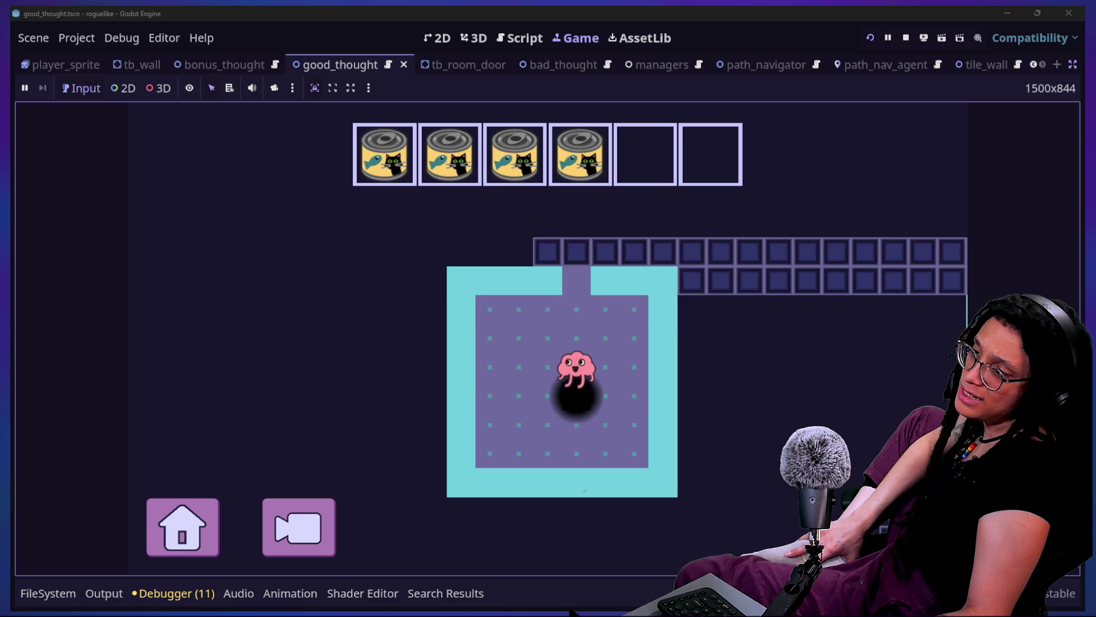
{"action": "key", "text": "Down"}
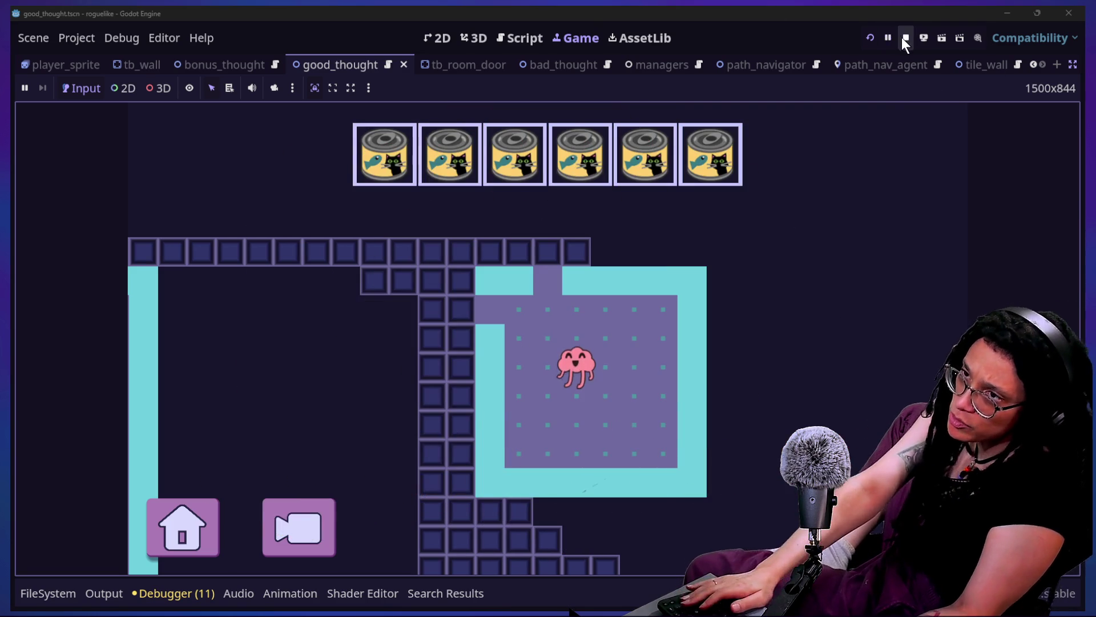
{"action": "left_click", "coordinate": [905, 37]}
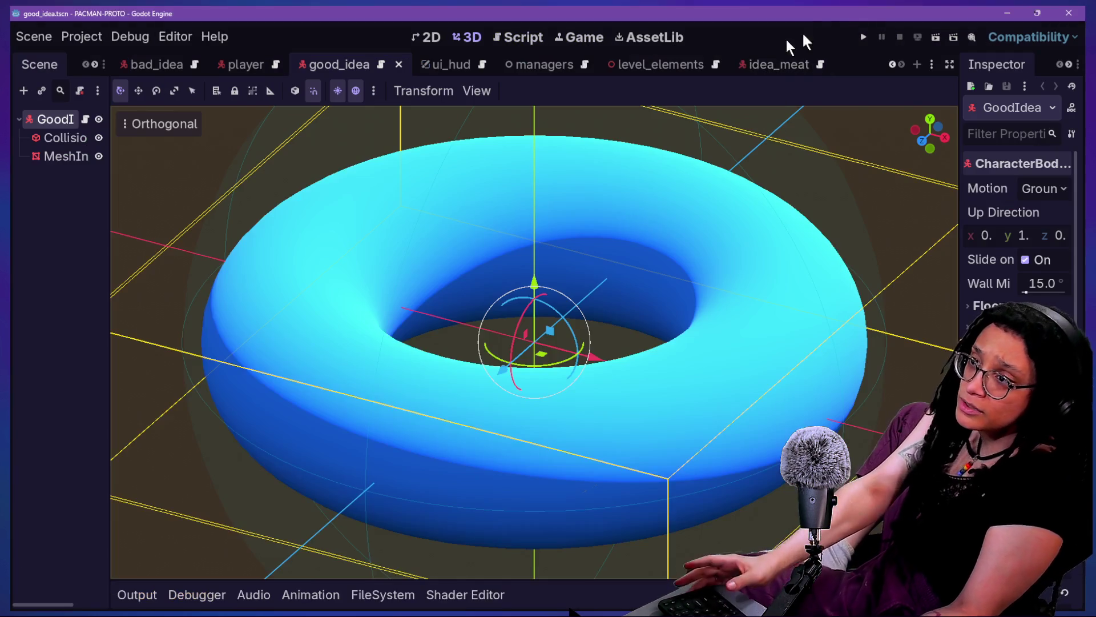
Run the Pac-Man prototype and steer the yellow ball left, down and up eating dots
{"action": "left_click", "coordinate": [863, 37]}
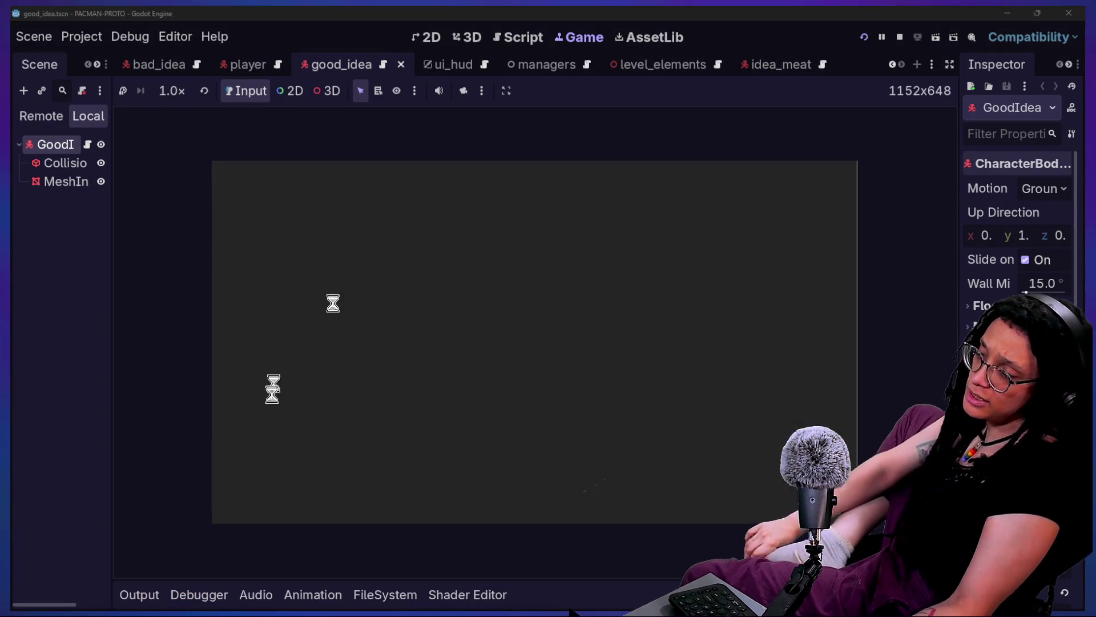
{"action": "key", "text": "Left"}
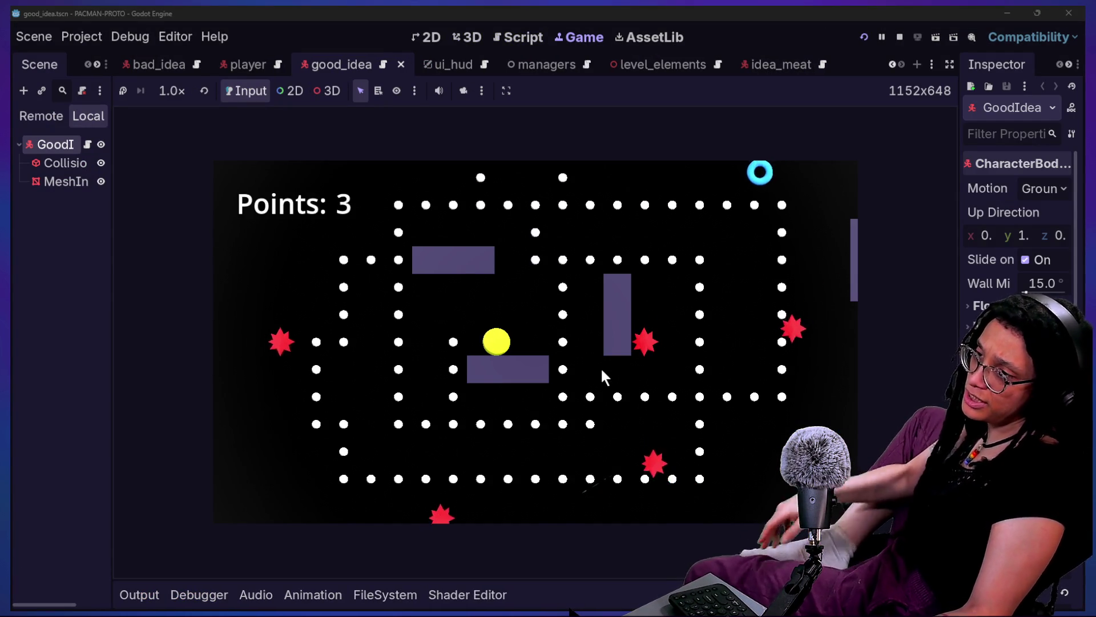
{"action": "key", "text": "Left"}
{"action": "key", "text": "Down"}
{"action": "key", "text": "Left"}
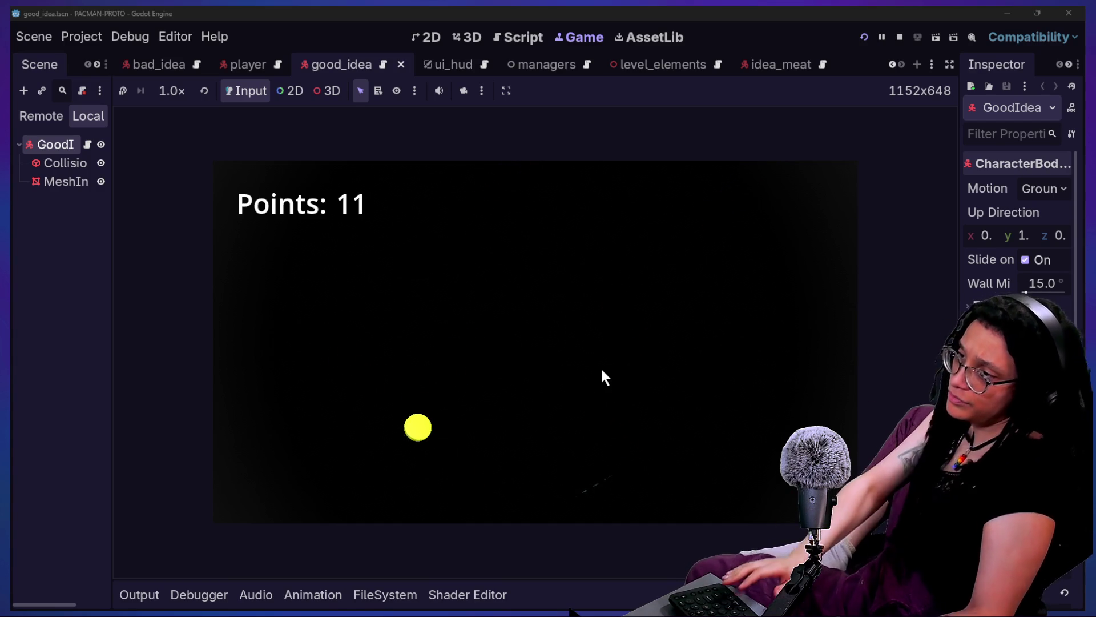
{"action": "key", "text": "Right"}
{"action": "key", "text": "Up"}
{"action": "key", "text": "Left"}
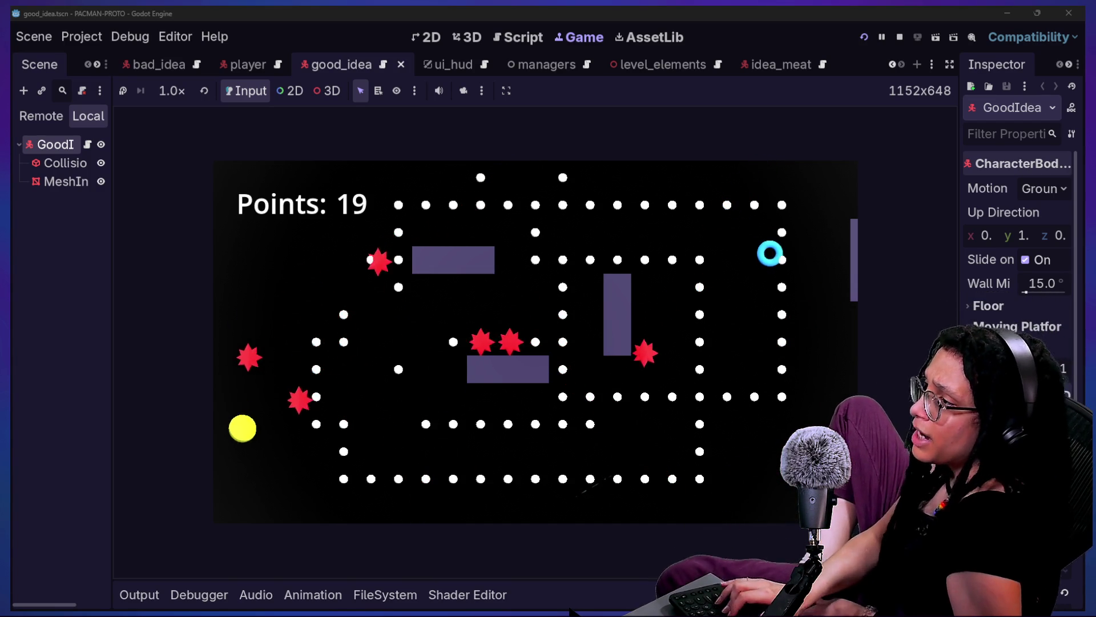
Keep eating dots along the bottom and top rows while steering clear of the enemies
{"action": "key", "text": "Right"}
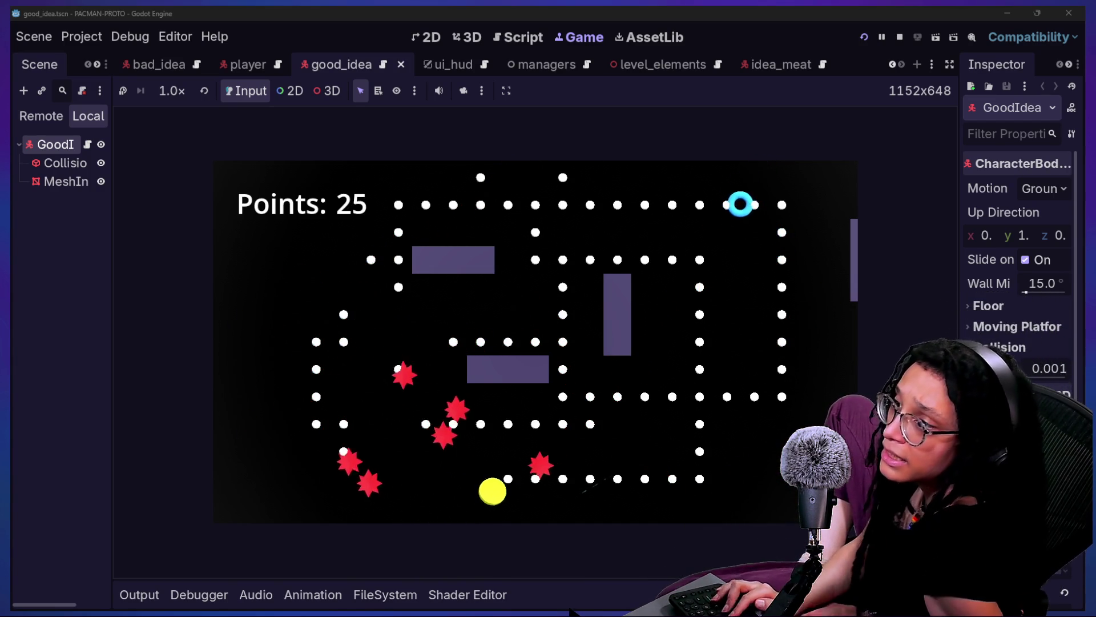
{"action": "key", "text": "Down"}
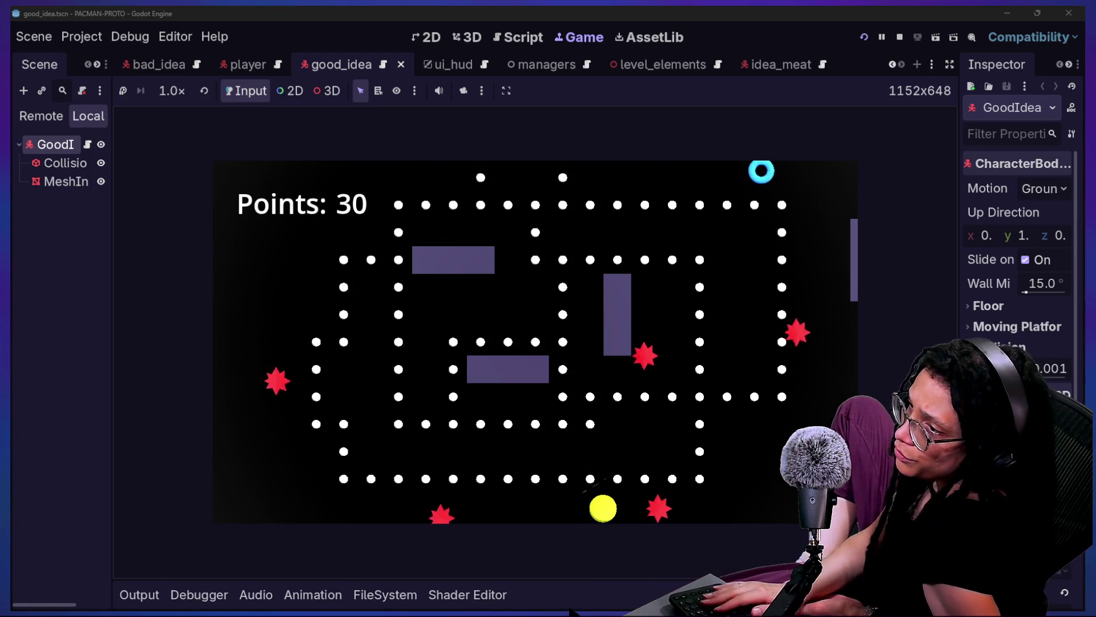
{"action": "key", "text": "Left"}
{"action": "key", "text": "Up"}
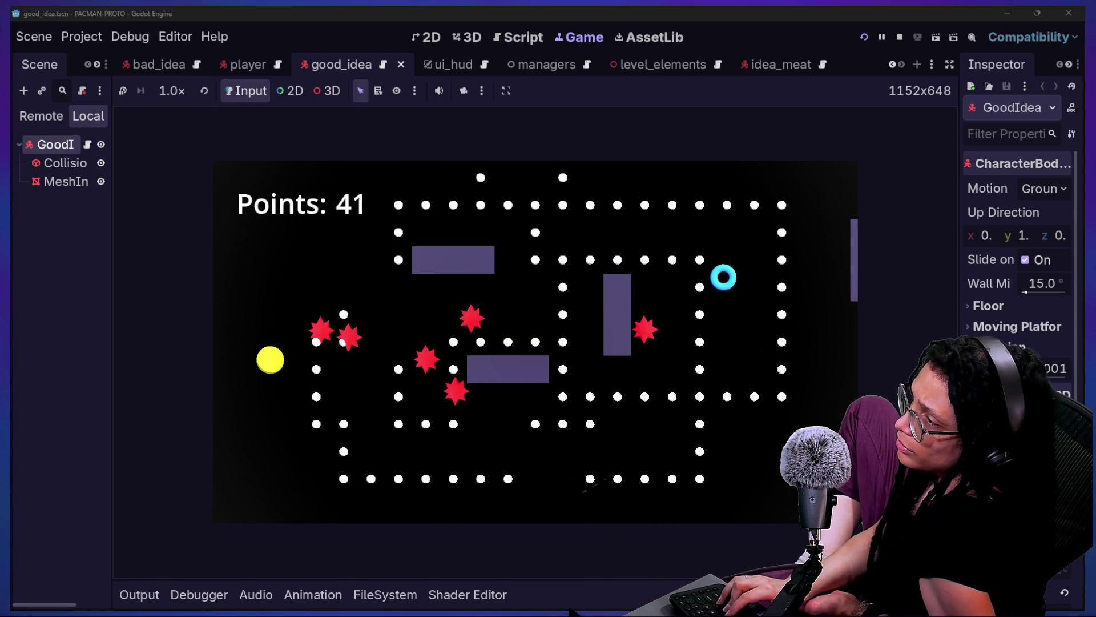
{"action": "key", "text": "Left"}
{"action": "key", "text": "Up"}
{"action": "key", "text": "Right"}
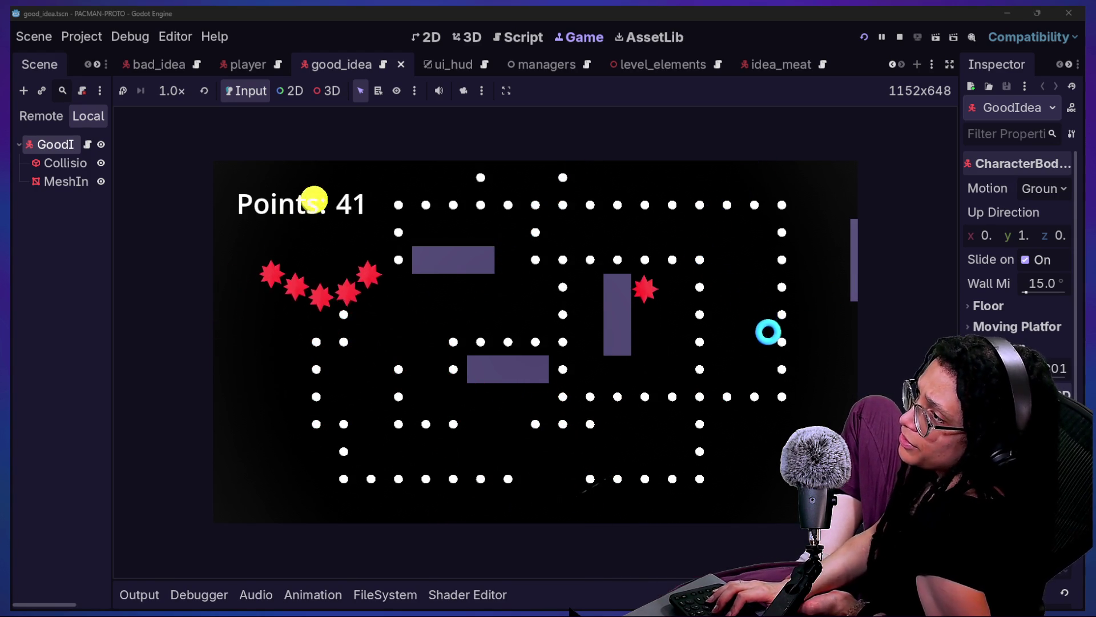
{"action": "key", "text": "Right"}
{"action": "key", "text": "Down"}
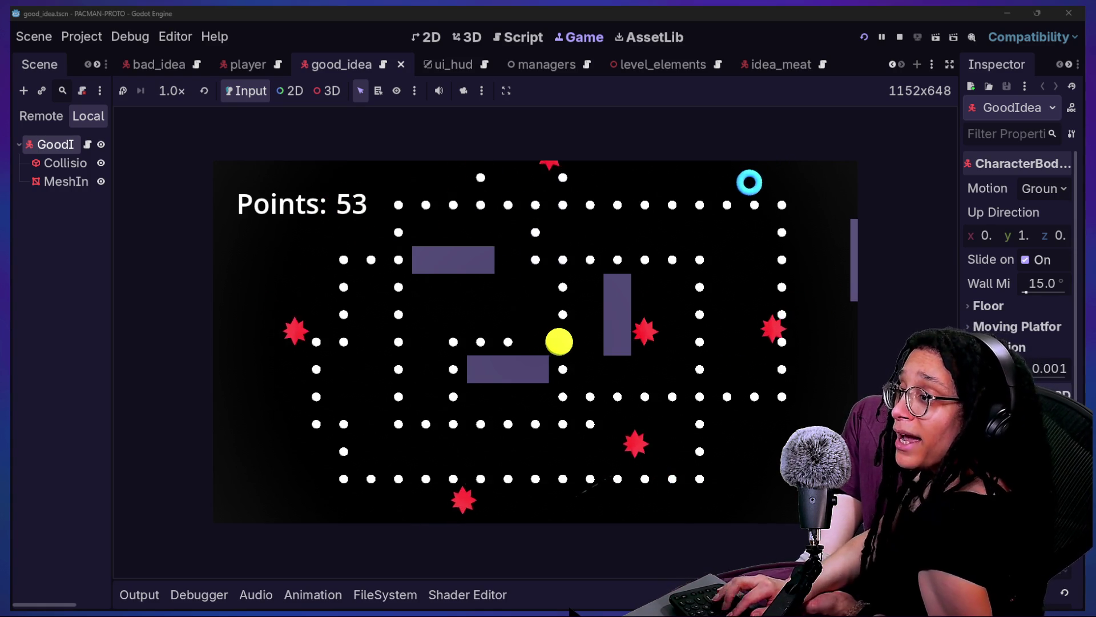
{"action": "key", "text": "Left"}
{"action": "key", "text": "Up"}
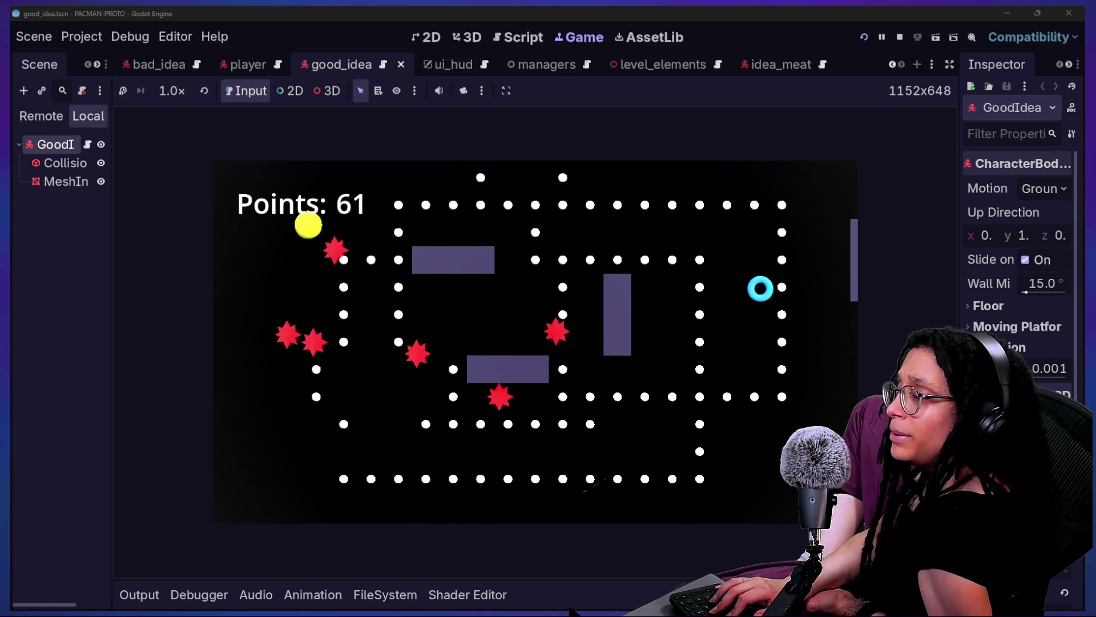
{"action": "key", "text": "Right"}
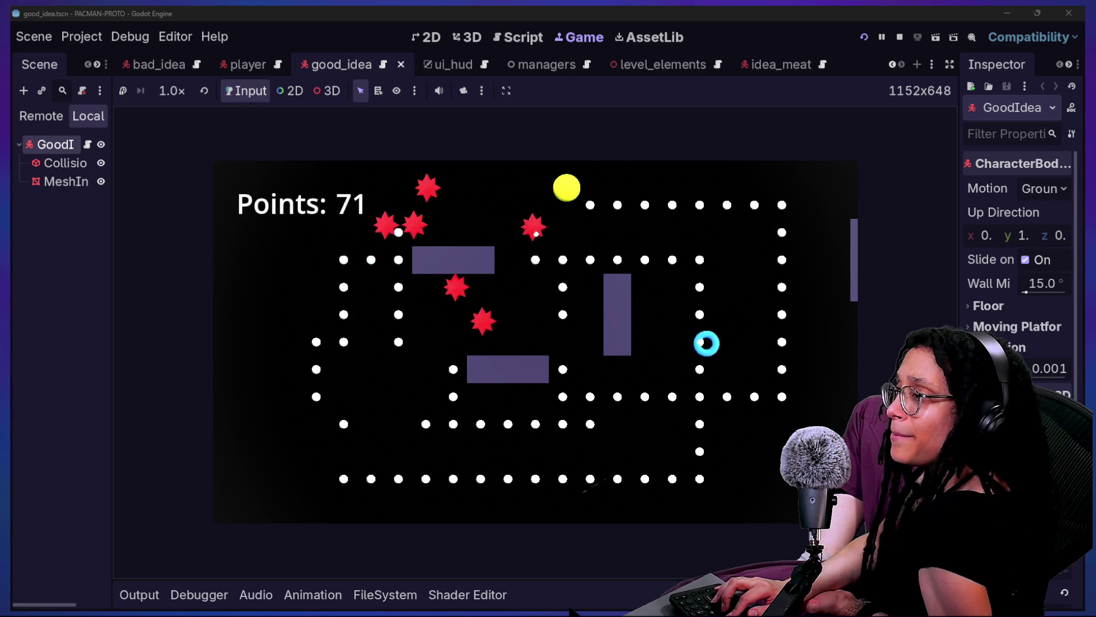
{"action": "key", "text": "Down"}
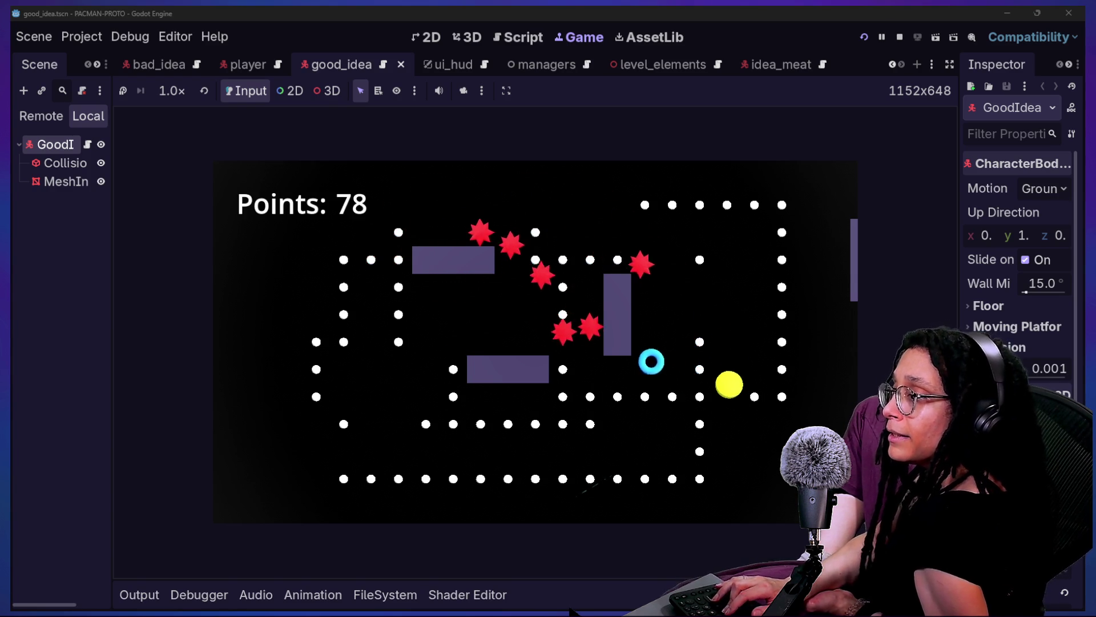
{"action": "key", "text": "Left"}
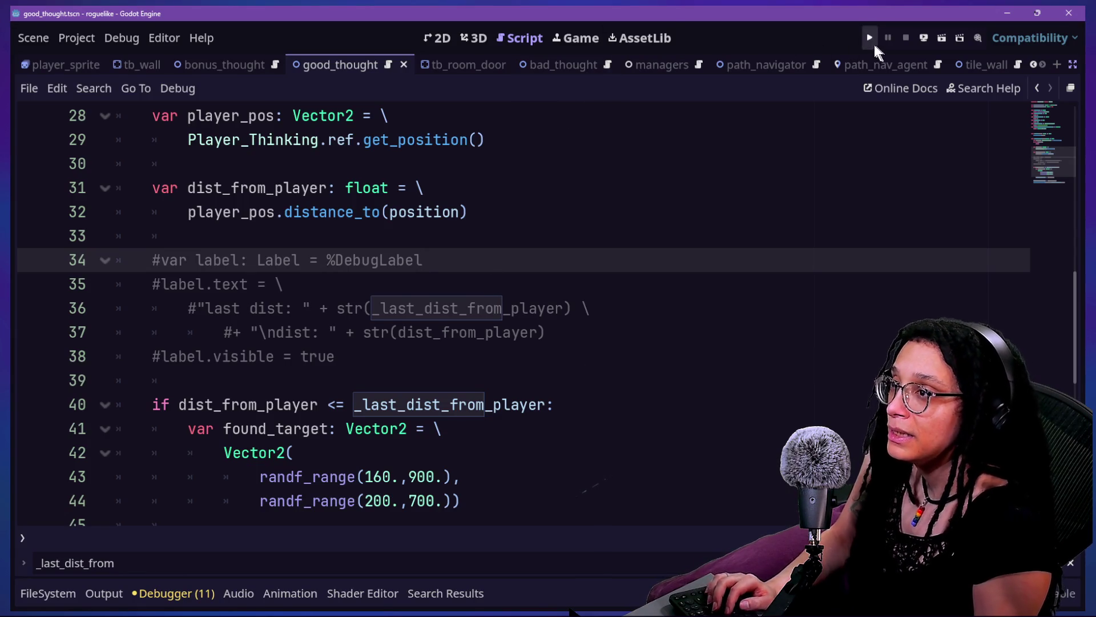
Run the roguelike project, choose Start Planning, and select Catstagram as the platform
{"action": "left_click", "coordinate": [875, 45]}
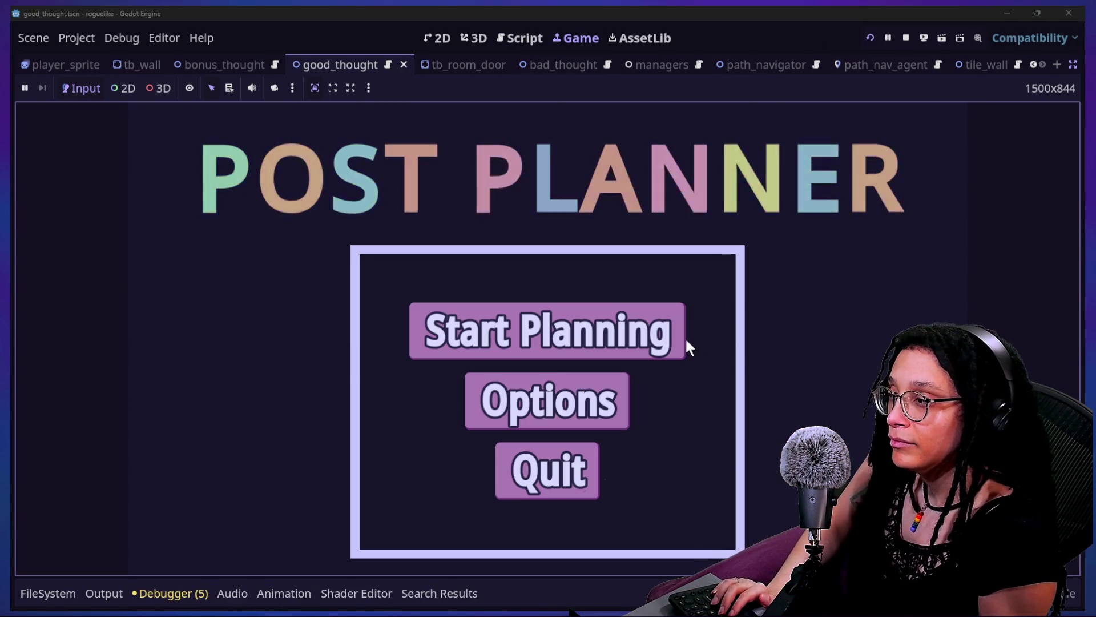
{"action": "left_click", "coordinate": [683, 340]}
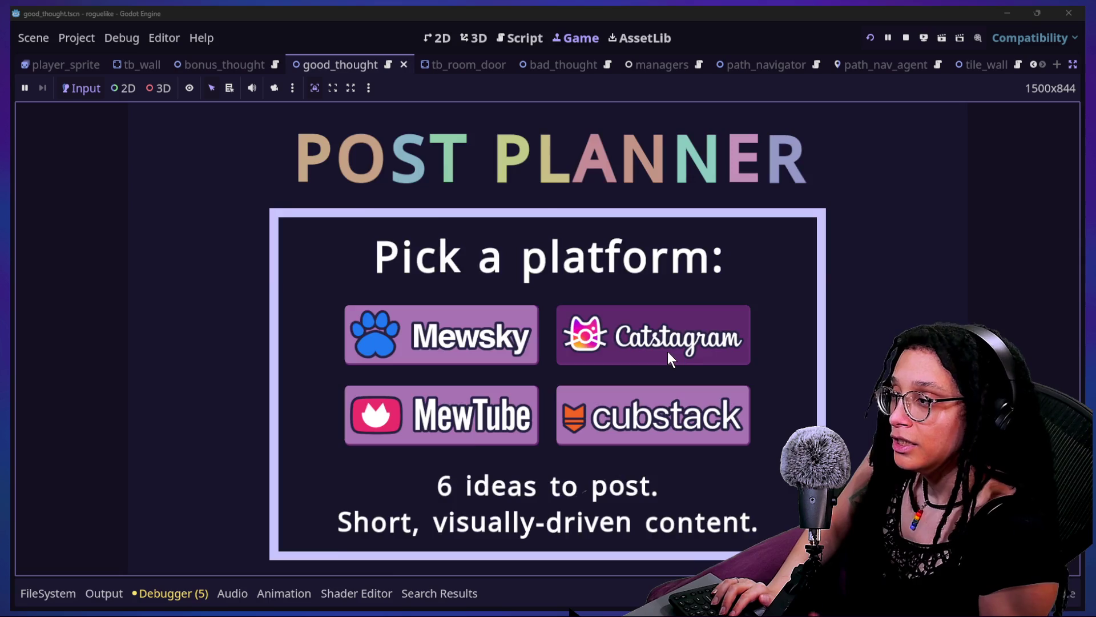
{"action": "left_click", "coordinate": [668, 354]}
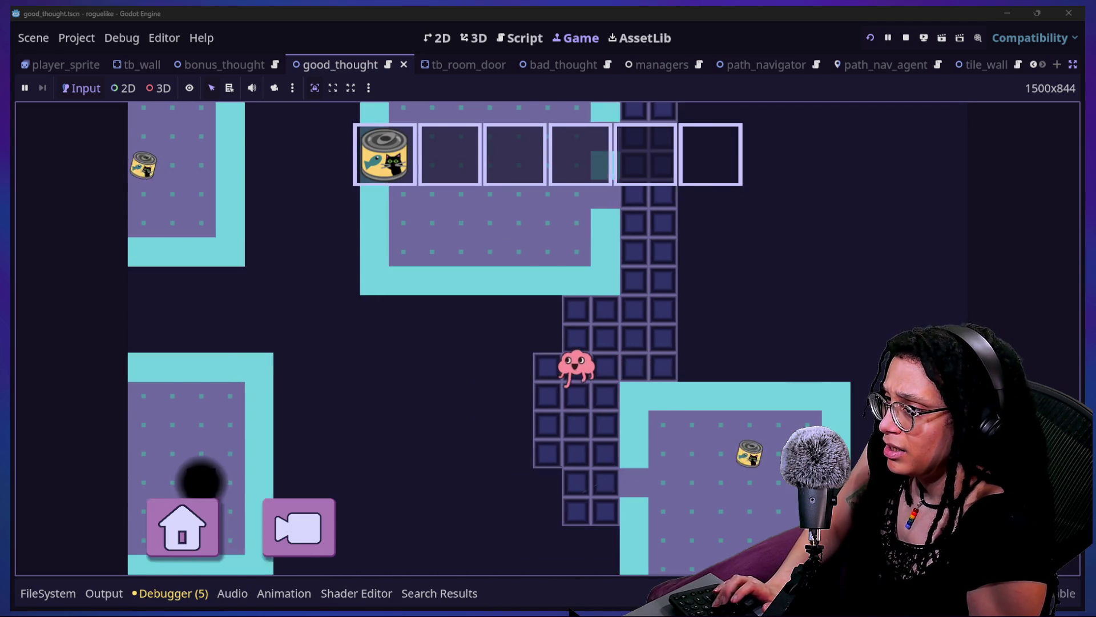
Walk the creature onto the tuna cans and guide the star through the first thought maze
{"action": "key", "text": "Down"}
{"action": "key", "text": "Down"}
{"action": "key", "text": "Up"}
{"action": "key", "text": "Right"}
{"action": "key", "text": "Right"}
{"action": "key", "text": "Right"}
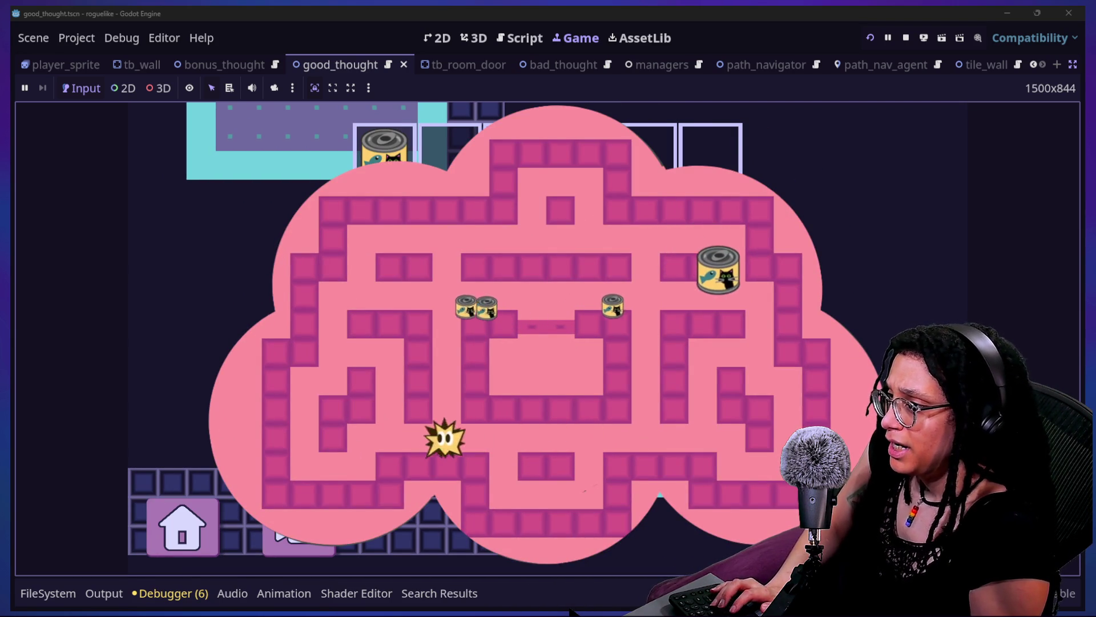
{"action": "key", "text": "Up"}
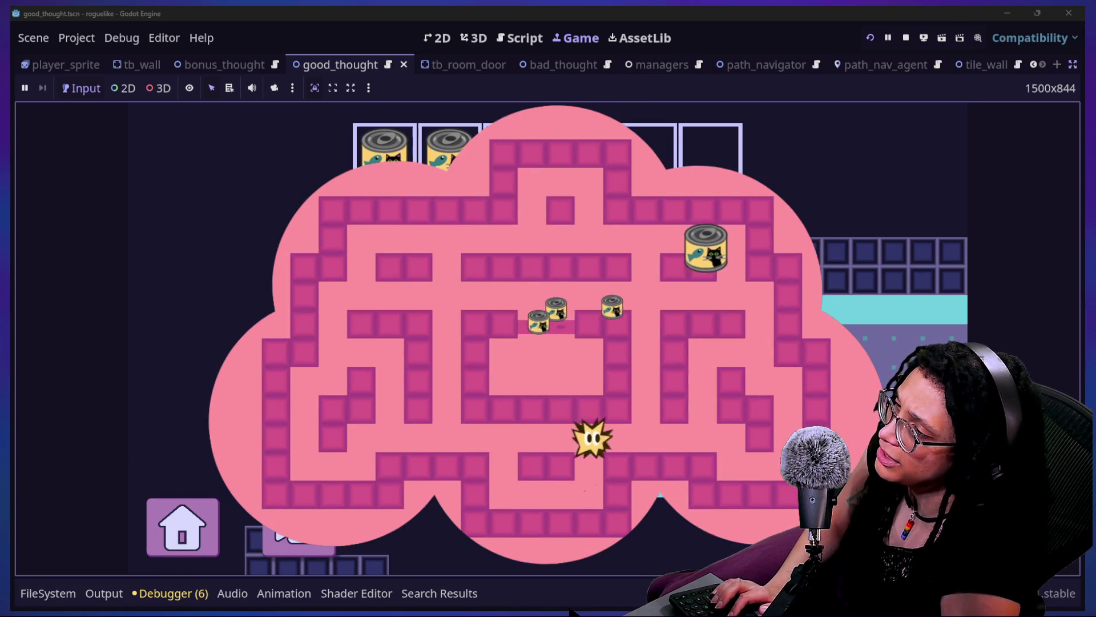
{"action": "key", "text": "Left"}
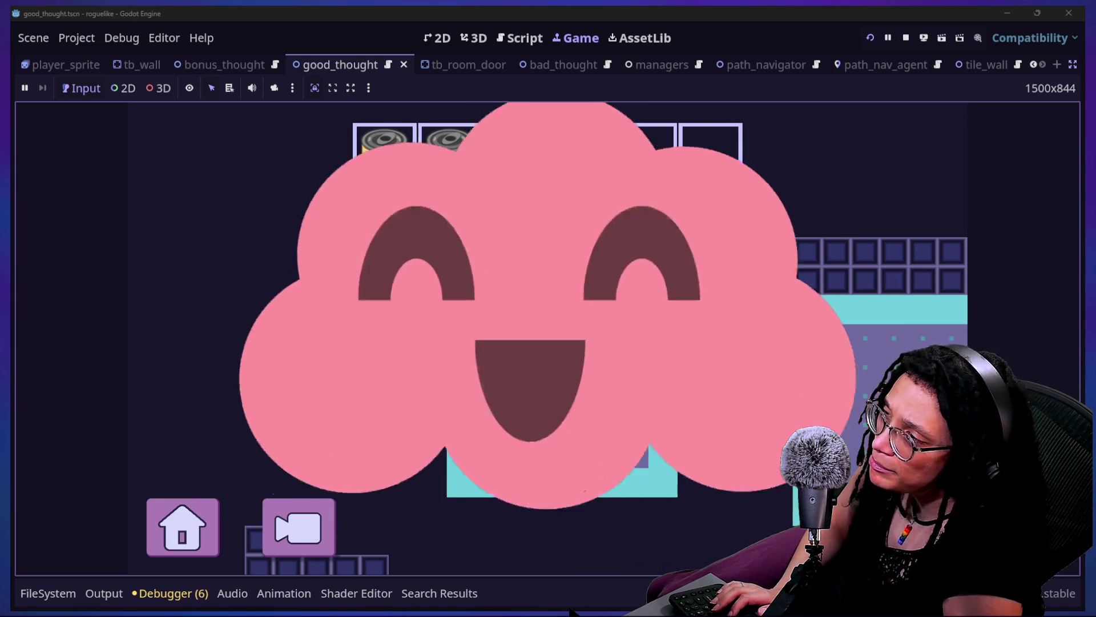
{"action": "key", "text": "Right"}
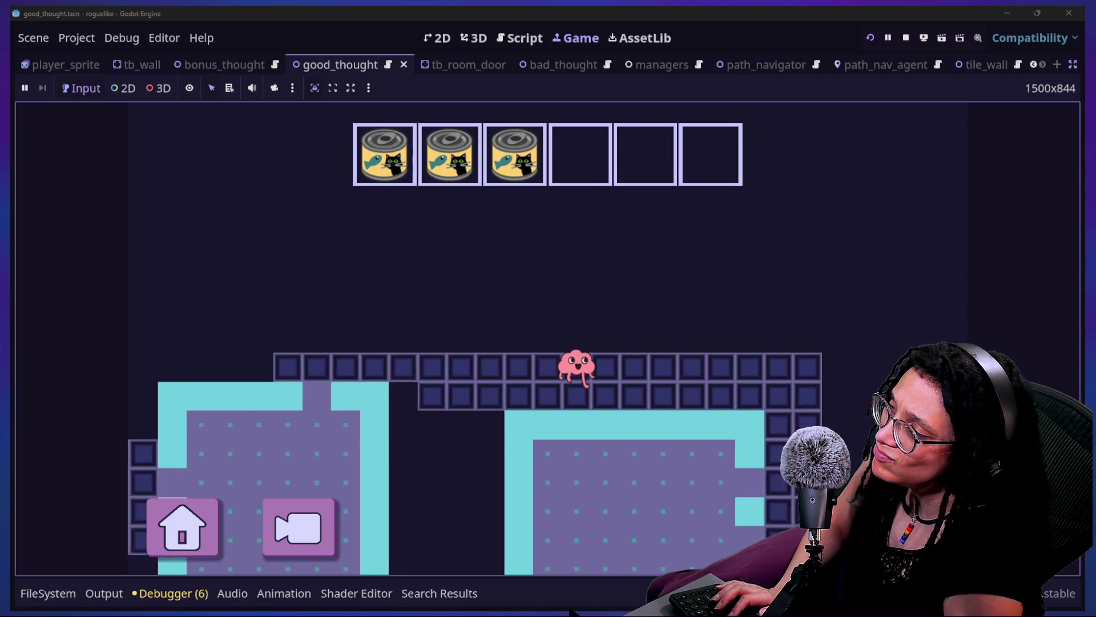
{"action": "key", "text": "Down"}
{"action": "key", "text": "Down"}
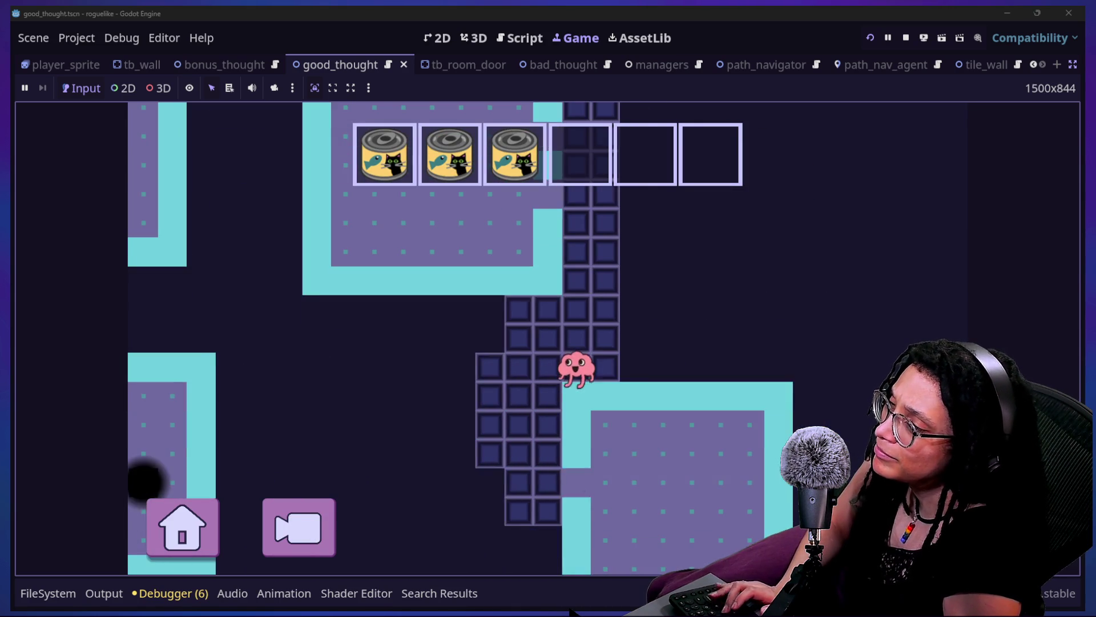
{"action": "key", "text": "Left"}
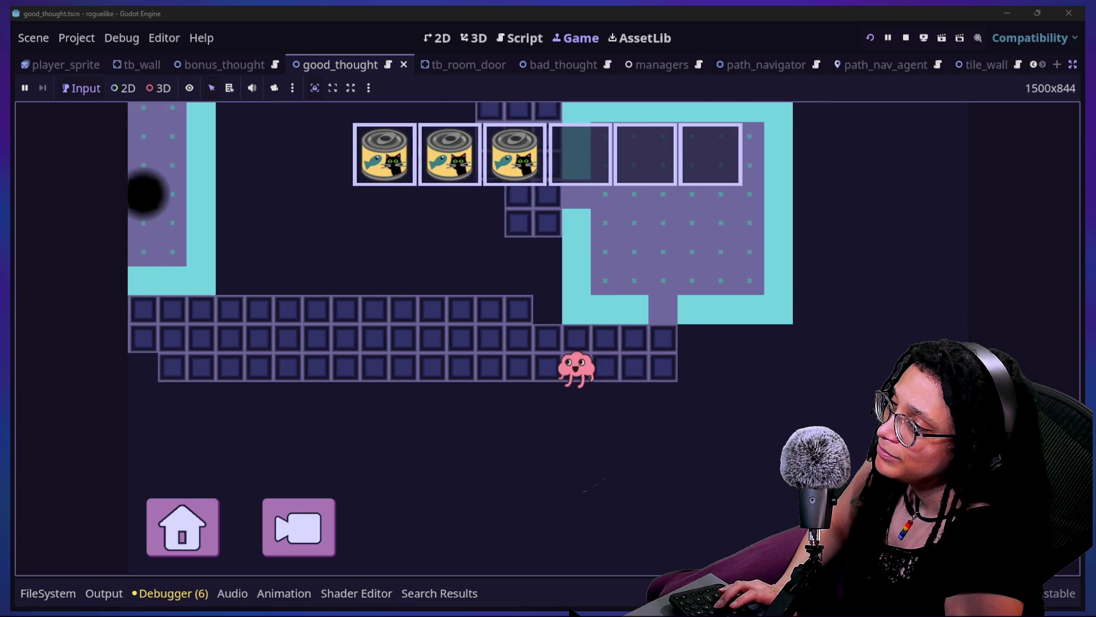
{"action": "key", "text": "Up"}
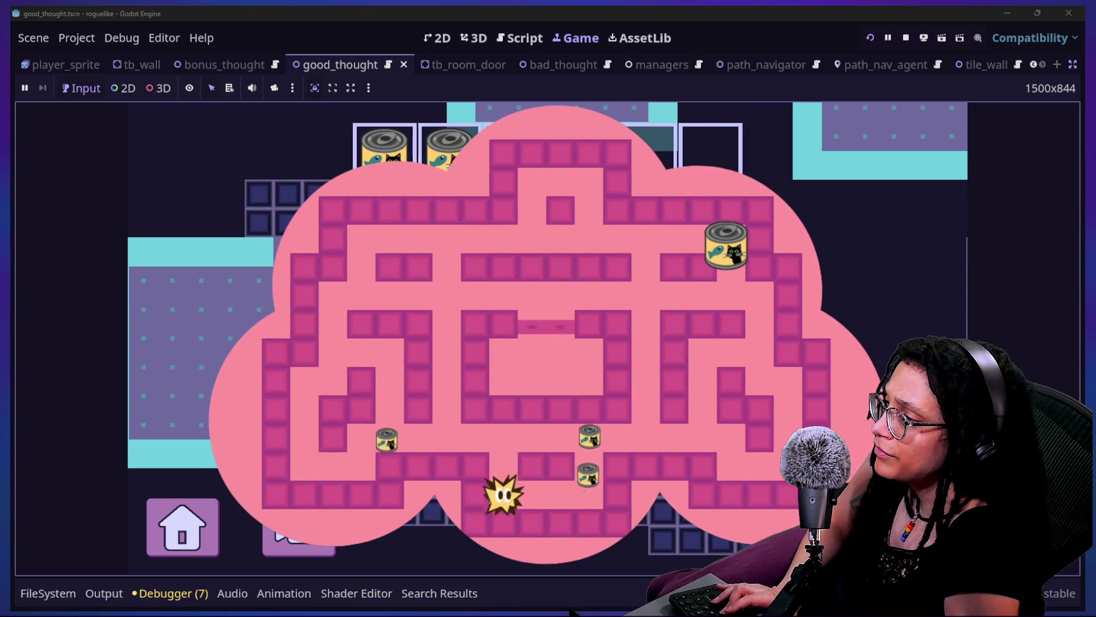
{"action": "key", "text": "Down"}
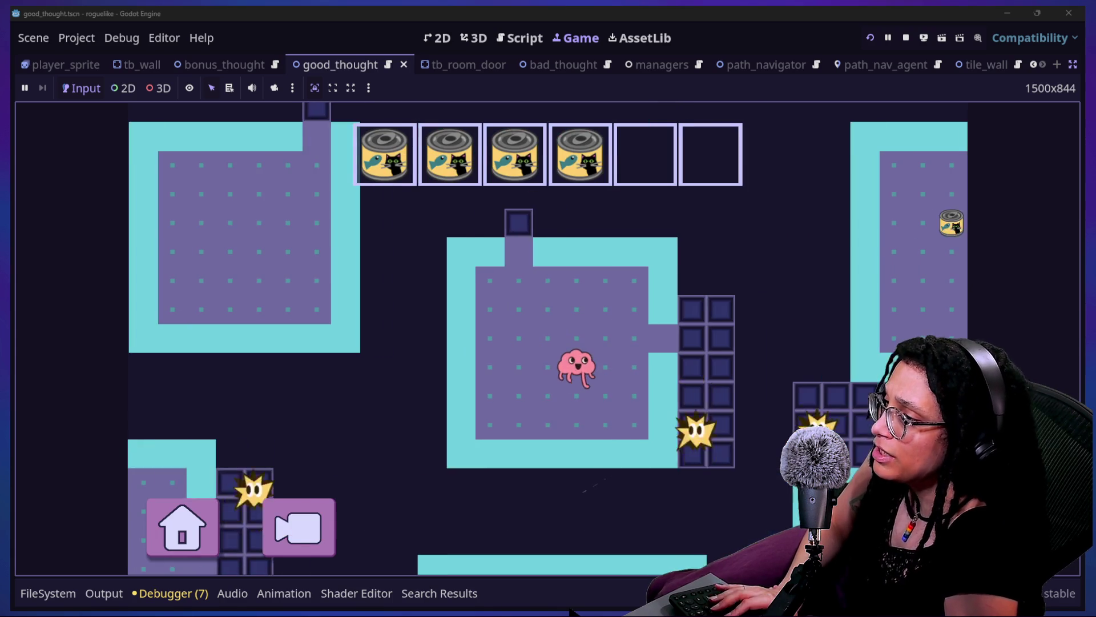
Walk the brain across the map onto another tuna can, then into the black hole
{"action": "key", "text": "Right"}
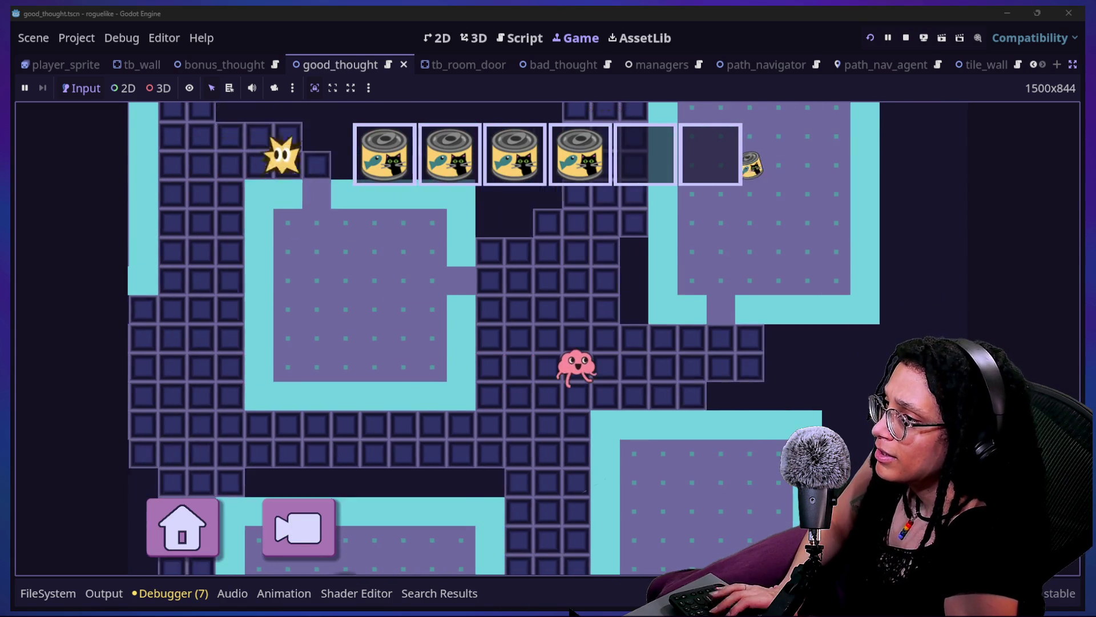
{"action": "key", "text": "Up"}
{"action": "key", "text": "Down"}
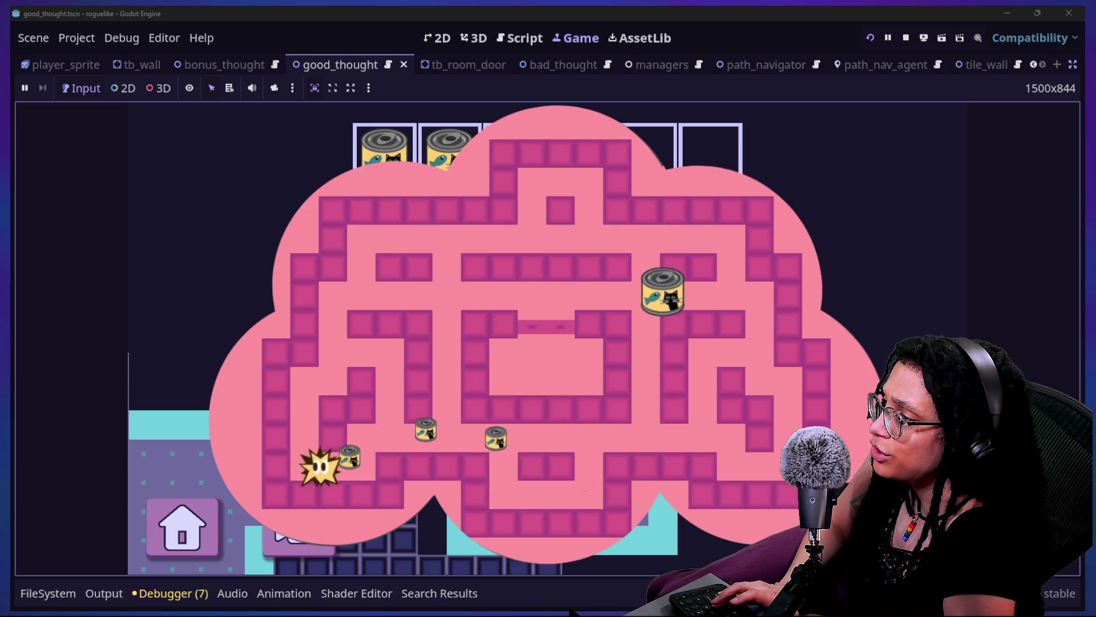
{"action": "key", "text": "Right"}
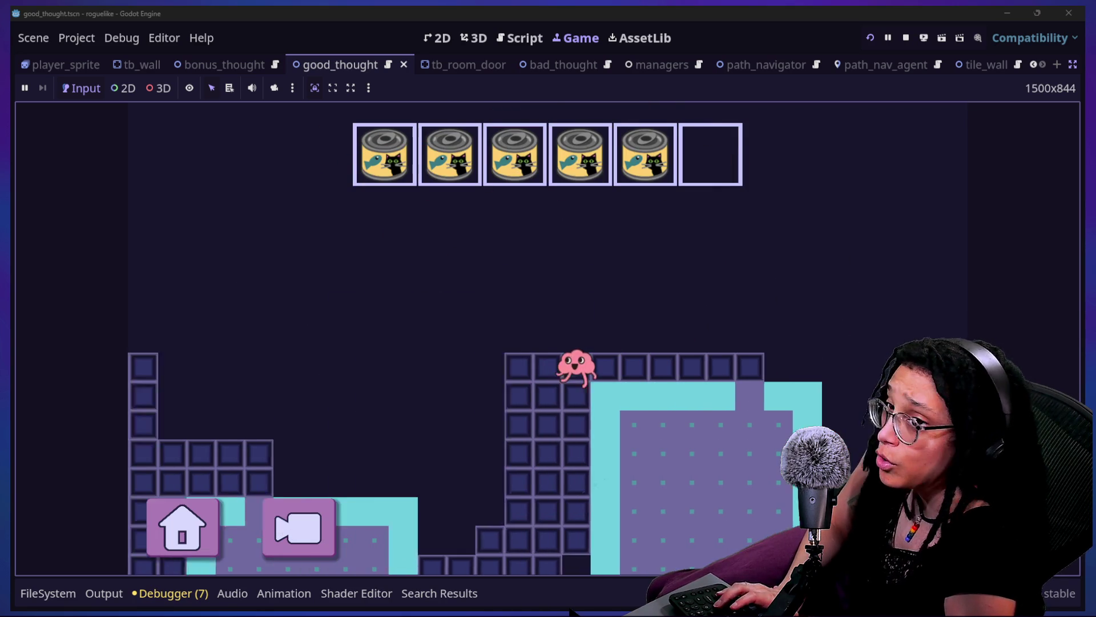
{"action": "key", "text": "Down"}
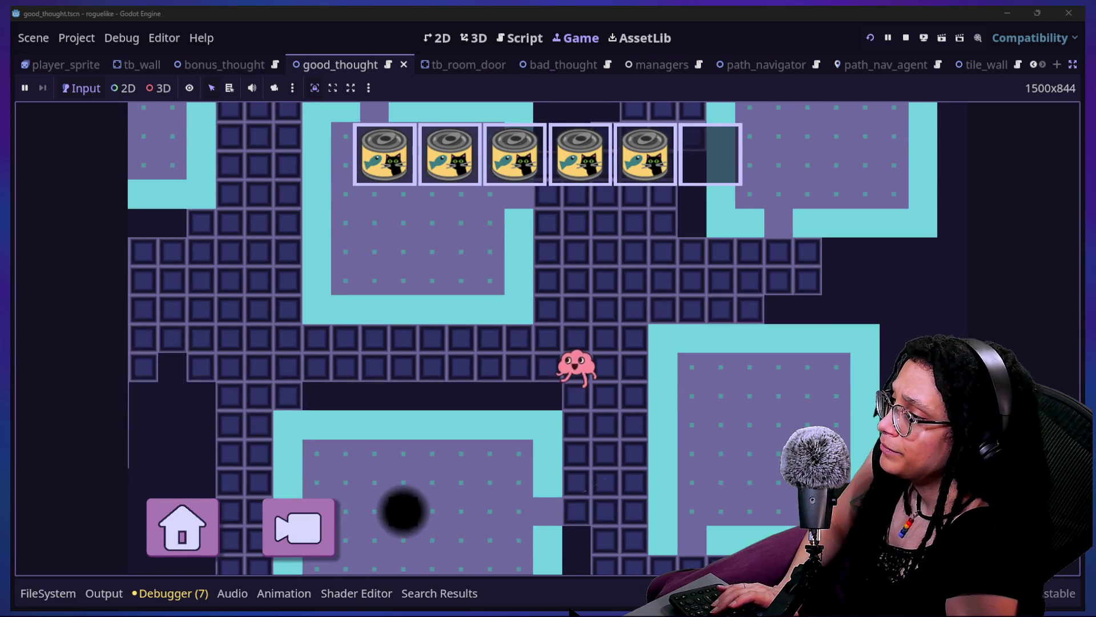
{"action": "key", "text": "Left"}
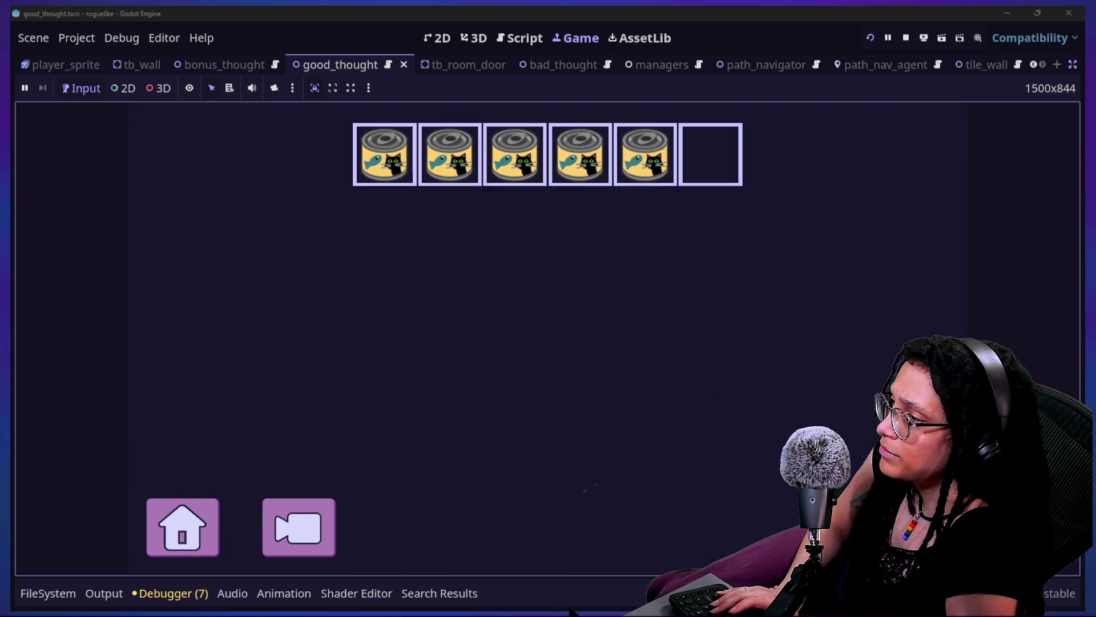
Steer the star through the new level's mazes onto the cans, then restart the running game
{"action": "key", "text": "Up"}
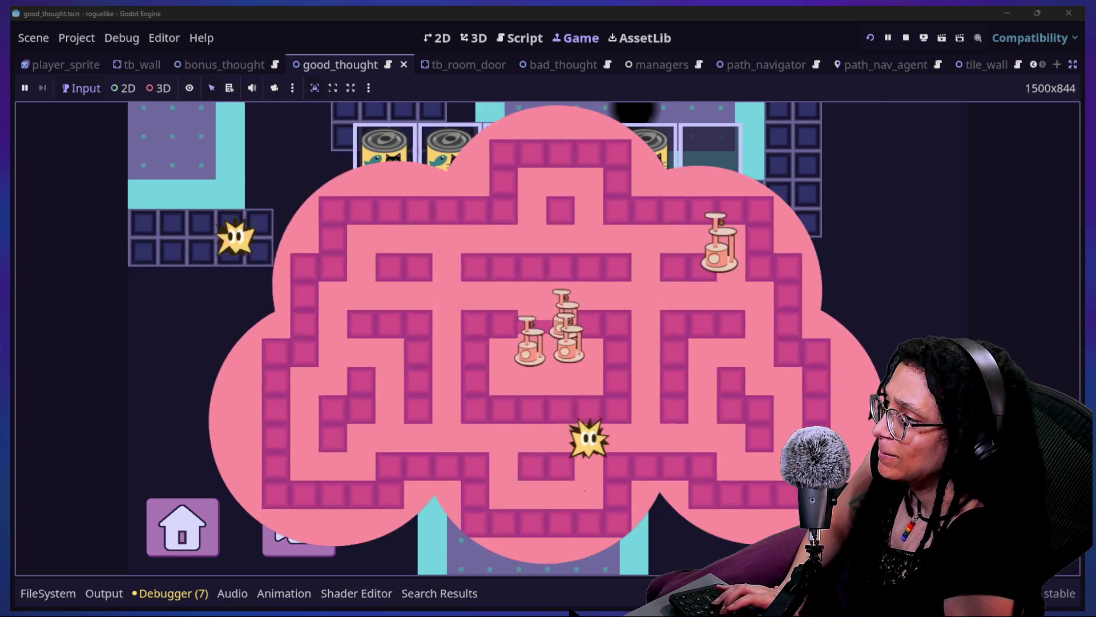
{"action": "key", "text": "Right"}
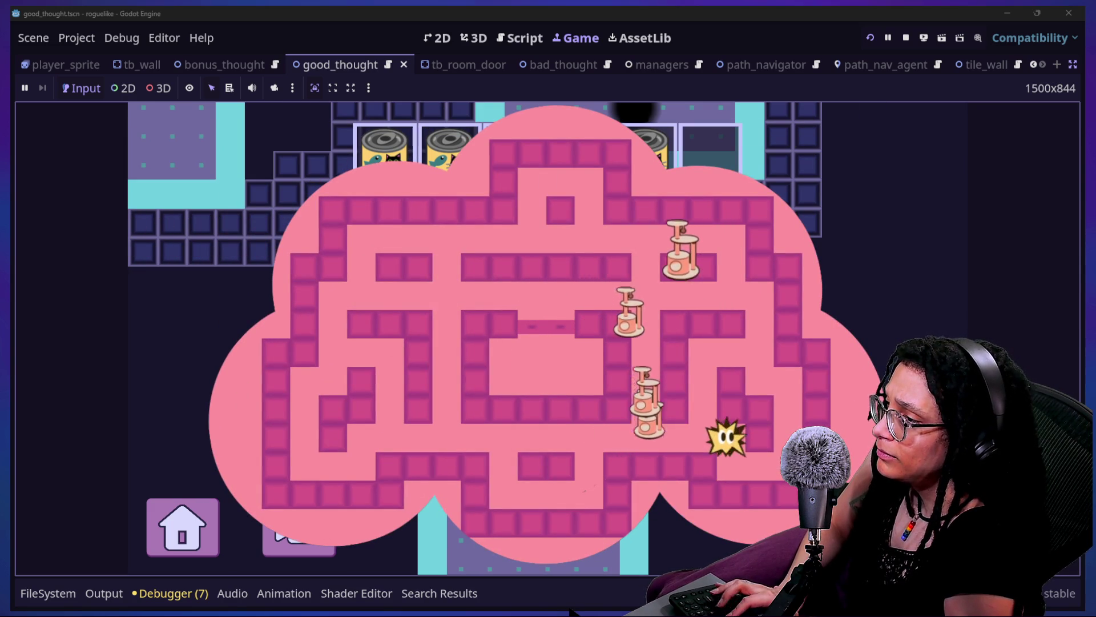
{"action": "key", "text": "Up"}
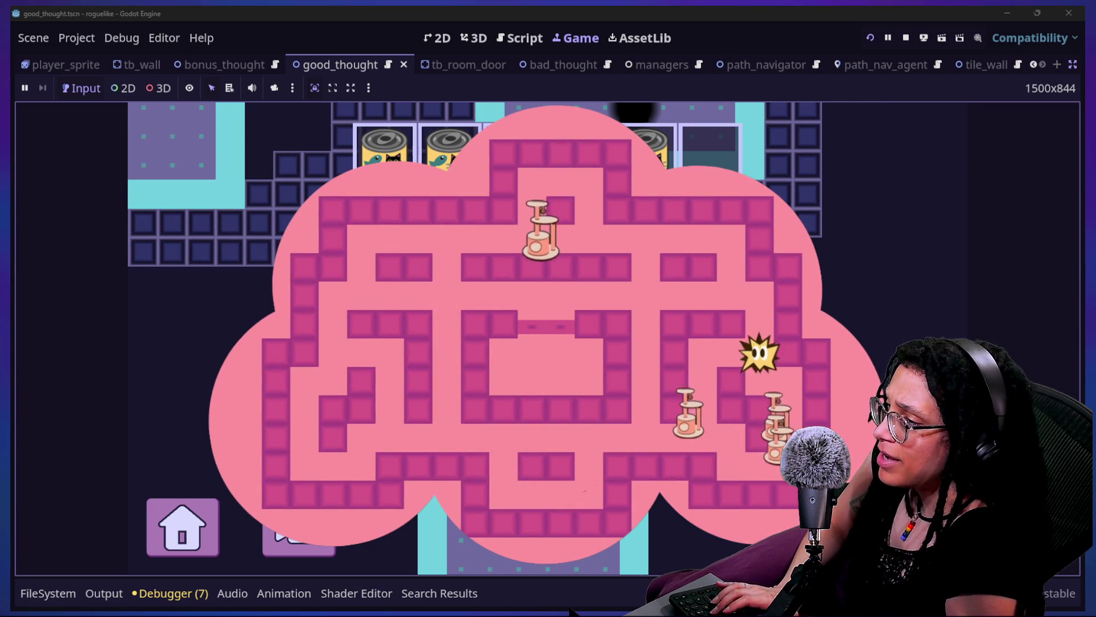
{"action": "key", "text": "Left"}
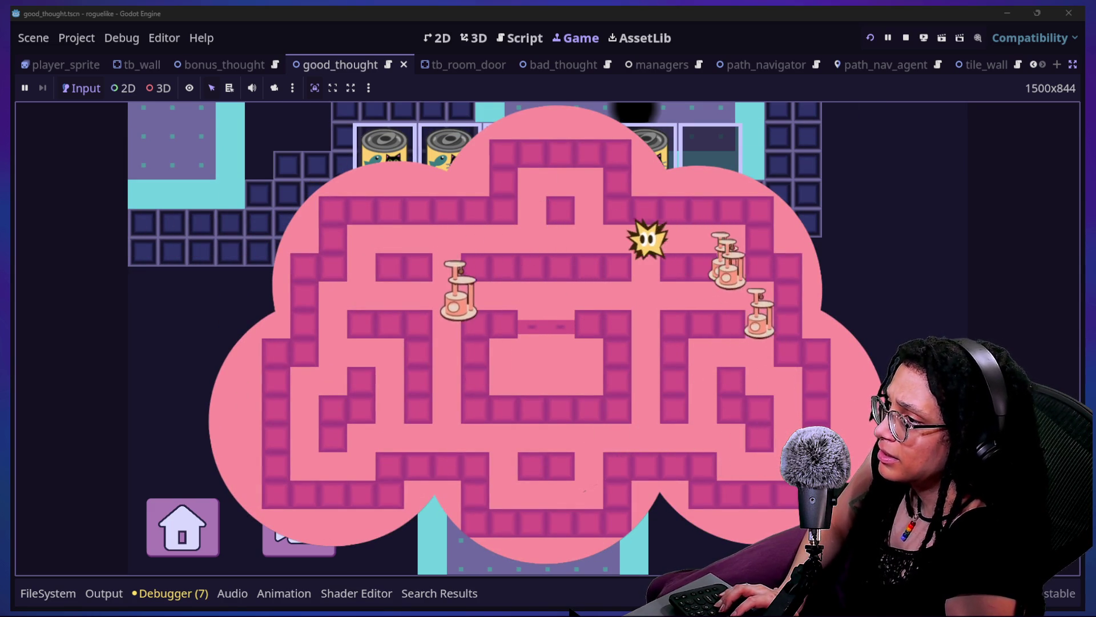
{"action": "key", "text": "Down"}
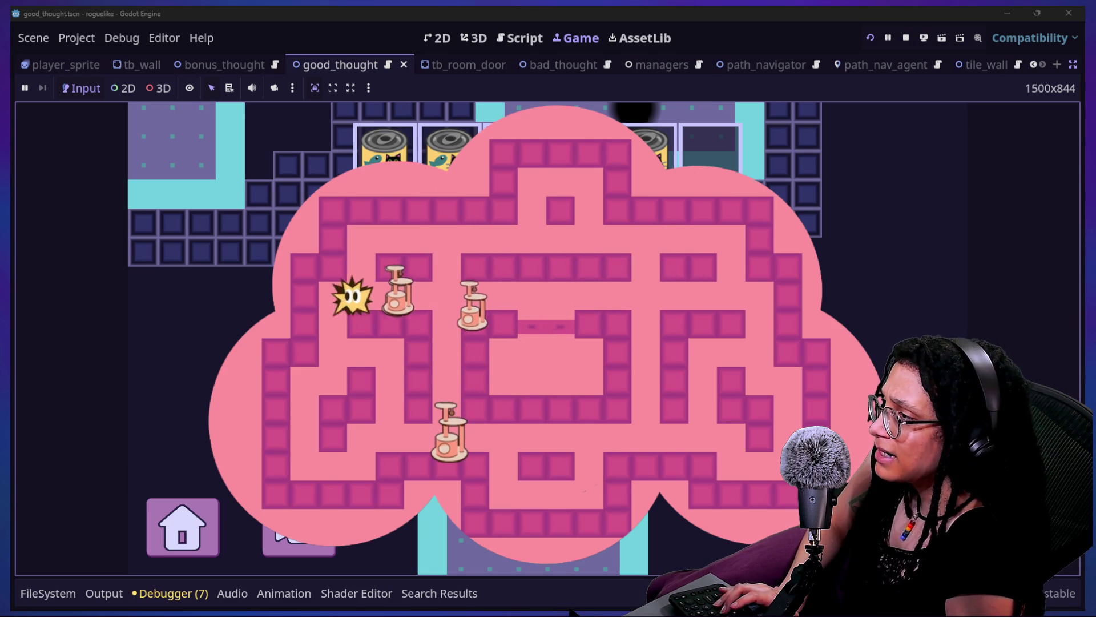
{"action": "key", "text": "Down"}
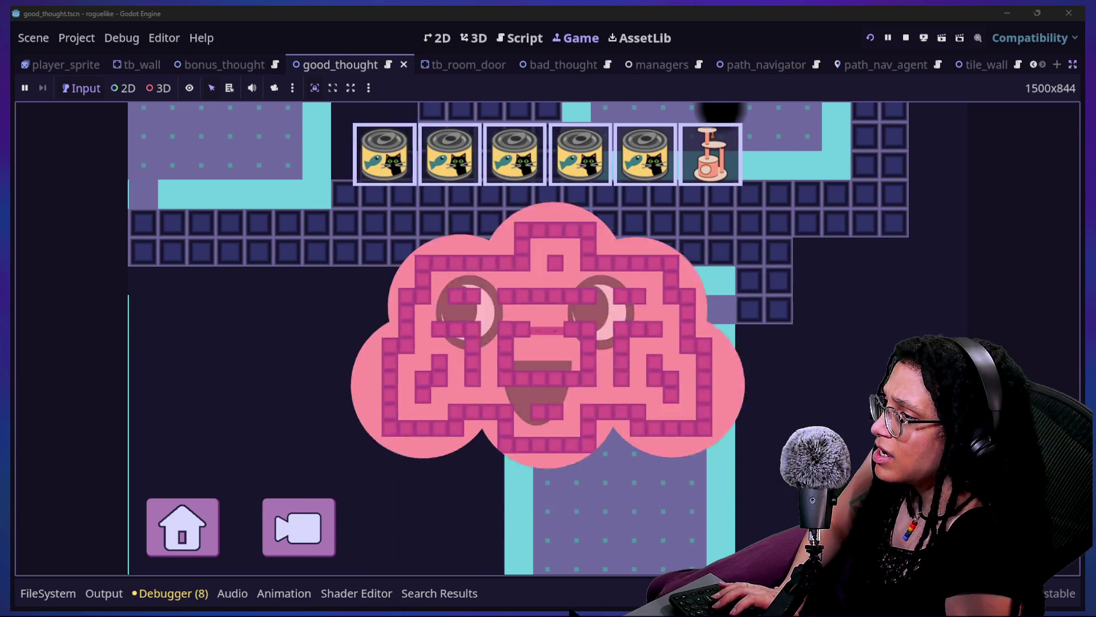
{"action": "key", "text": "Left"}
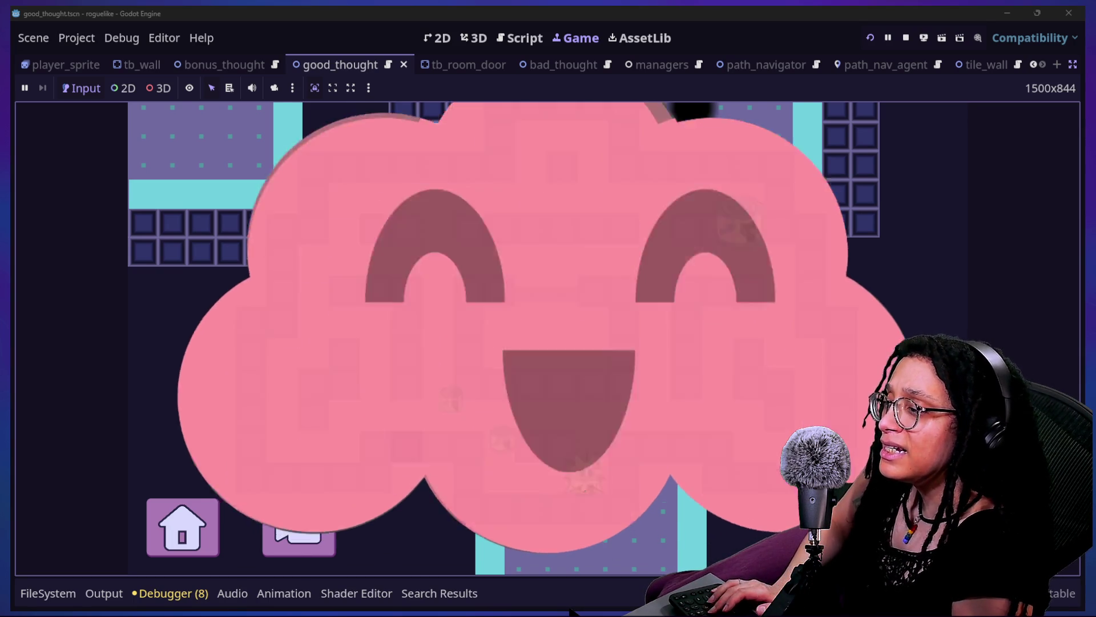
{"action": "key", "text": "Right"}
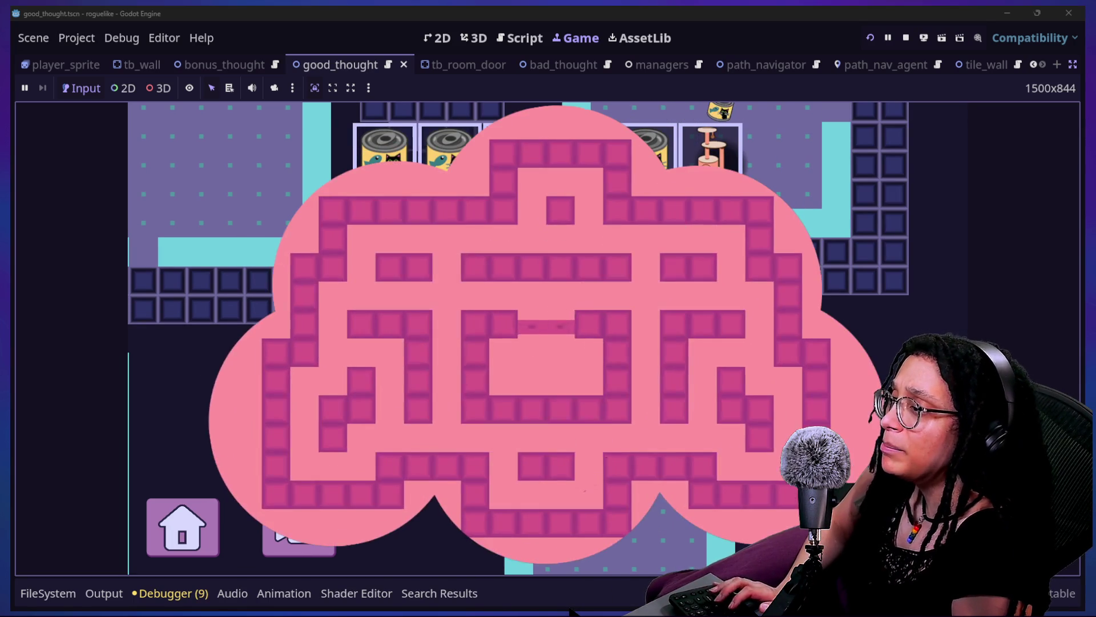
{"action": "key", "text": "Up"}
{"action": "key", "text": "Right"}
{"action": "key", "text": "Left"}
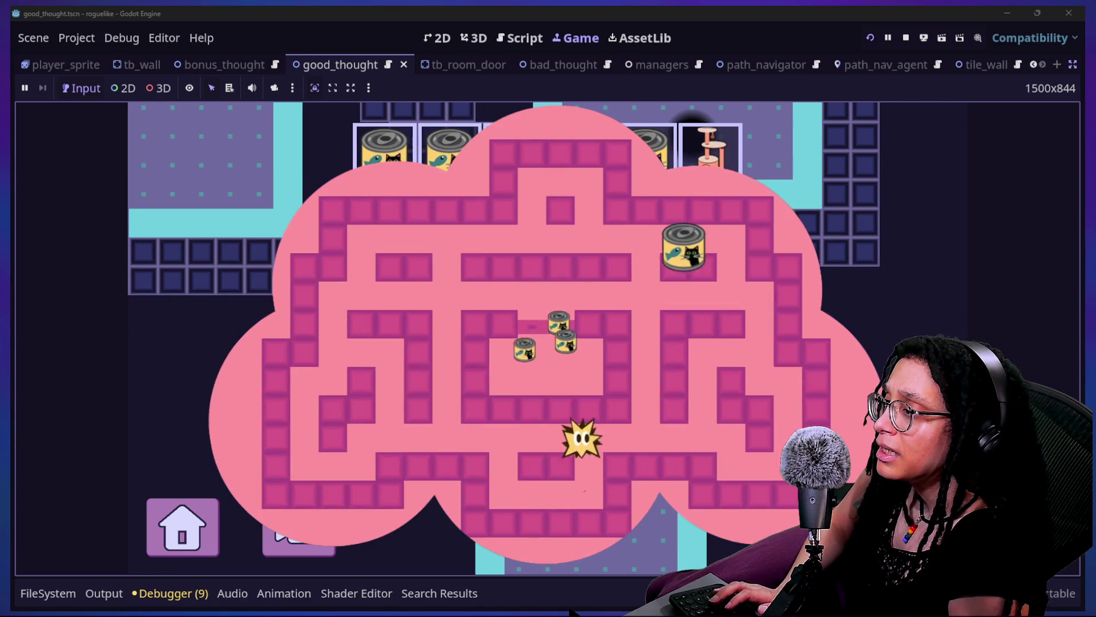
{"action": "key", "text": "Right"}
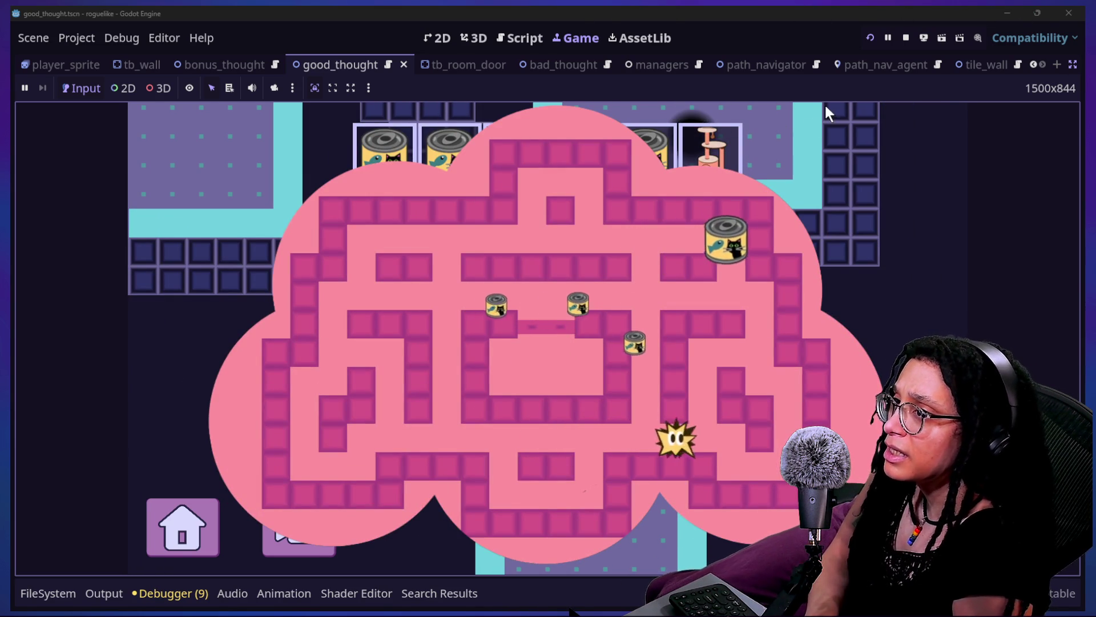
{"action": "left_click", "coordinate": [869, 34]}
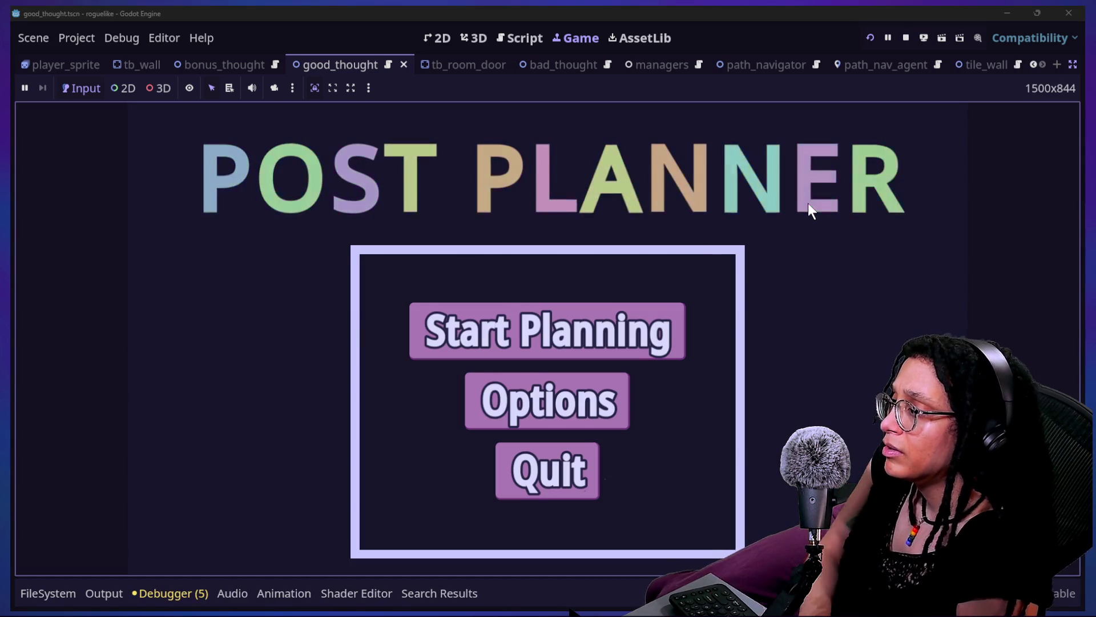
Start a planning run, restart it from the pause menu, and begin again on the cubstack platform
{"action": "left_click", "coordinate": [523, 325]}
{"action": "left_click", "coordinate": [522, 324]}
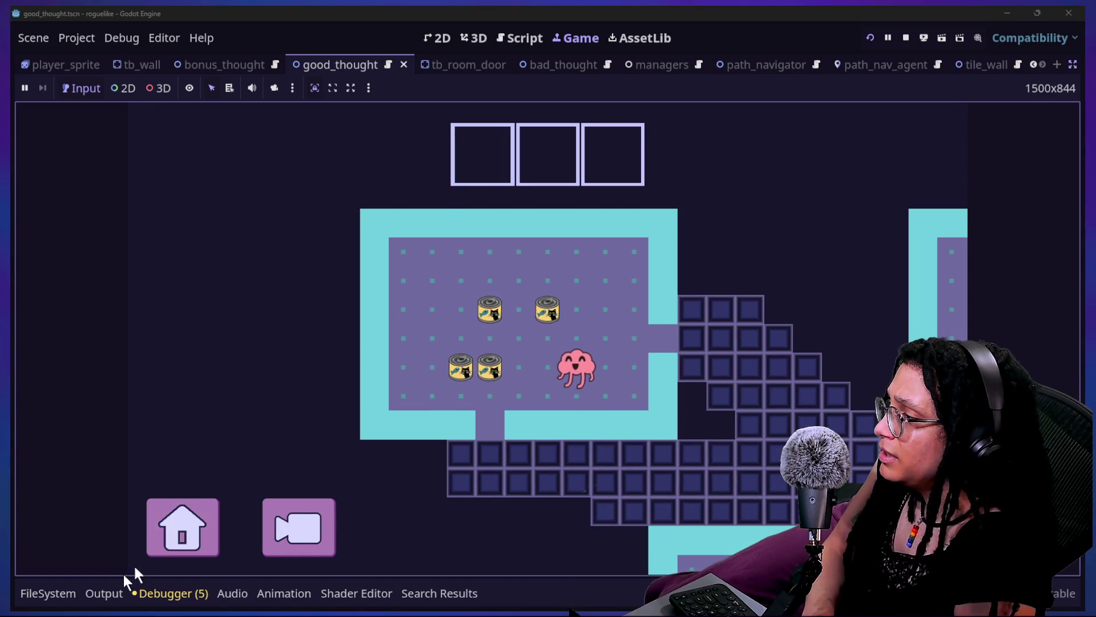
{"action": "left_click", "coordinate": [170, 534]}
{"action": "left_click", "coordinate": [533, 388]}
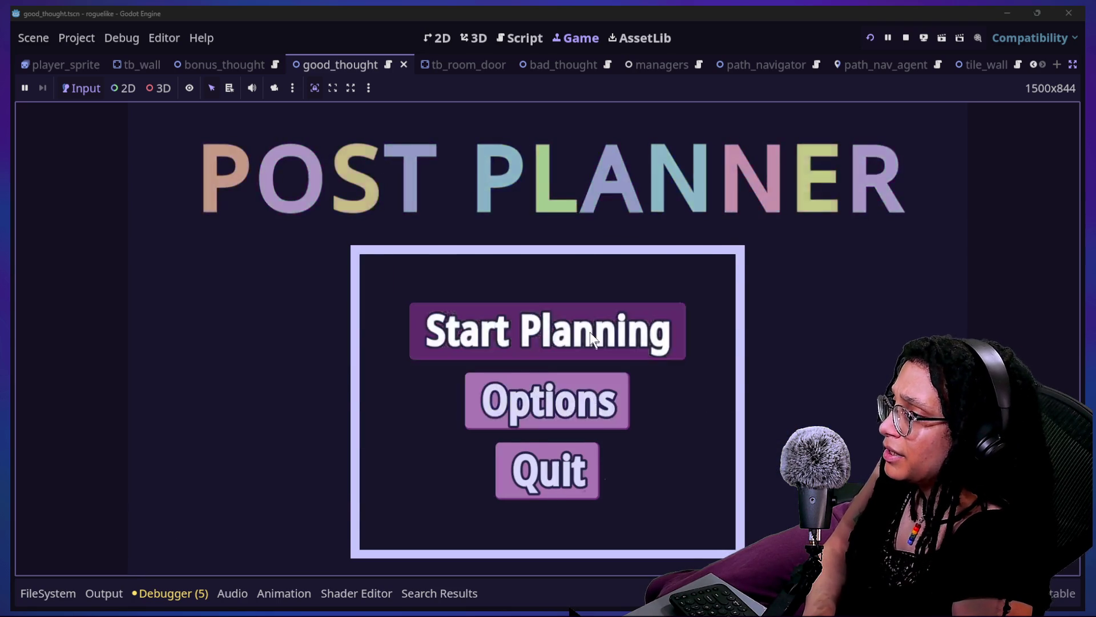
{"action": "left_click", "coordinate": [591, 332]}
{"action": "left_click", "coordinate": [683, 429]}
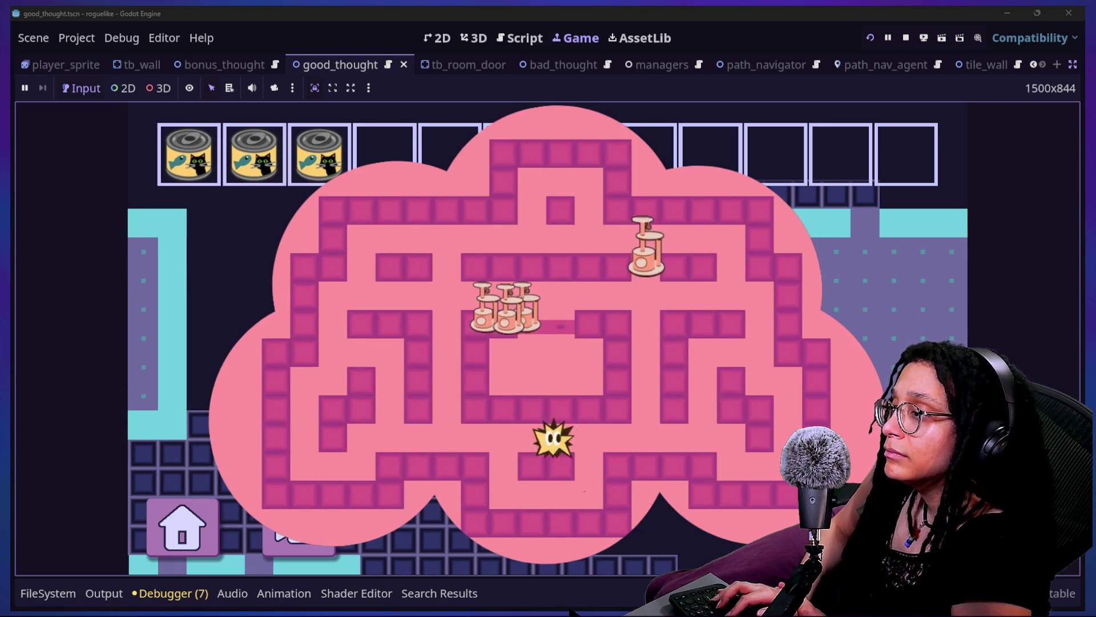
Guide the star up, right and left through the thought maze to its top corridor
{"action": "key", "text": "Up"}
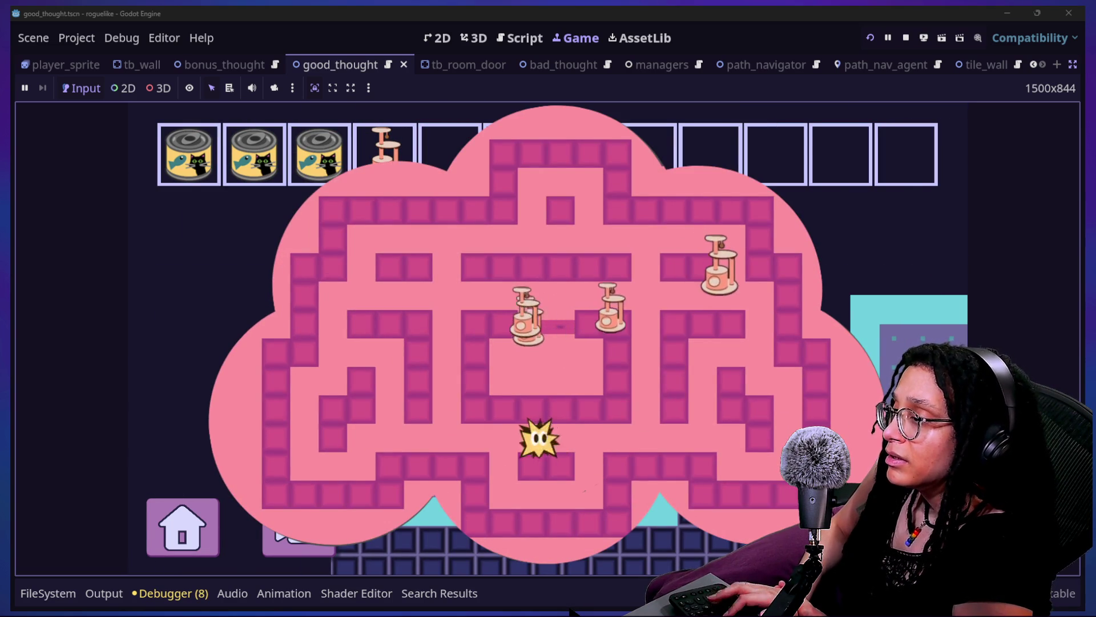
{"action": "key", "text": "Right"}
{"action": "key", "text": "Down"}
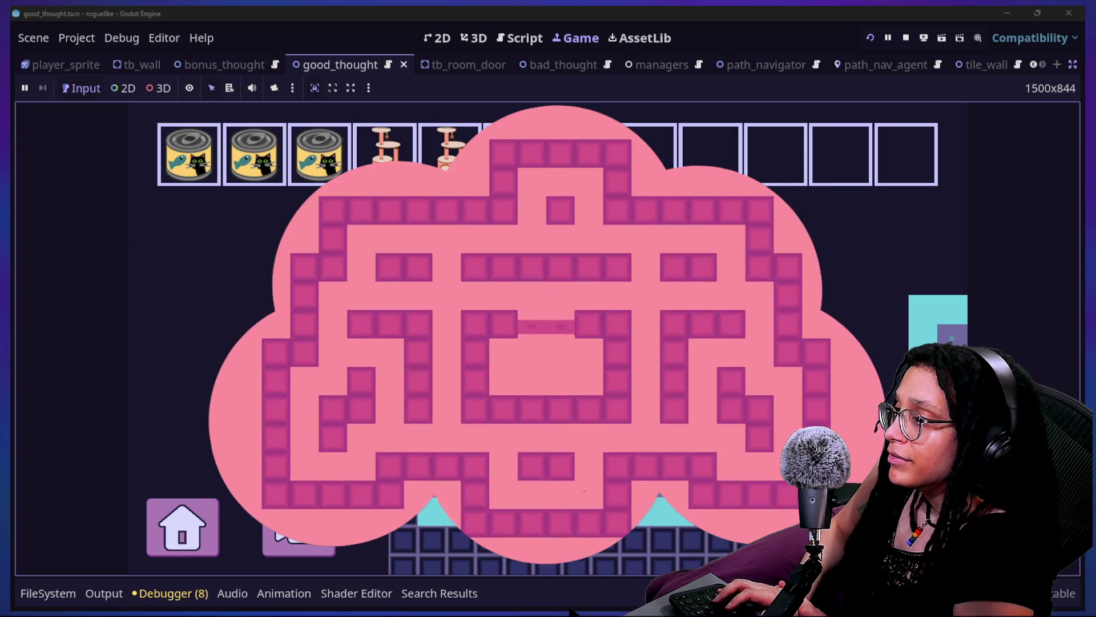
{"action": "key", "text": "Left"}
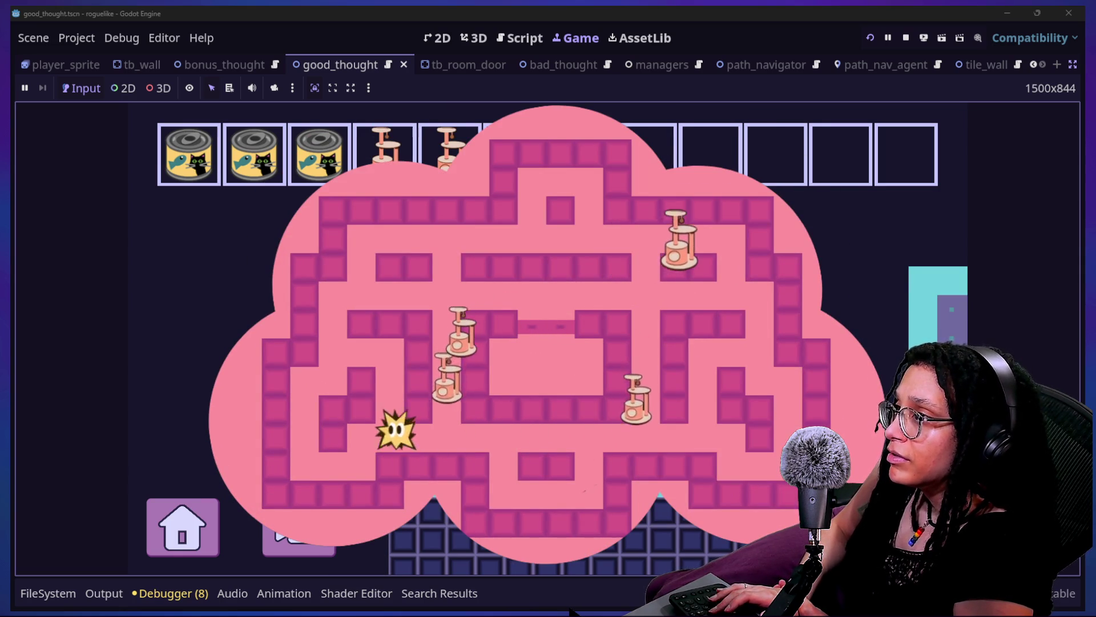
{"action": "key", "text": "Up"}
{"action": "key", "text": "Right"}
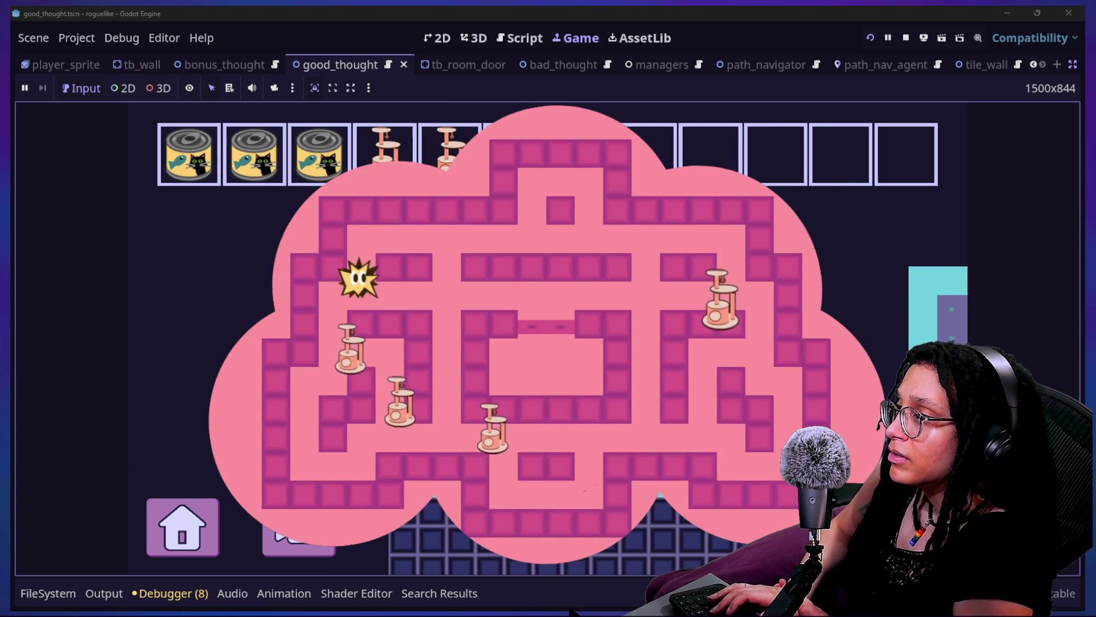
{"action": "key", "text": "Right"}
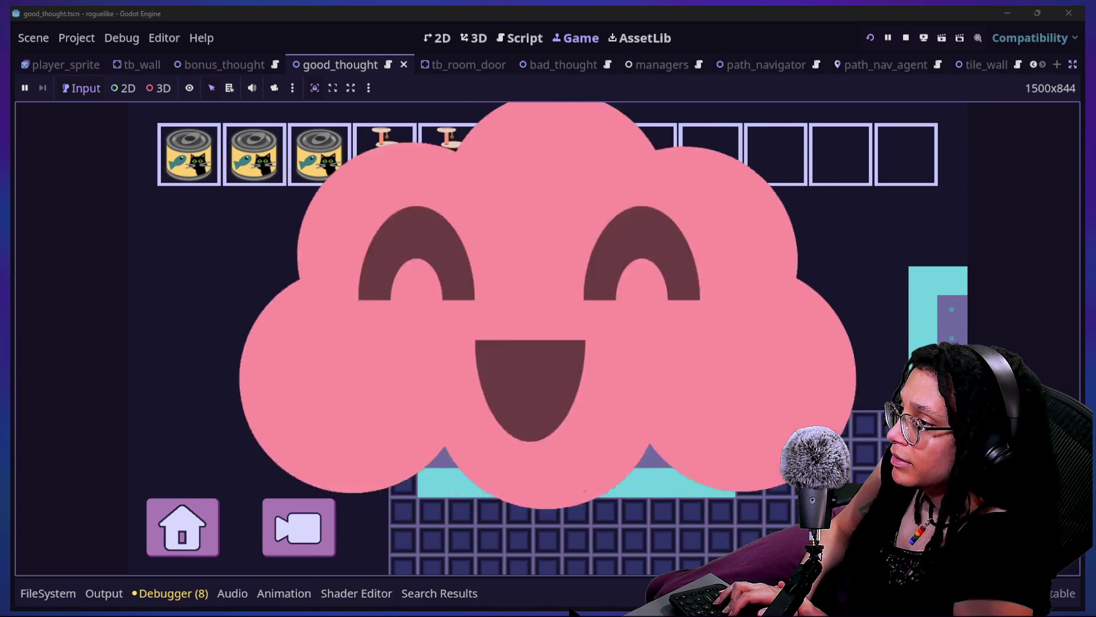
Walk the brain right and down into the room, then finish the can maze
{"action": "key", "text": "Right"}
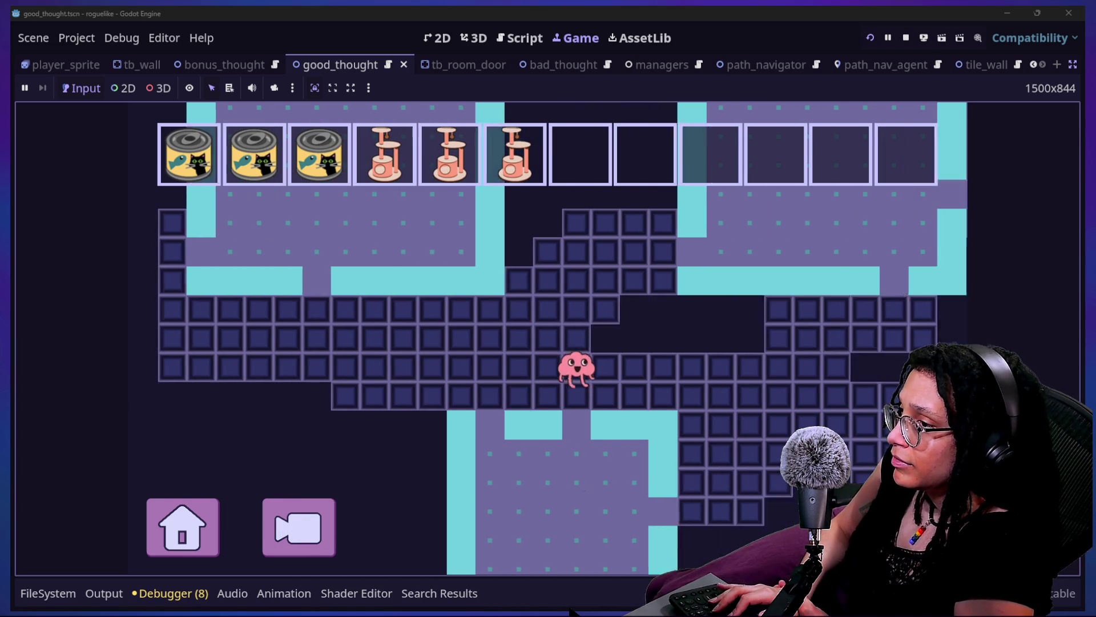
{"action": "key", "text": "Down"}
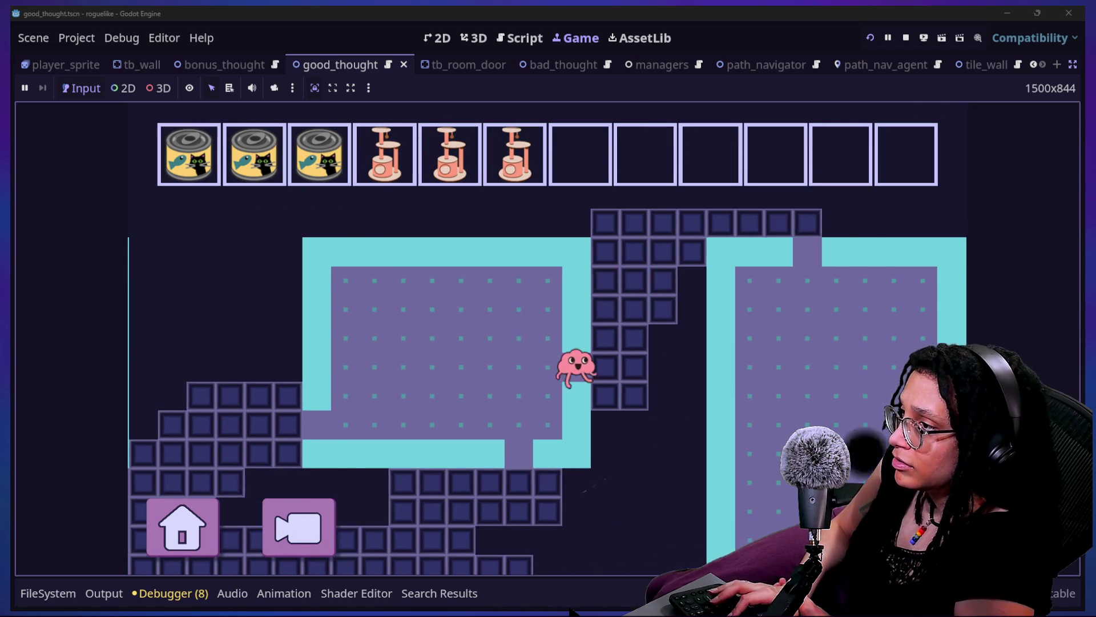
{"action": "key", "text": "Down"}
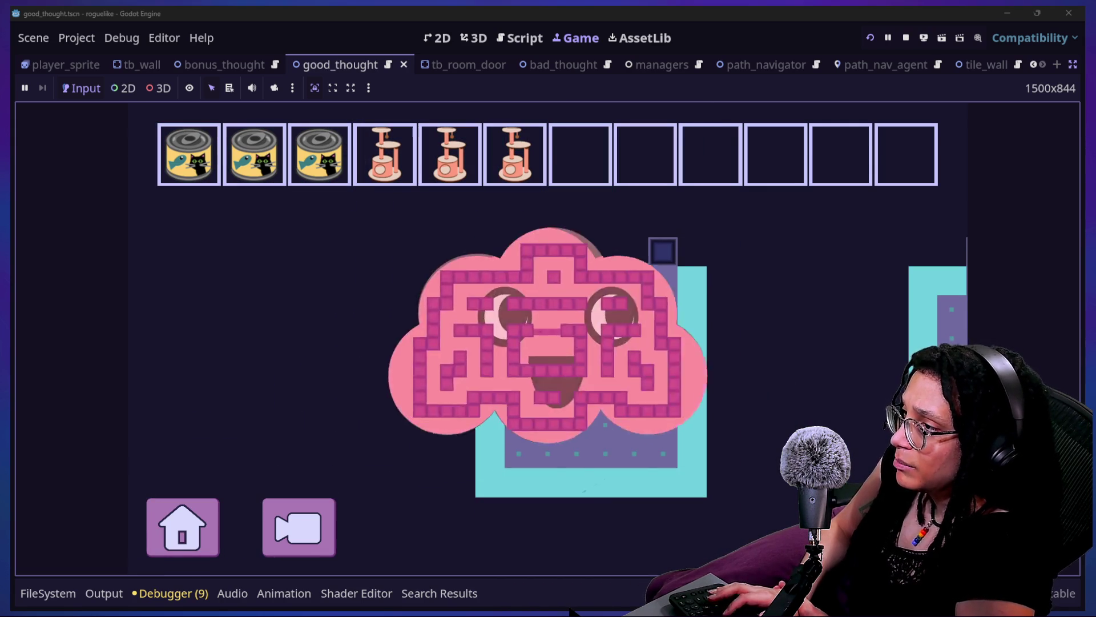
{"action": "key", "text": "Right"}
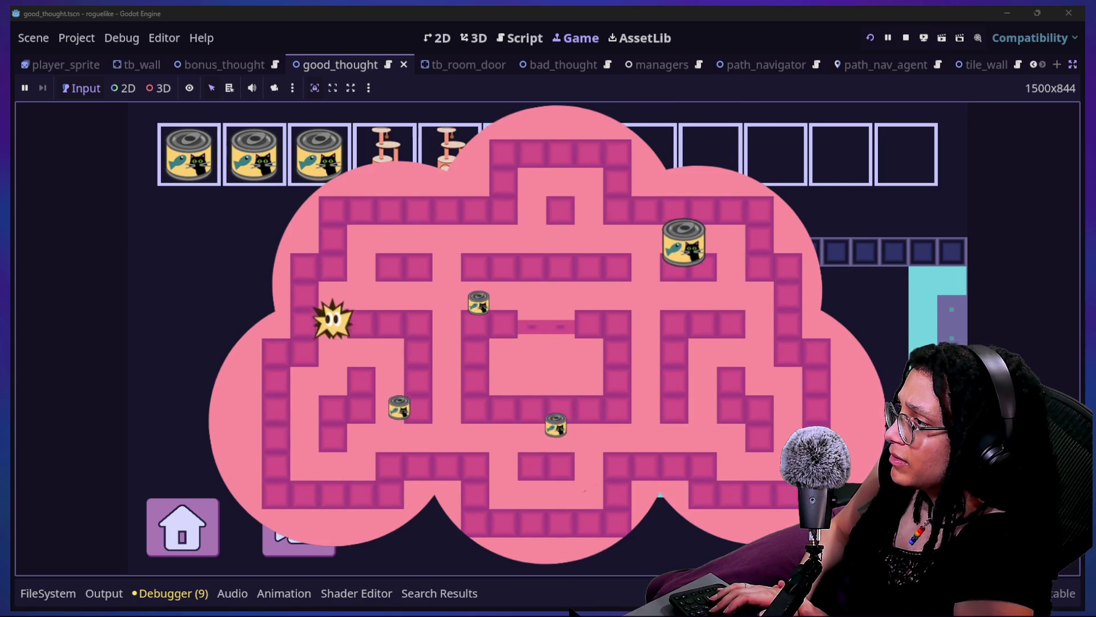
{"action": "key", "text": "Up"}
{"action": "key", "text": "Right"}
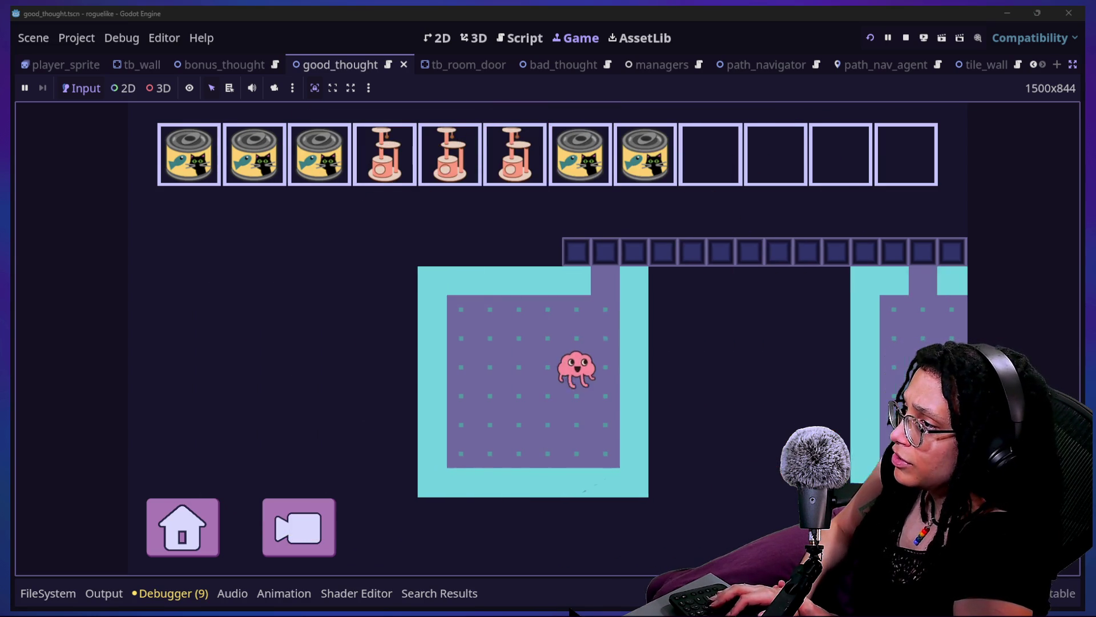
{"action": "key", "text": "Up"}
Walk the brain into the next room onto a can and steer the star onto the cans
{"action": "key", "text": "Right"}
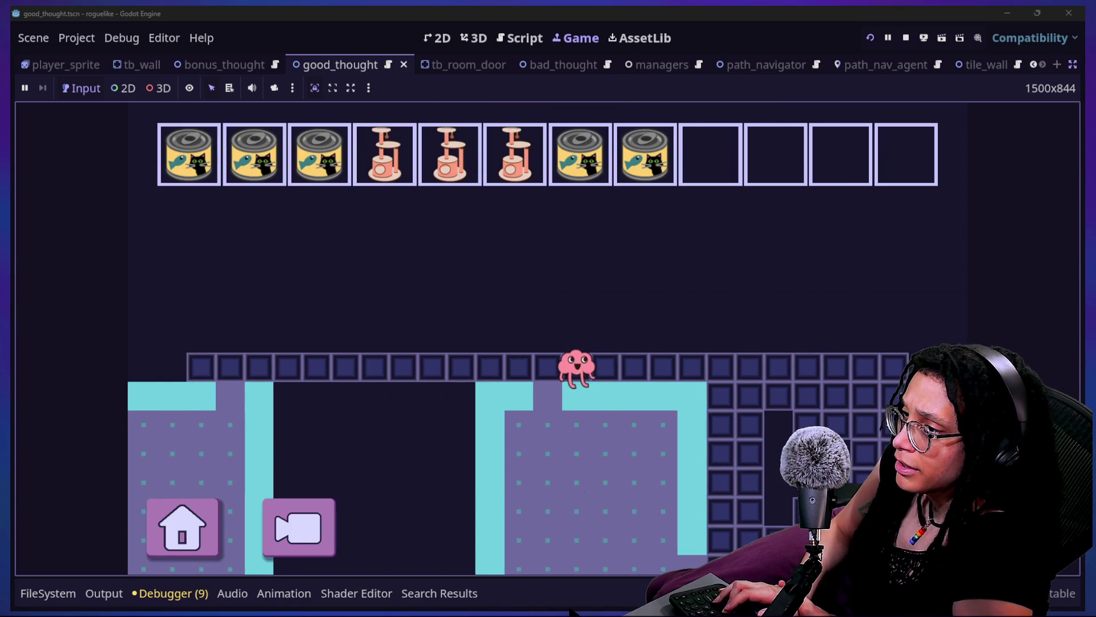
{"action": "key", "text": "Up"}
{"action": "key", "text": "Right"}
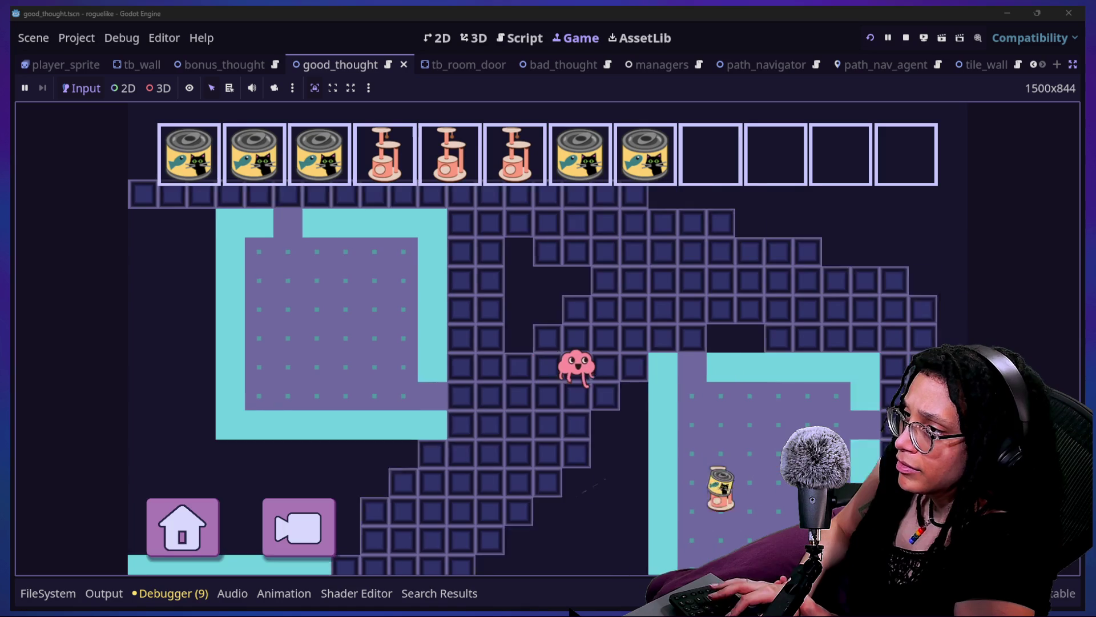
{"action": "key", "text": "Down"}
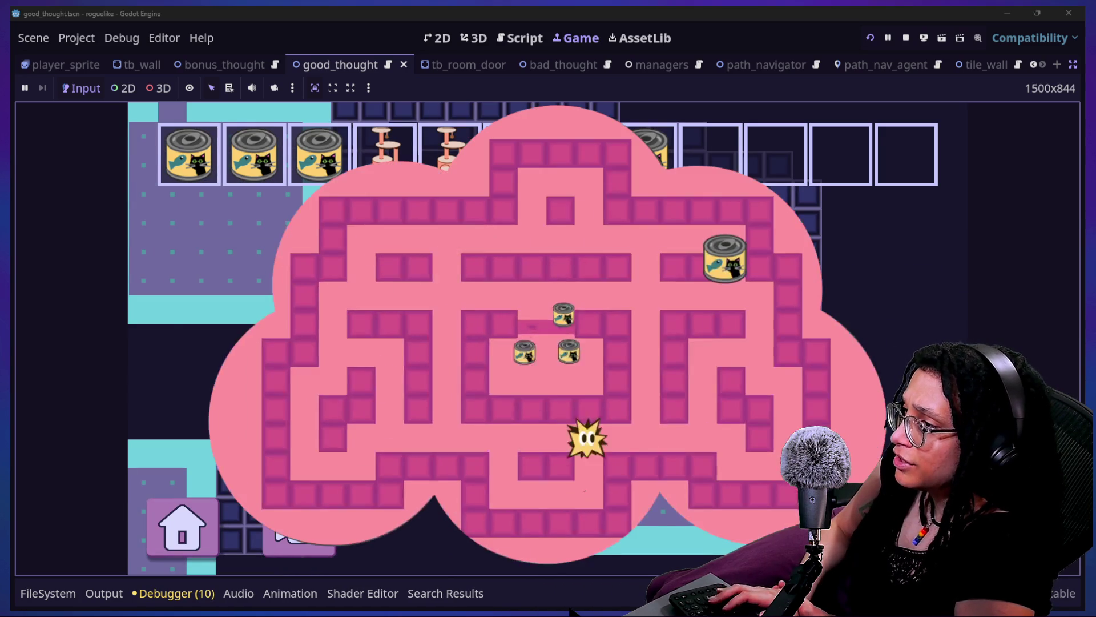
{"action": "key", "text": "Right"}
{"action": "key", "text": "Up"}
{"action": "key", "text": "Right"}
{"action": "key", "text": "Left"}
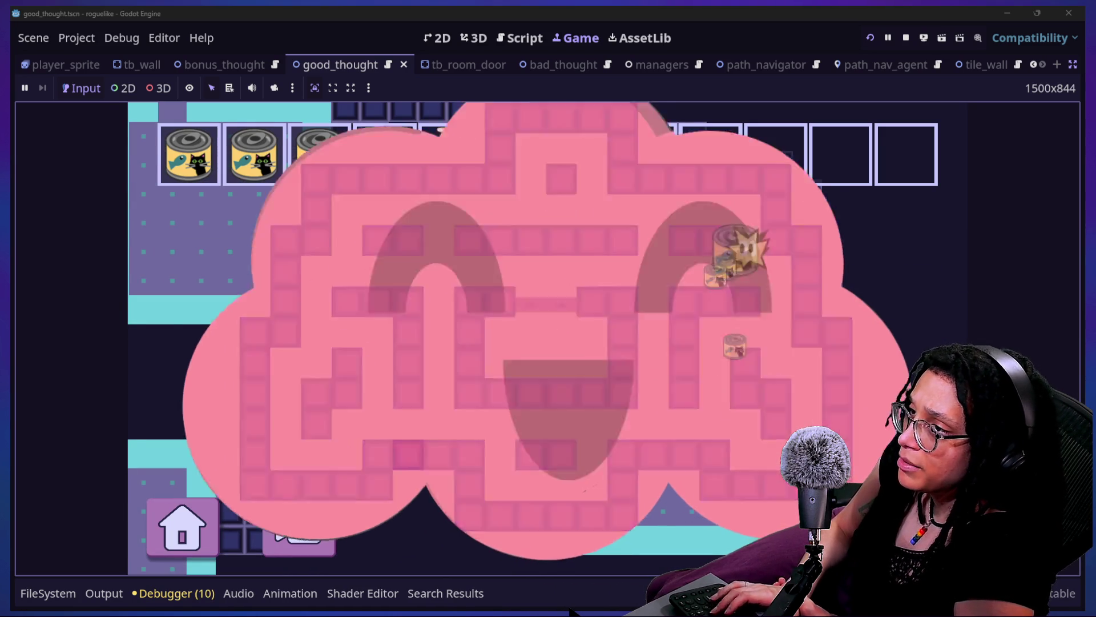
Walk the player back and forth over the cat tree, then restore the scene and inspector docks
{"action": "key", "text": "Up"}
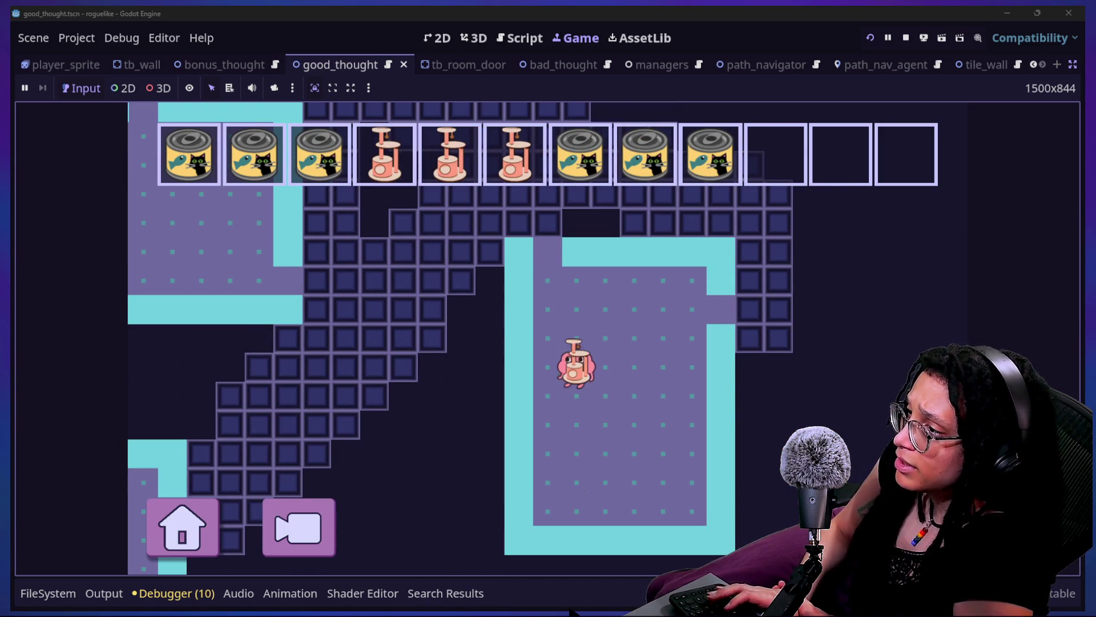
{"action": "key", "text": "Down"}
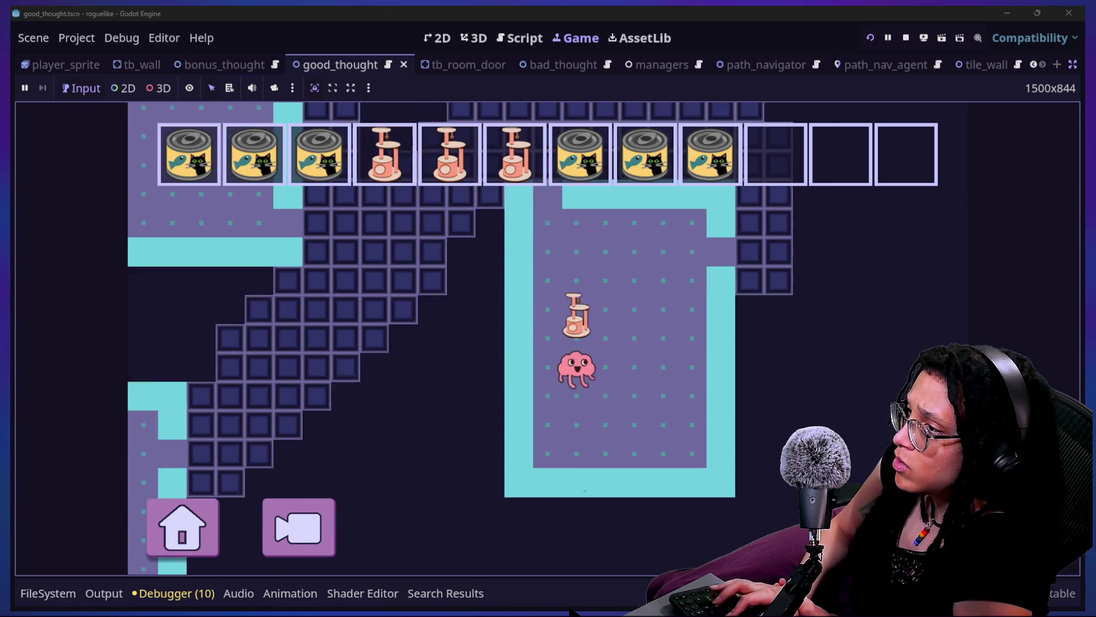
{"action": "key", "text": "Down"}
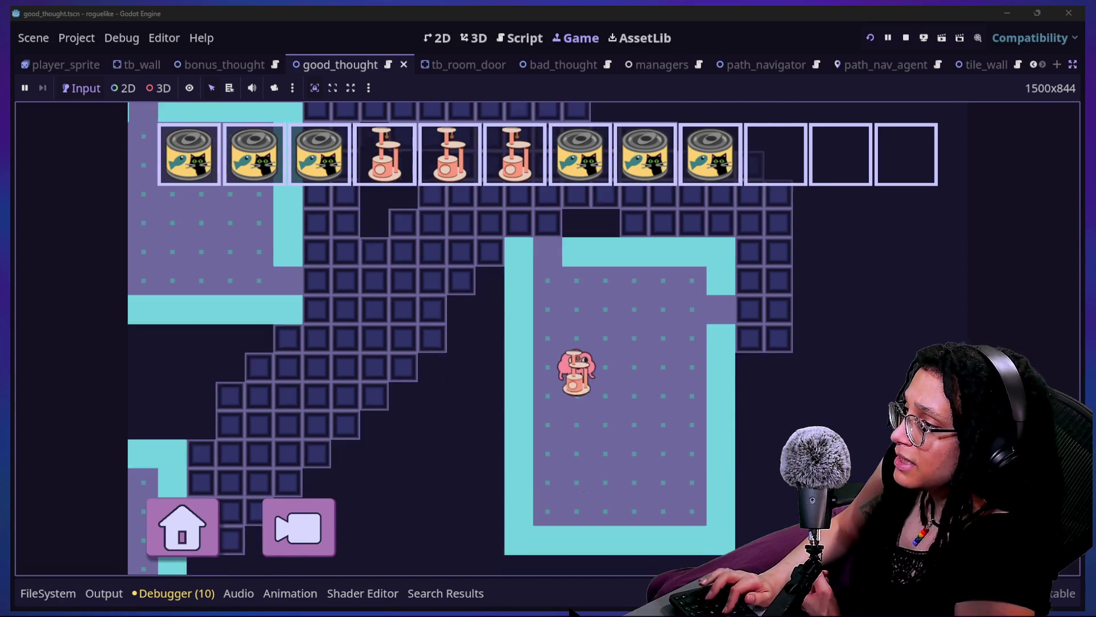
{"action": "key", "text": "Up"}
{"action": "key", "text": "Up"}
{"action": "key", "text": "Down"}
{"action": "key", "text": "Down"}
{"action": "key", "text": "Up"}
{"action": "key", "text": "Up"}
{"action": "key", "text": "Down"}
{"action": "key", "text": "Down"}
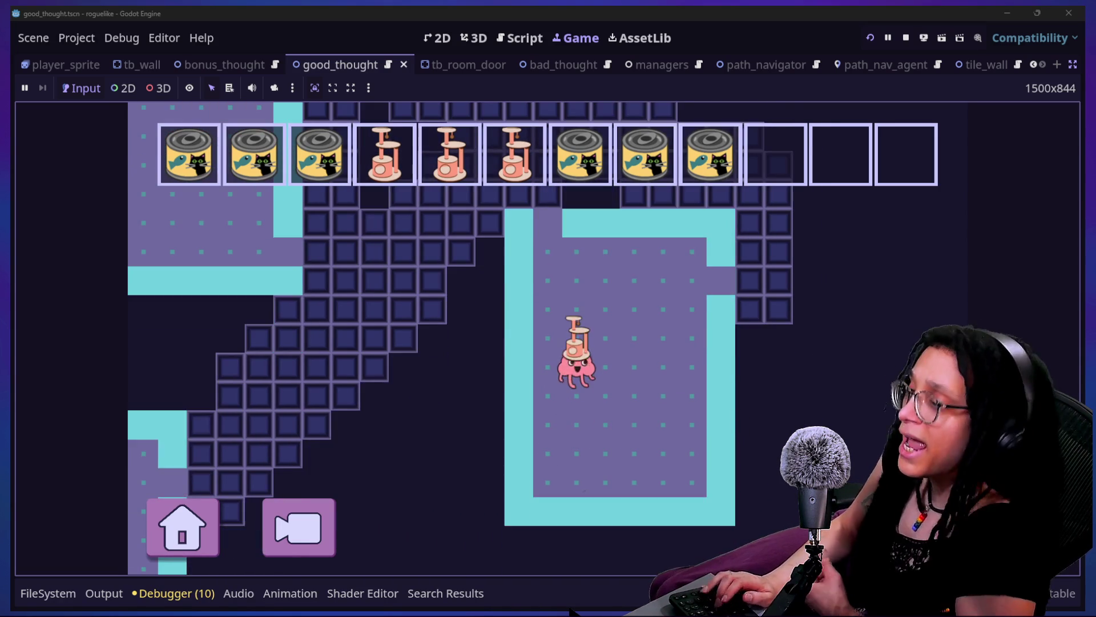
{"action": "key", "text": "Up"}
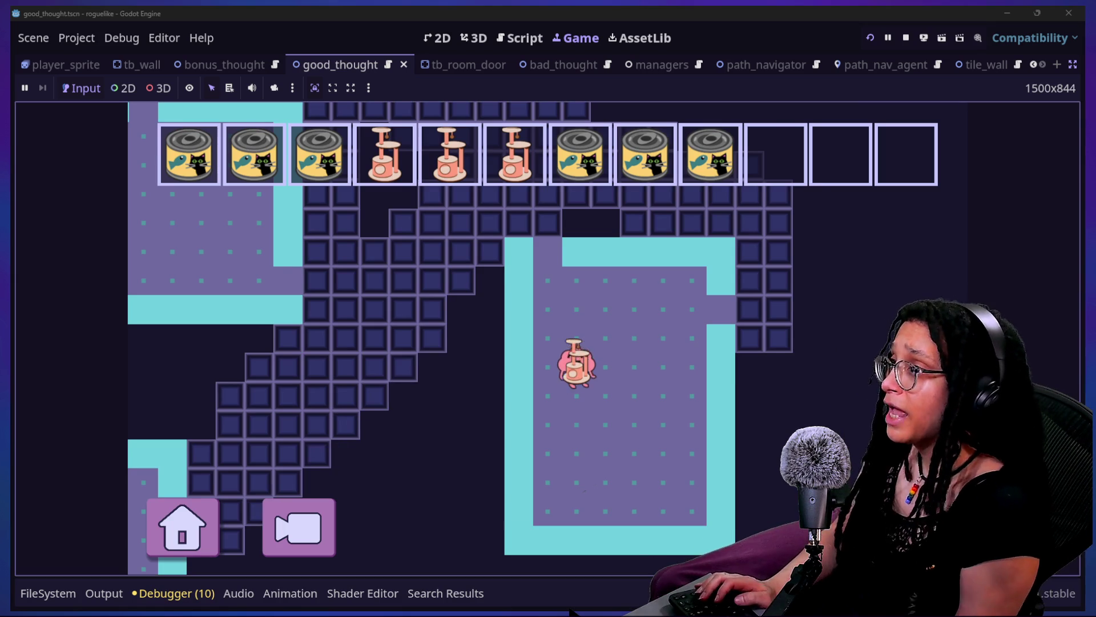
{"action": "left_click", "coordinate": [1073, 64]}
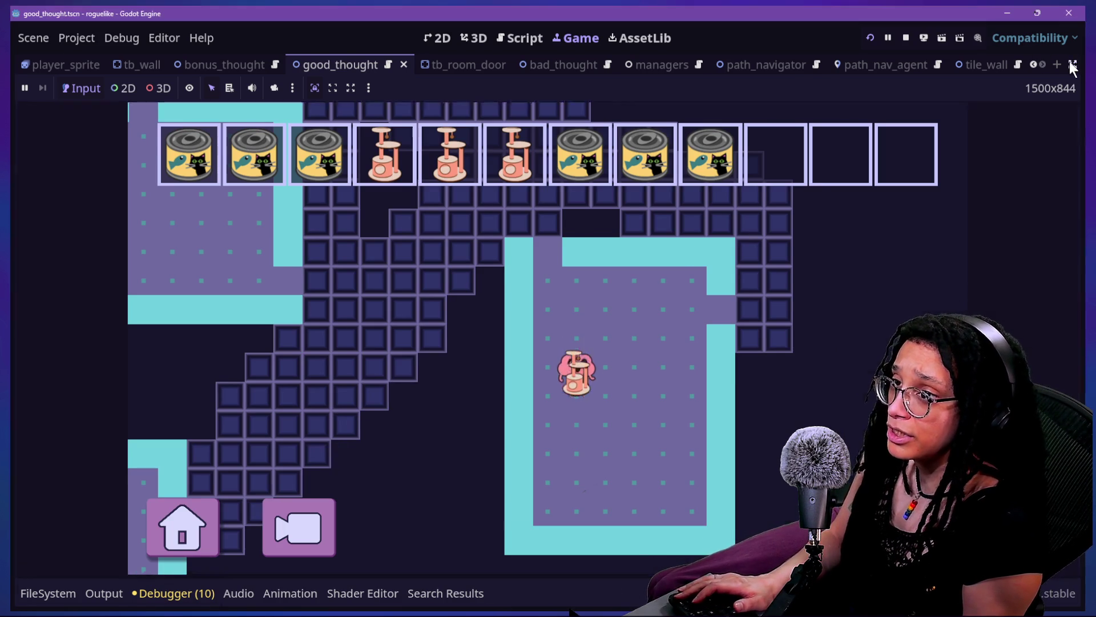
Open the main scene, then filter the FileSystem for 'bug' and open bugs.txt
{"action": "left_click", "coordinate": [427, 36]}
{"action": "scroll", "coordinate": [255, 57], "scroll_direction": "down", "scroll_amount": 4}
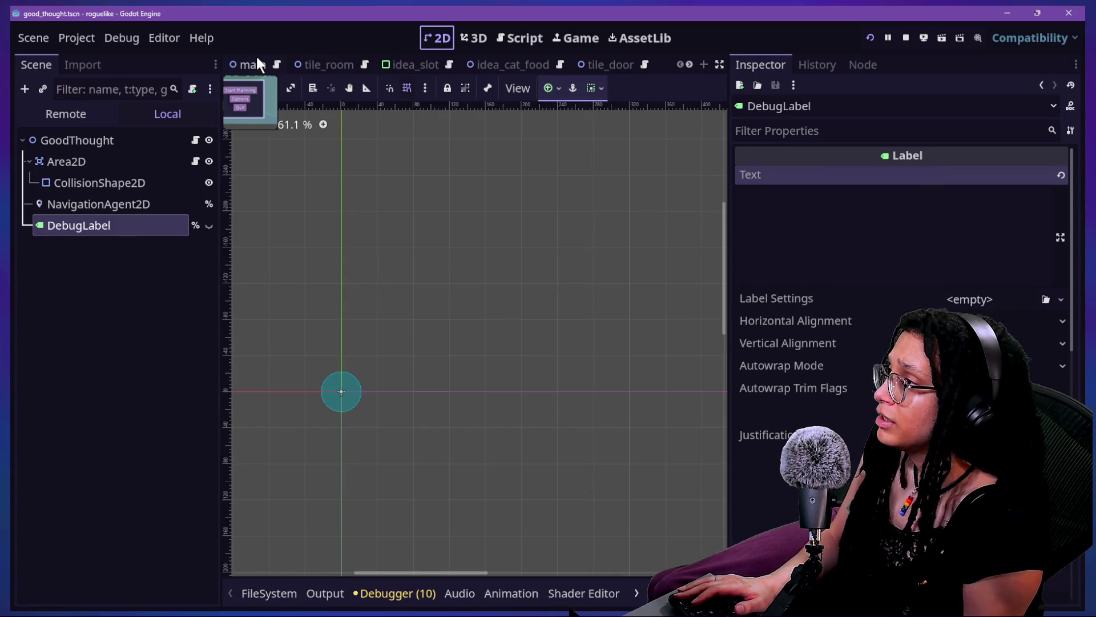
{"action": "left_click", "coordinate": [257, 58]}
{"action": "left_click", "coordinate": [283, 596]}
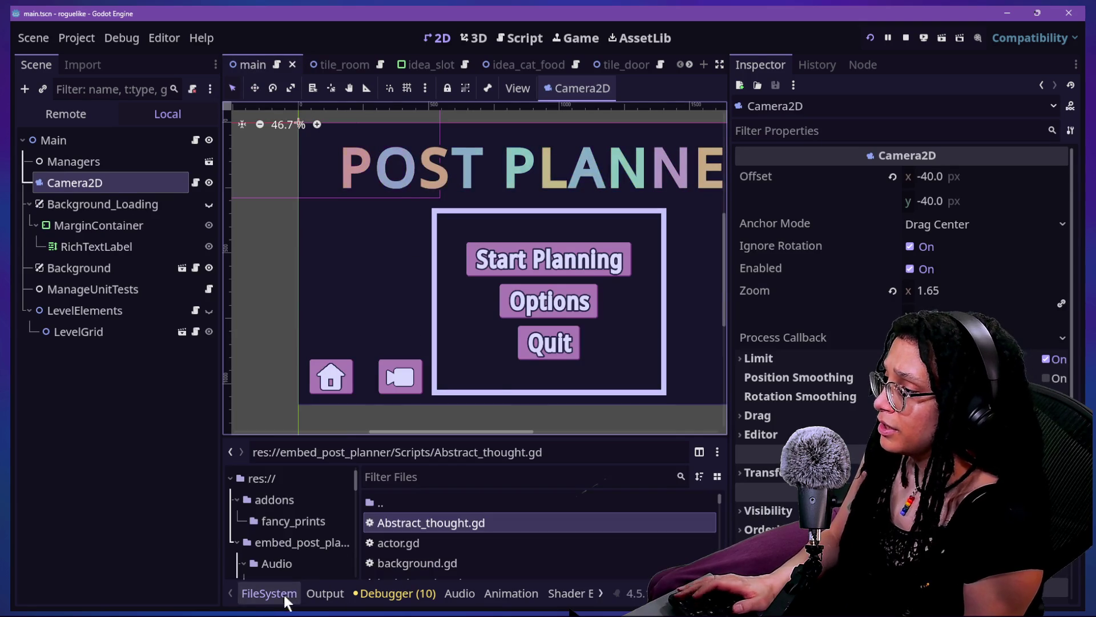
{"action": "left_click", "coordinate": [464, 477]}
{"action": "type", "text": "bug"}
{"action": "double_click", "coordinate": [430, 501]}
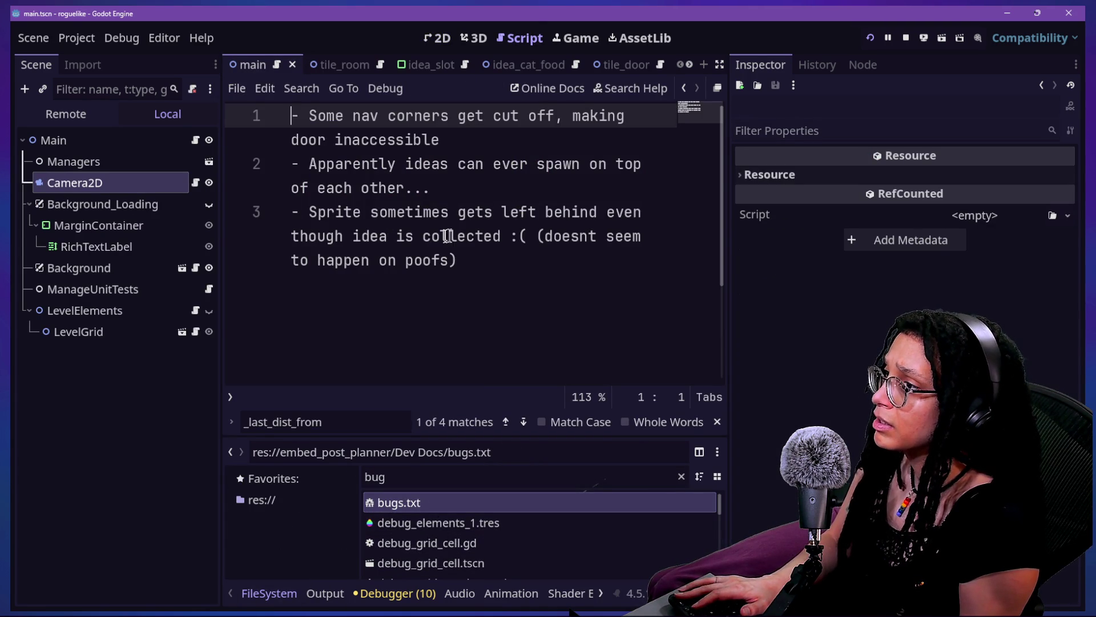
Delete the poofs remark from the third bug line, save bugs.txt, and return to the Game view
{"action": "left_click", "coordinate": [481, 269]}
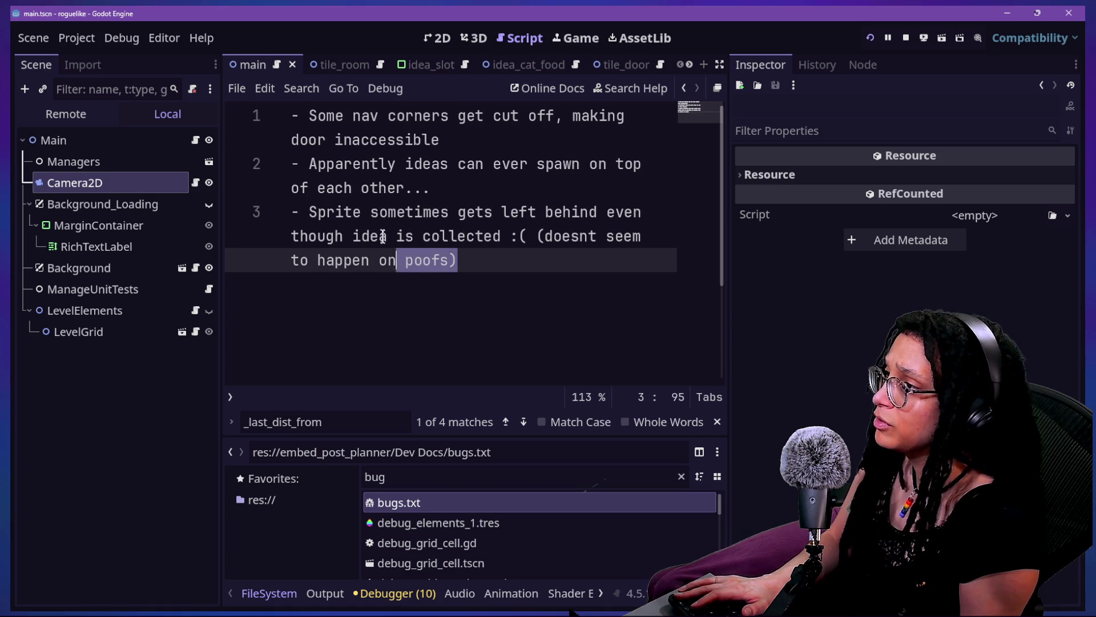
{"action": "left_click_drag", "start_coordinate": [380, 213], "coordinate": [406, 212]}
{"action": "left_click_drag", "start_coordinate": [536, 236], "coordinate": [533, 249]}
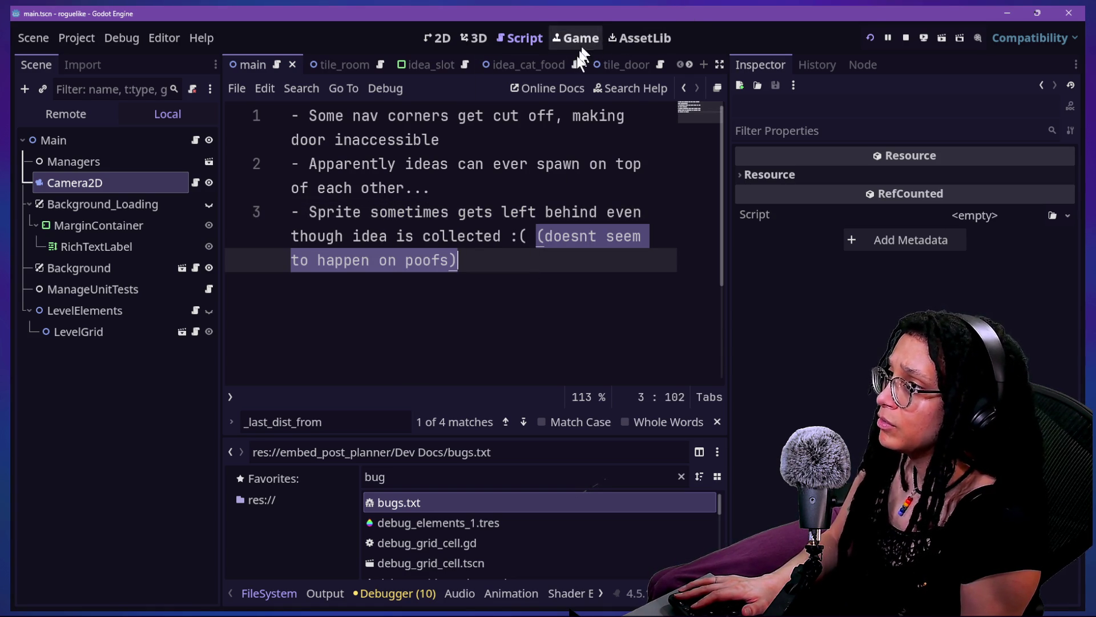
{"action": "left_click", "coordinate": [534, 274]}
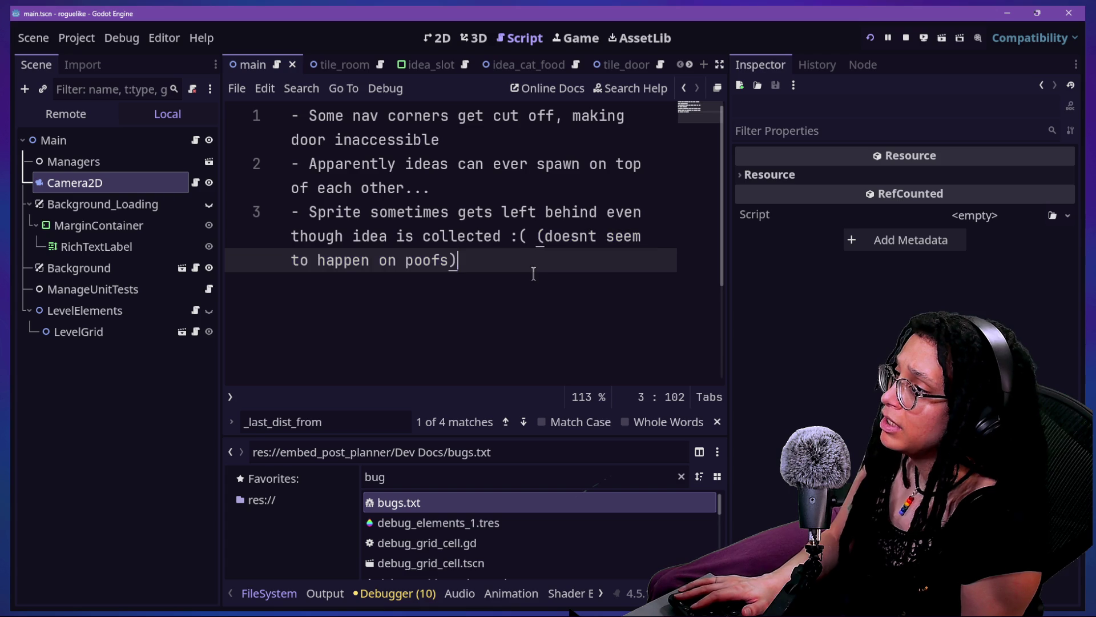
{"action": "left_click_drag", "start_coordinate": [535, 268], "coordinate": [553, 239]}
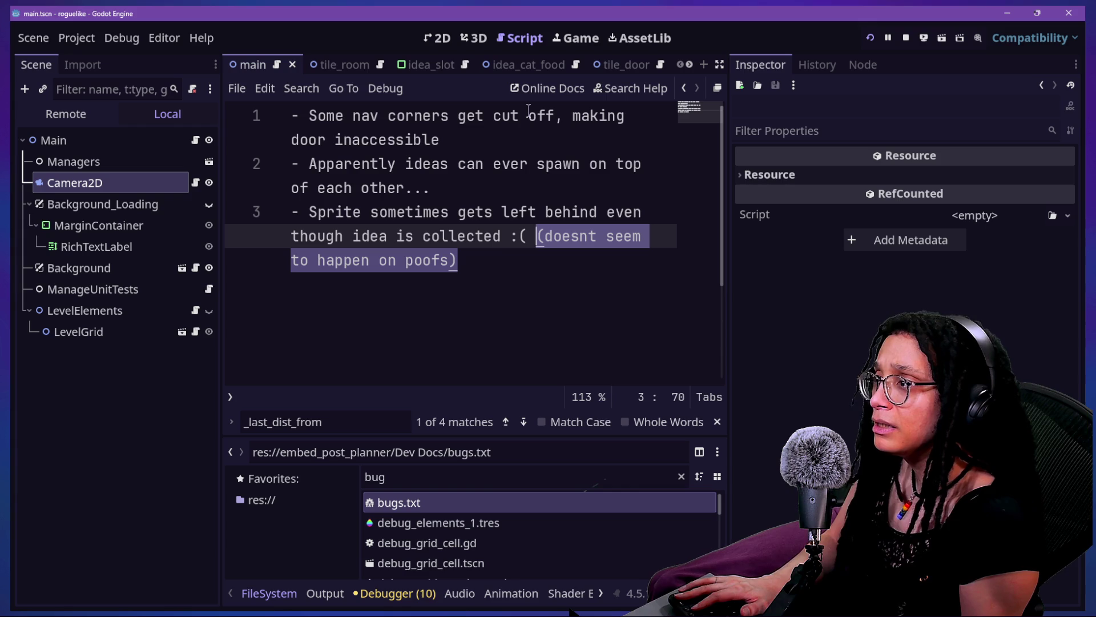
{"action": "key", "text": "BackSpace"}
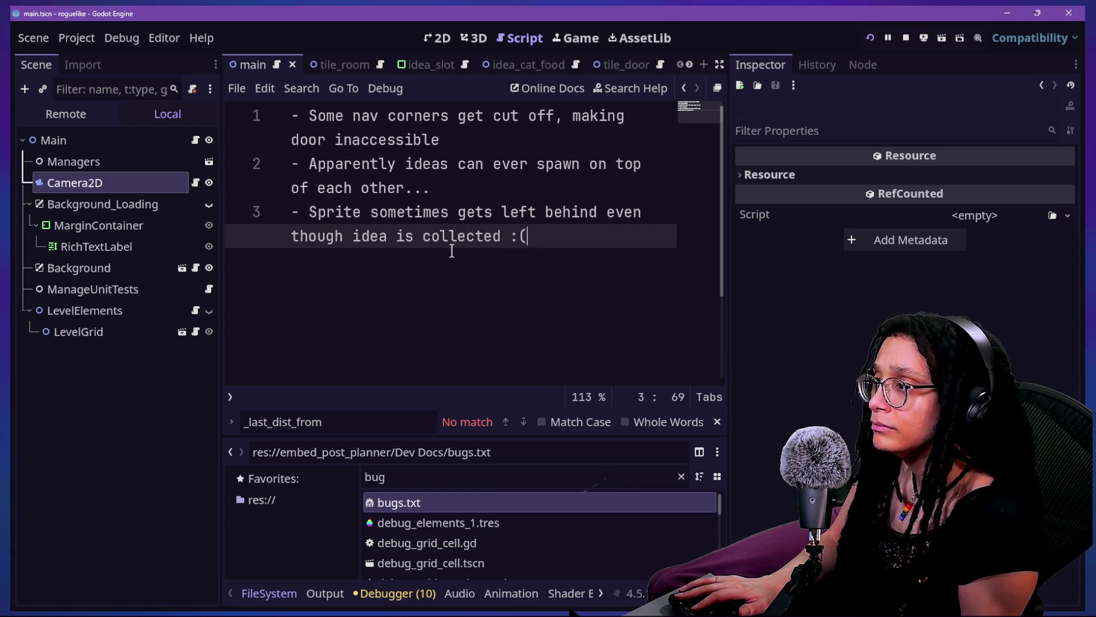
{"action": "key", "text": "ctrl+s"}
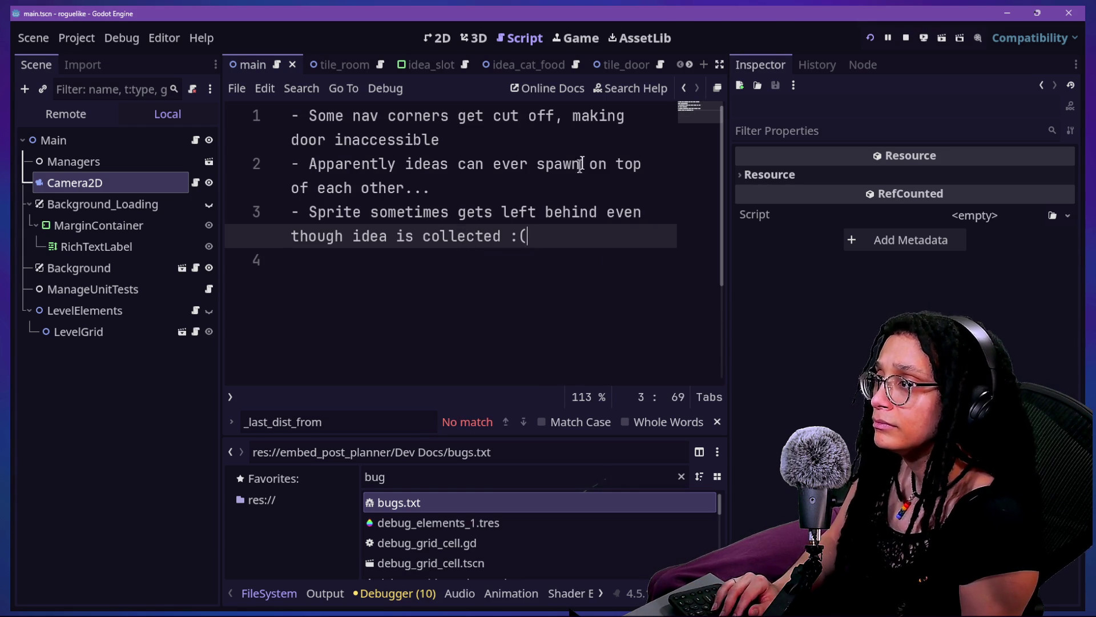
{"action": "key", "text": "Home"}
{"action": "key", "text": "Home"}
{"action": "key", "text": "shift+Down"}
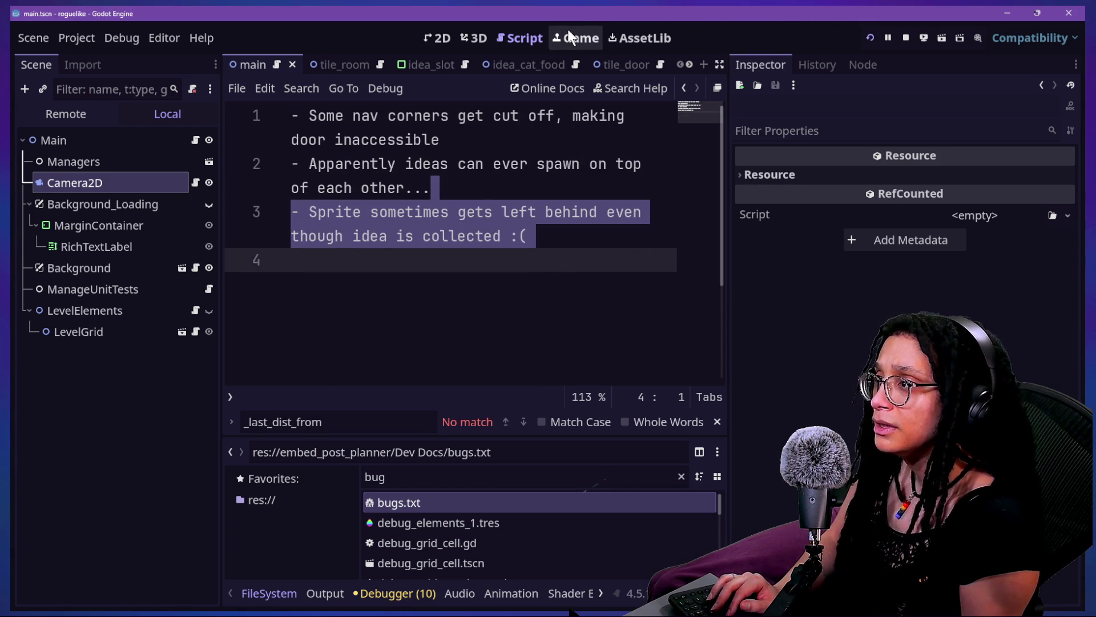
{"action": "left_click", "coordinate": [569, 35]}
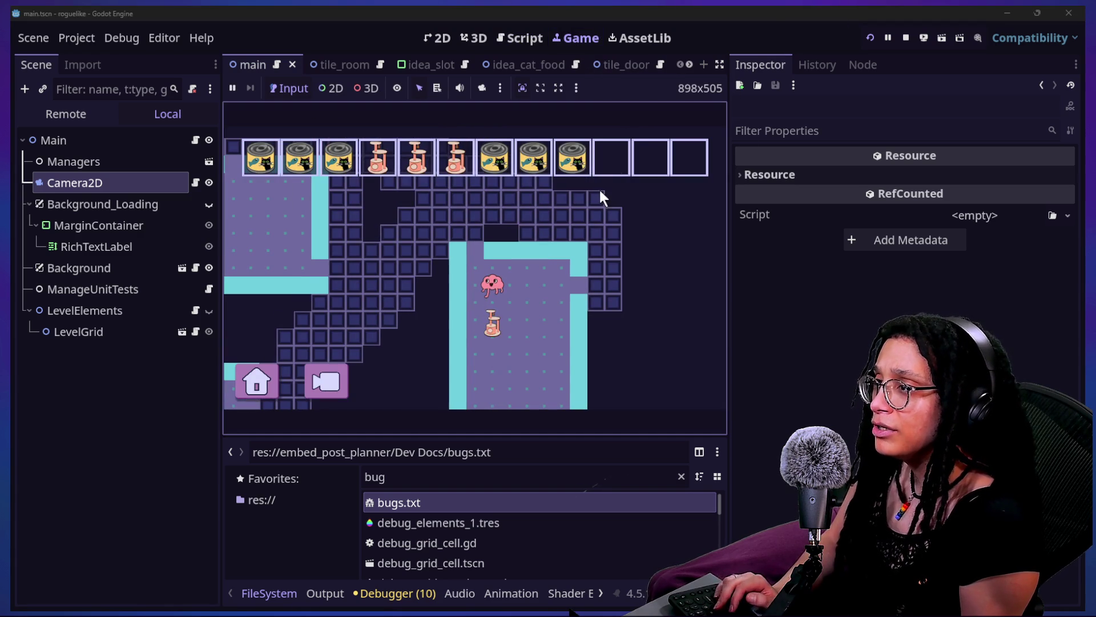
Filter the FileSystem for 'po' and open the poof.tscn scene
{"action": "left_click", "coordinate": [719, 66]}
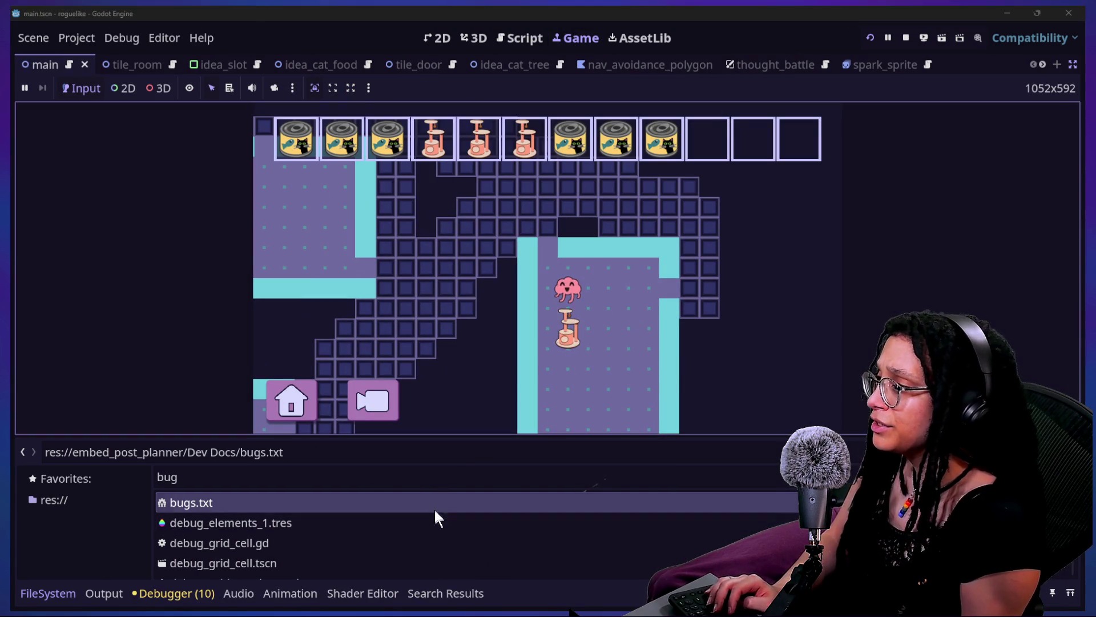
{"action": "left_click", "coordinate": [430, 484]}
{"action": "type", "text": "poof"}
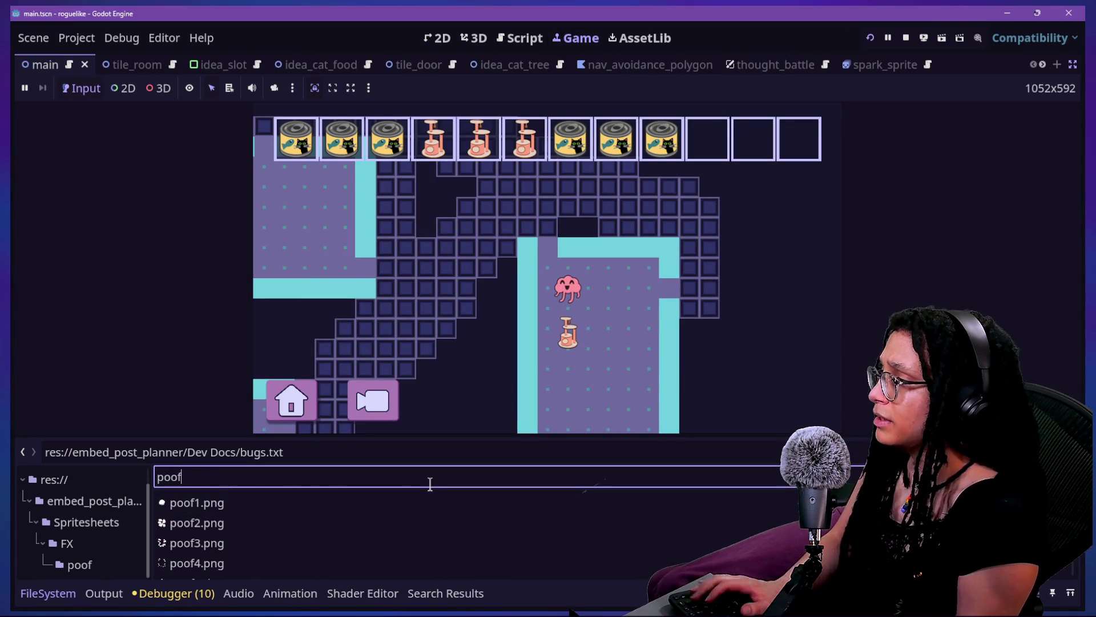
{"action": "double_click", "coordinate": [263, 564]}
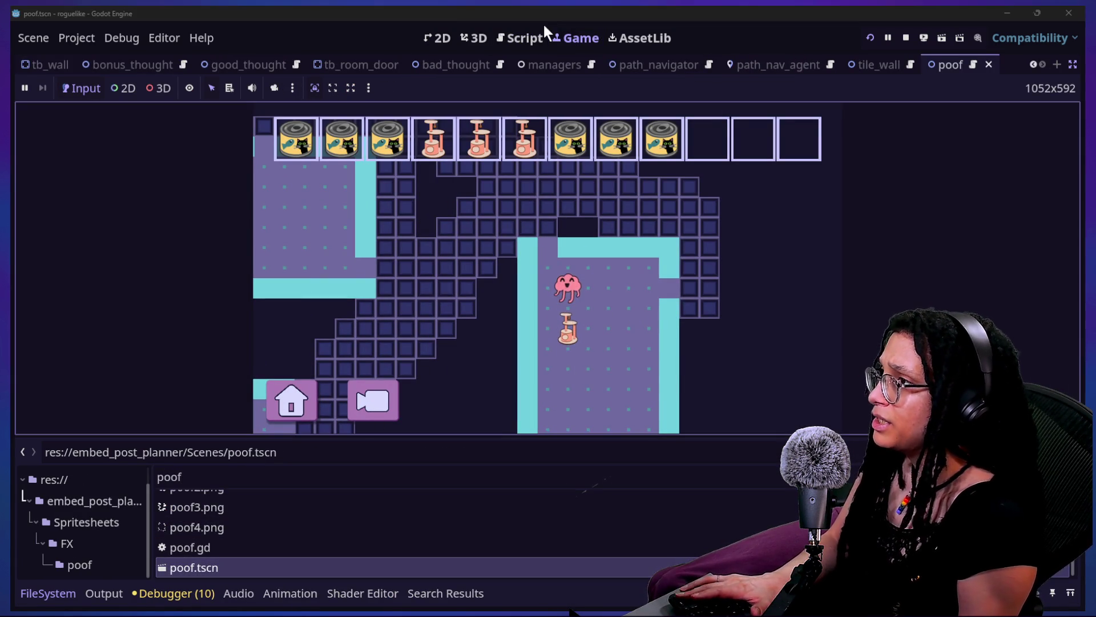
Select the poof's AnimatedSprite2D, preview its cloud animation twice, then return to the game
{"action": "left_click", "coordinate": [448, 39]}
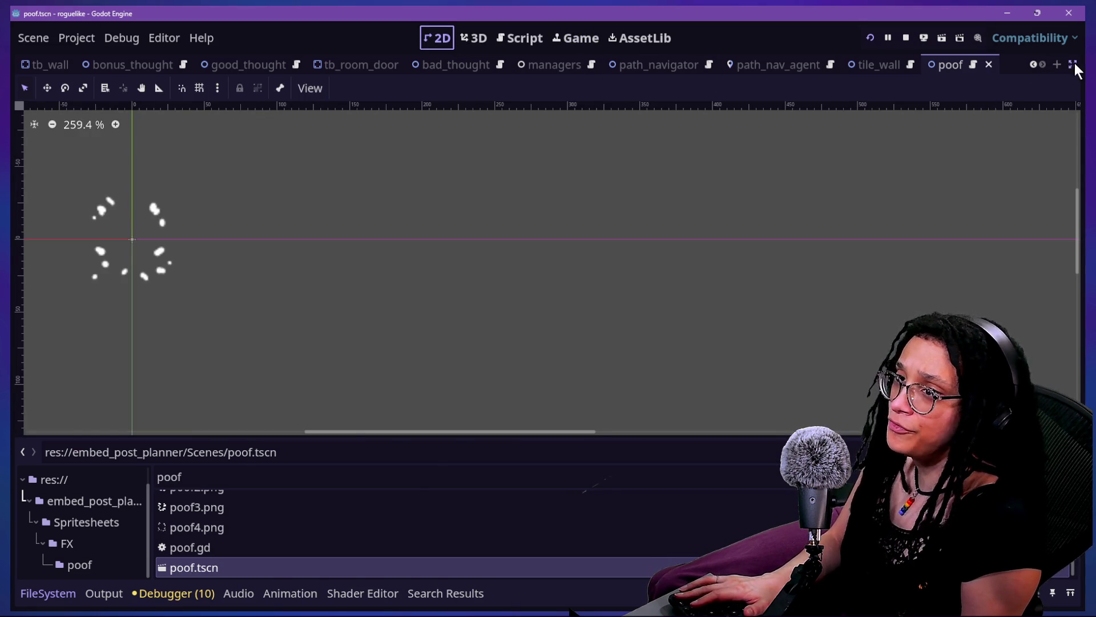
{"action": "left_click", "coordinate": [1074, 68]}
{"action": "left_click", "coordinate": [51, 160]}
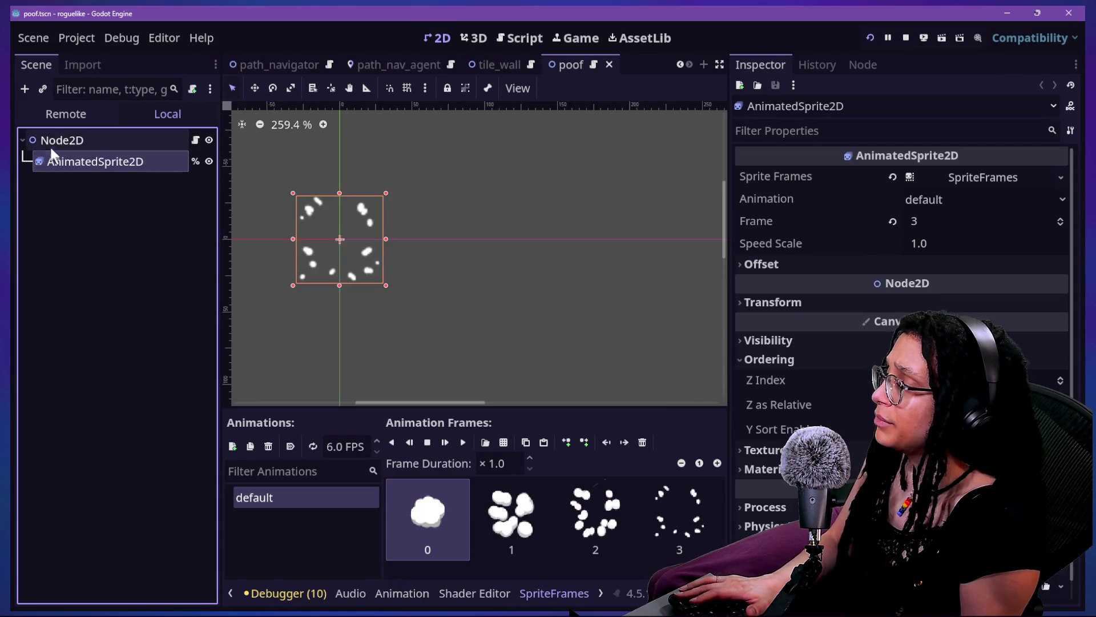
{"action": "left_click", "coordinate": [460, 448]}
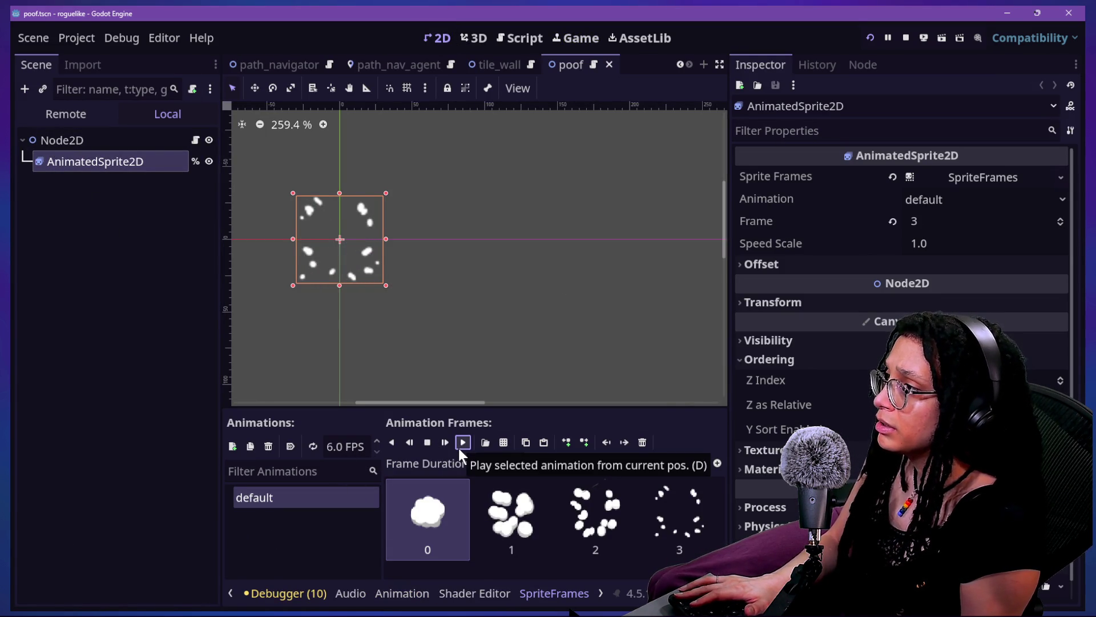
{"action": "left_click", "coordinate": [447, 446]}
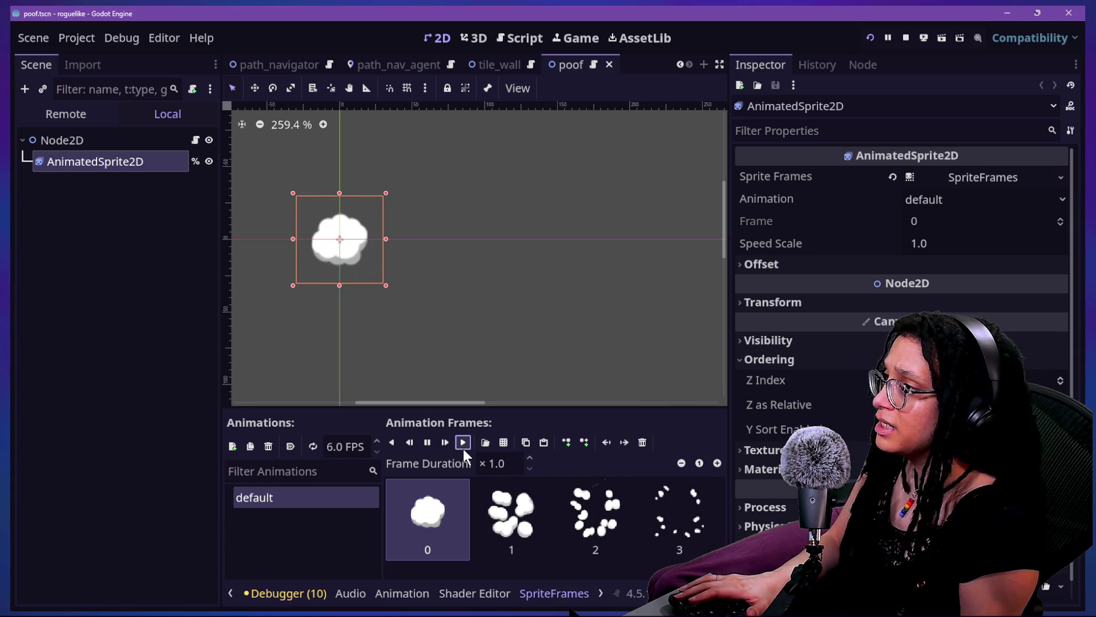
{"action": "left_click", "coordinate": [597, 36]}
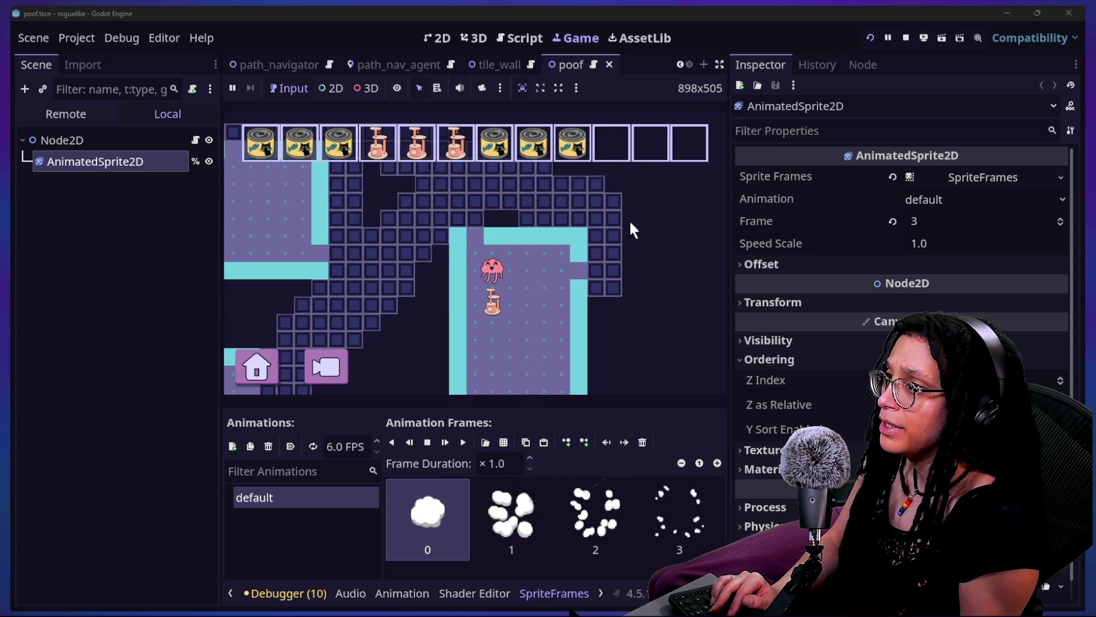
Hide the side docks and bottom panel to enlarge the Game view, then walk left and up
{"action": "left_click", "coordinate": [719, 65]}
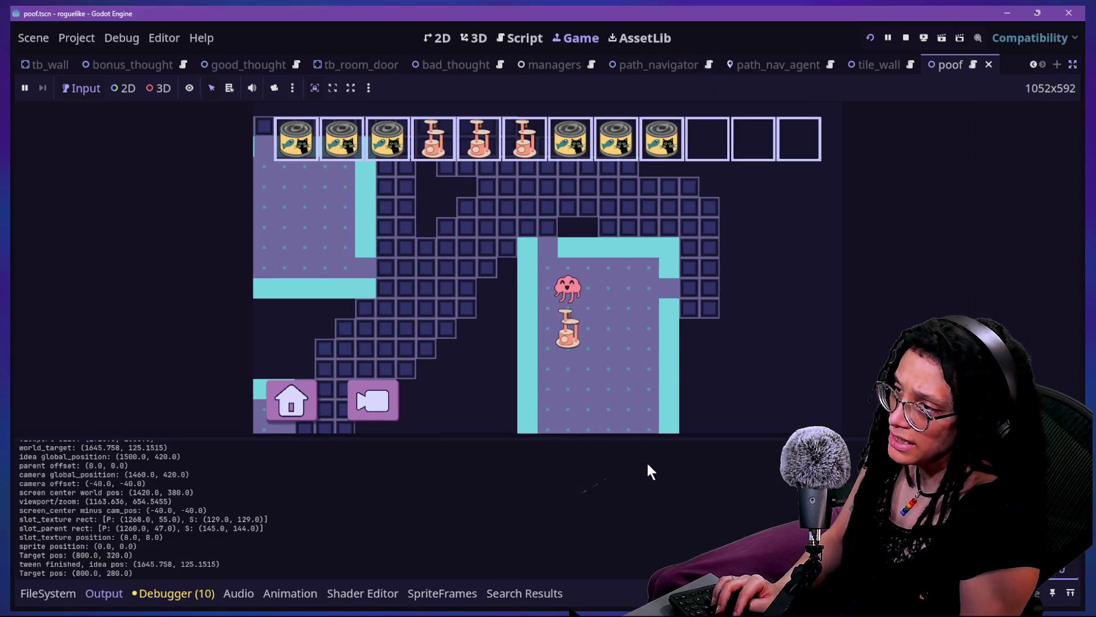
{"action": "key", "text": "ctrl+j"}
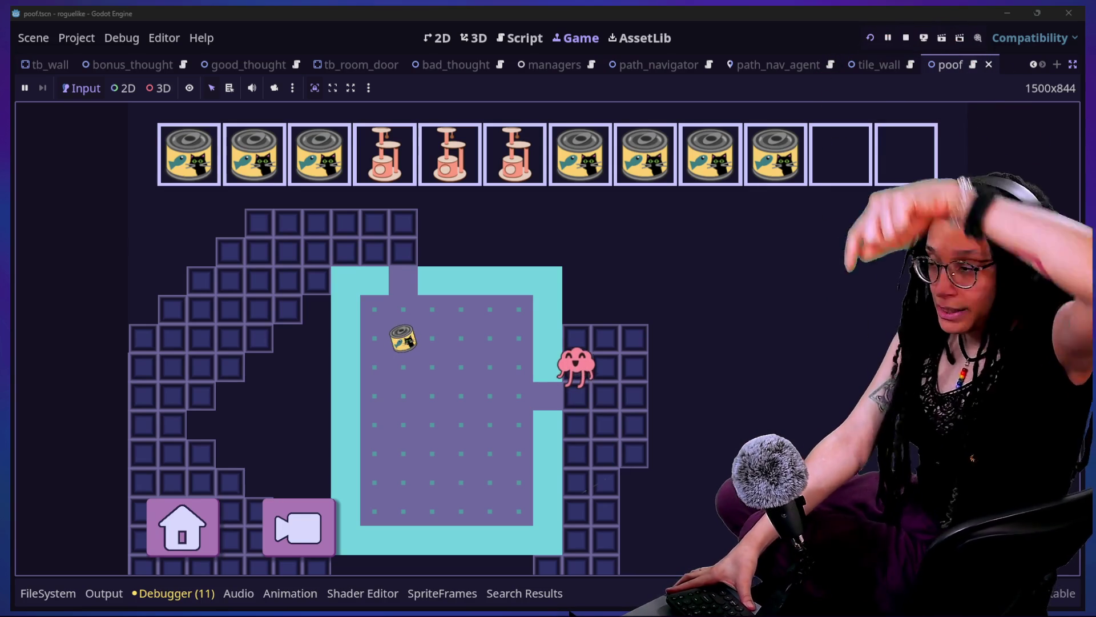
{"action": "key", "text": "Left"}
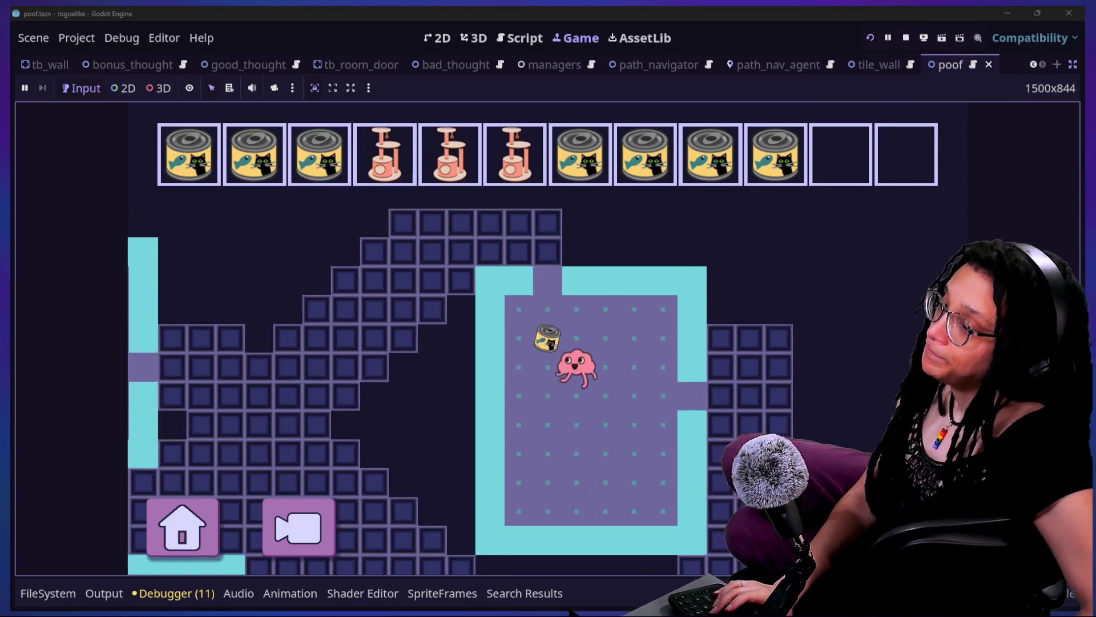
{"action": "key", "text": "Up"}
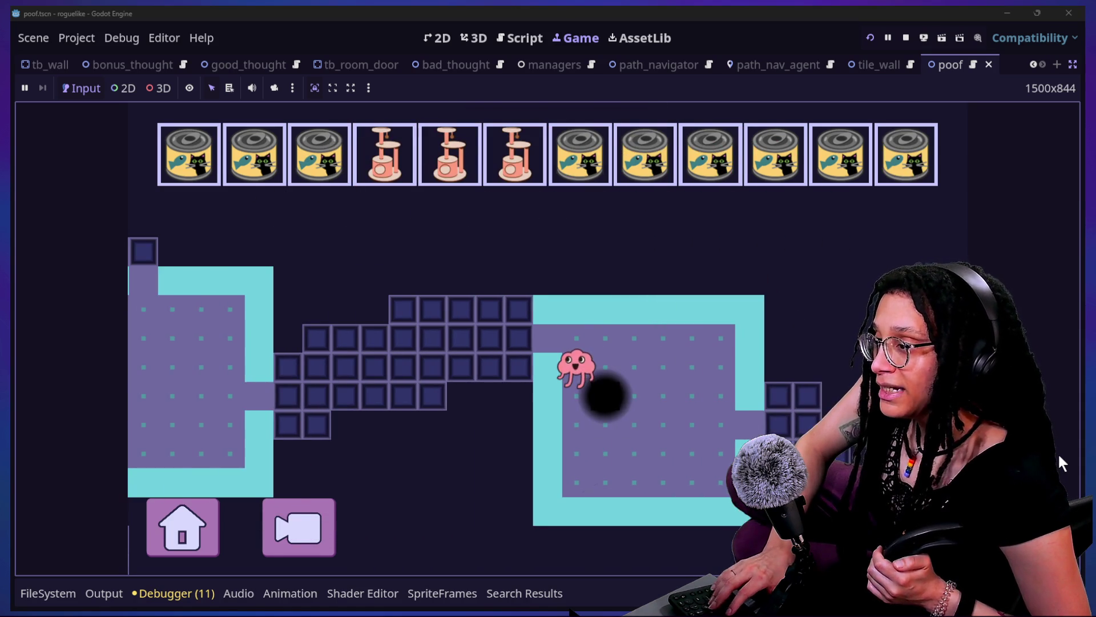
Restart the game from the pause menu and start planning a new run
{"action": "left_click", "coordinate": [184, 526]}
{"action": "left_click", "coordinate": [551, 398]}
{"action": "left_click", "coordinate": [642, 353]}
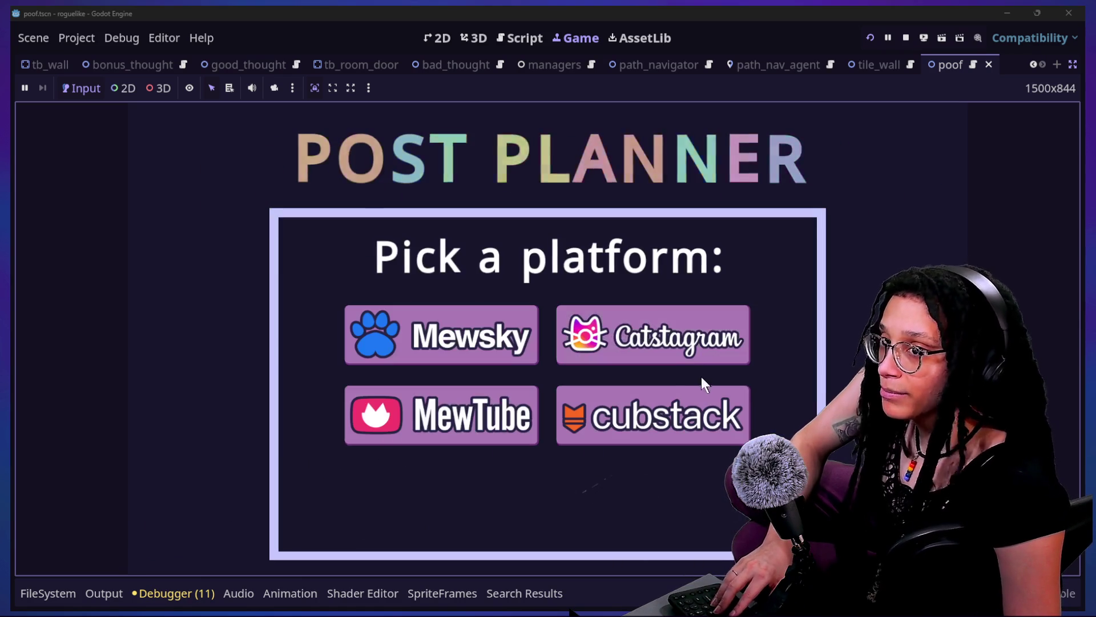
Choose Catstagram and steer through the rooms and the brain maze, collecting cat trees and cans
{"action": "left_click", "coordinate": [651, 355]}
{"action": "key", "text": "Up"}
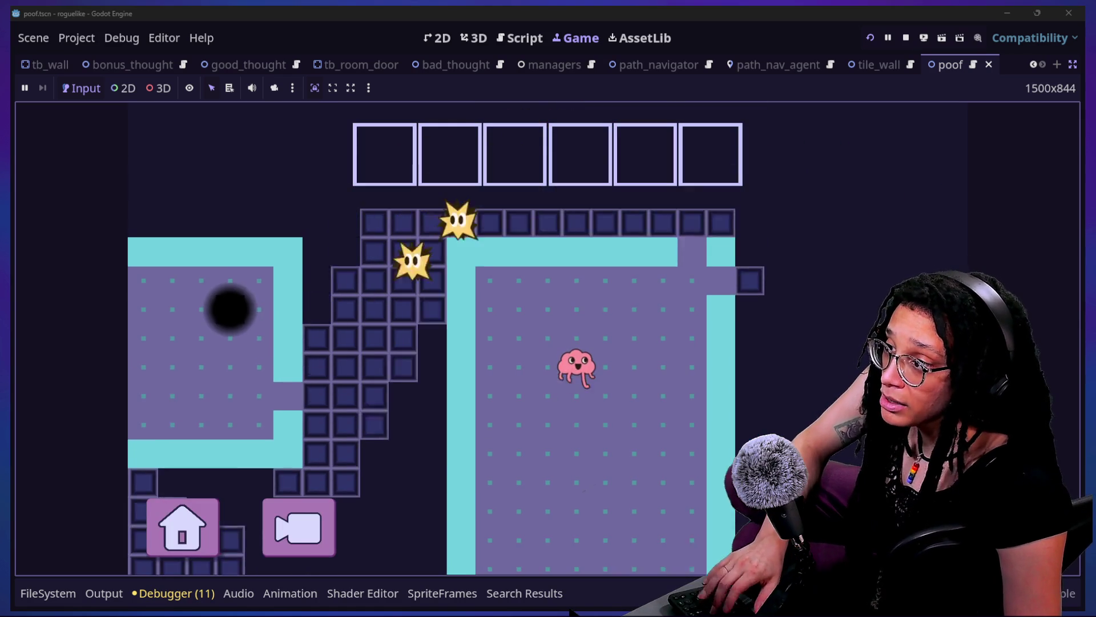
{"action": "key", "text": "Left"}
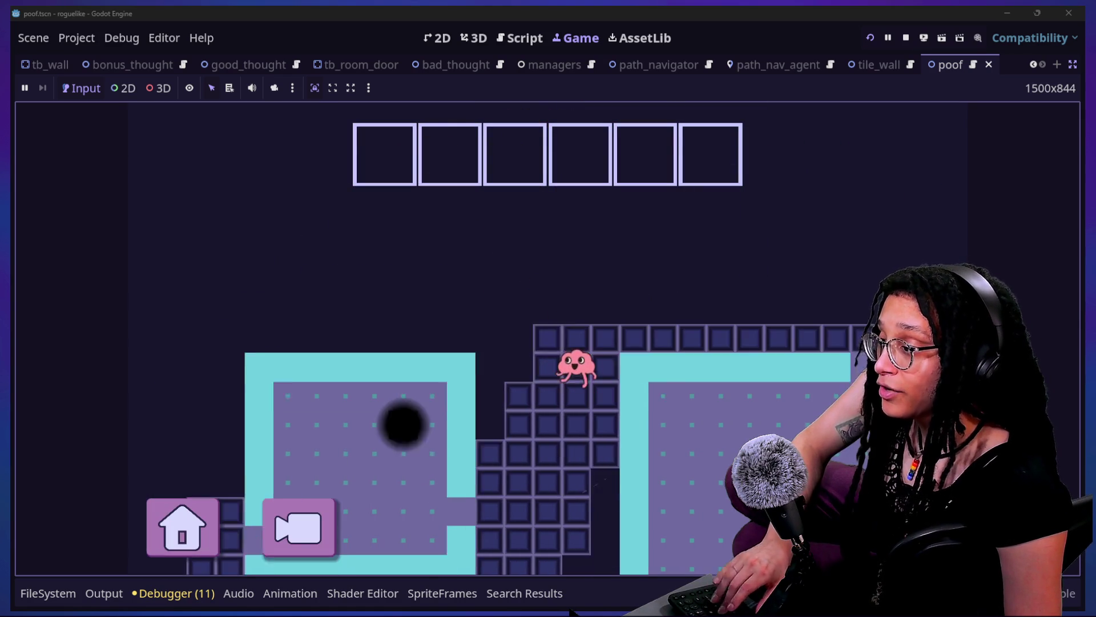
{"action": "key", "text": "Down"}
{"action": "key", "text": "Up"}
{"action": "key", "text": "Left"}
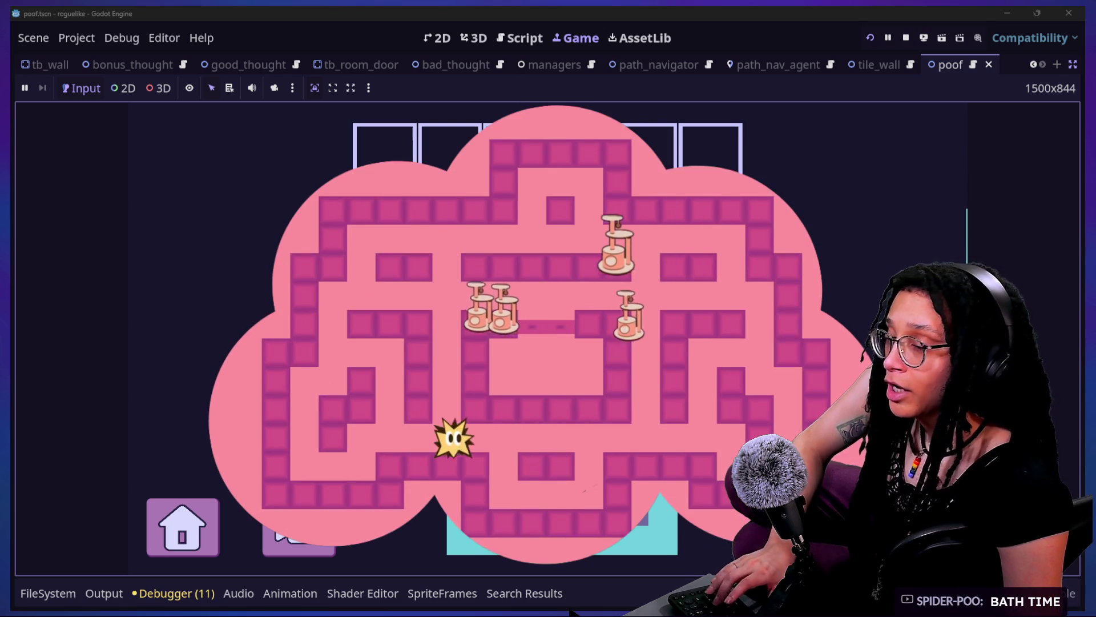
{"action": "key", "text": "Left"}
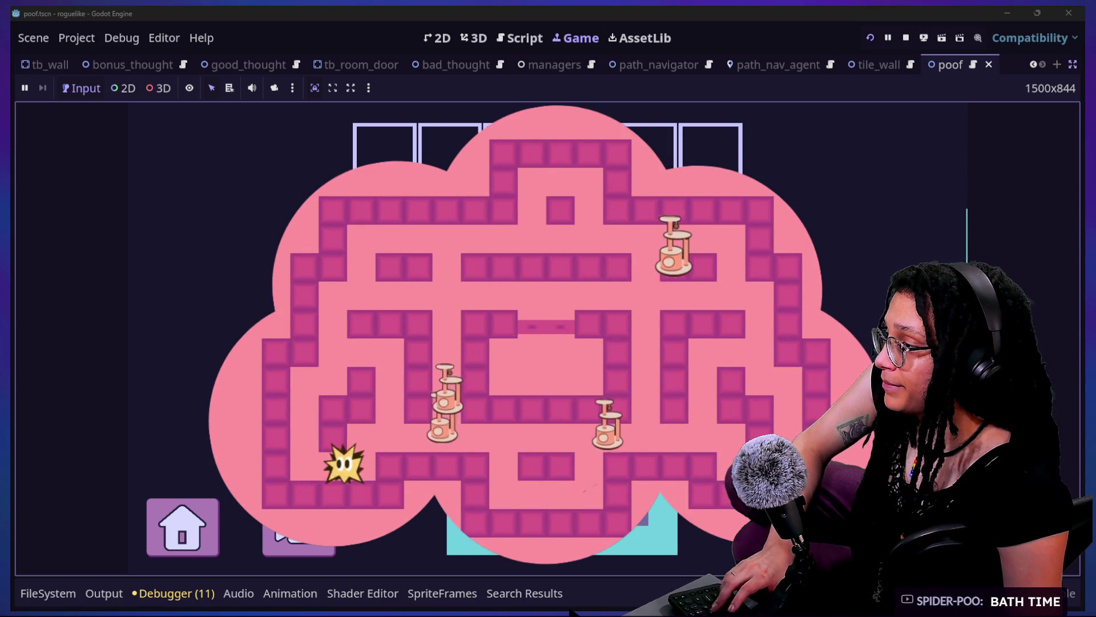
{"action": "key", "text": "Up"}
{"action": "key", "text": "Right"}
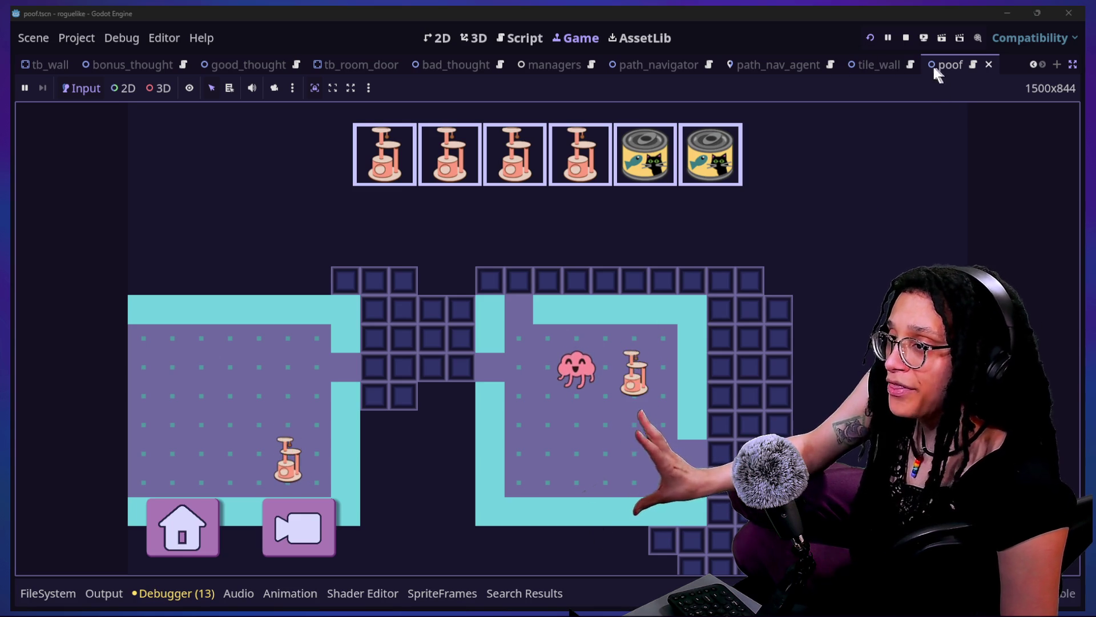
Restart from the pause menu, start planning, and pick a platform to begin a fresh run
{"action": "left_click", "coordinate": [148, 521]}
{"action": "left_click", "coordinate": [434, 409]}
{"action": "left_click", "coordinate": [582, 337]}
{"action": "left_click", "coordinate": [639, 336]}
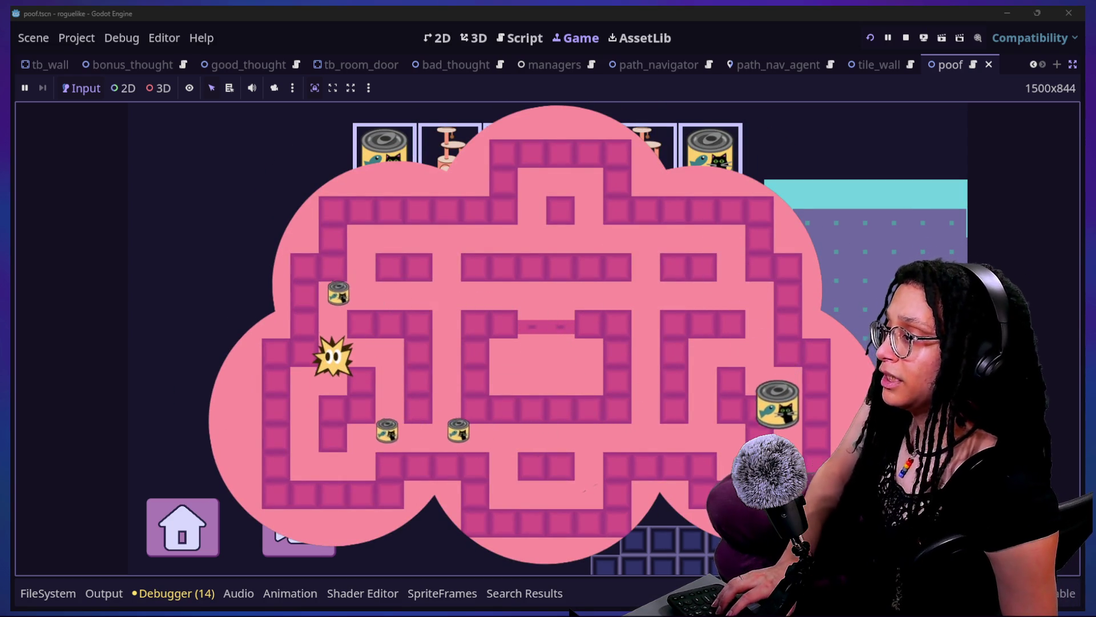
Relaunch the game from the toolbar, start a Catstagram run, and send the character through the level
{"action": "left_click", "coordinate": [869, 40]}
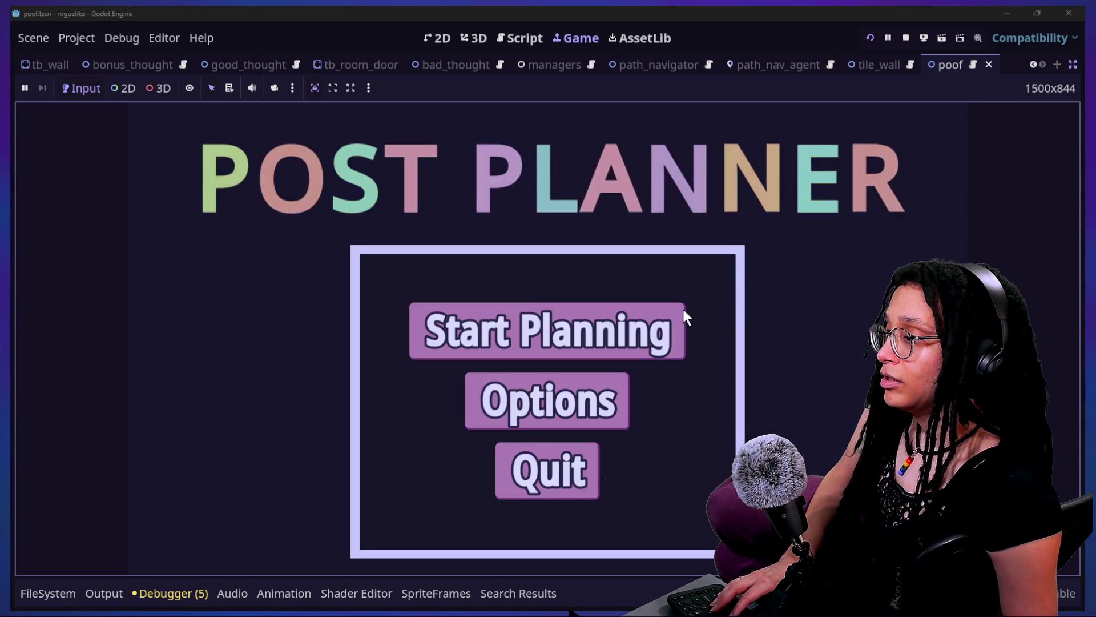
{"action": "left_click", "coordinate": [682, 321]}
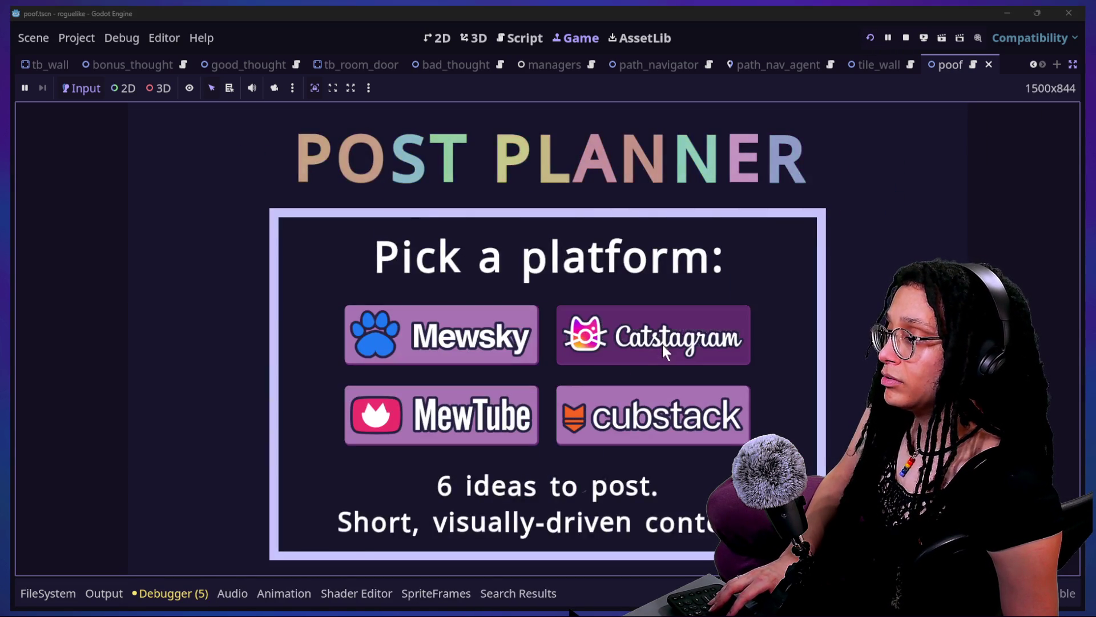
{"action": "left_click", "coordinate": [662, 343]}
{"action": "left_click", "coordinate": [668, 349]}
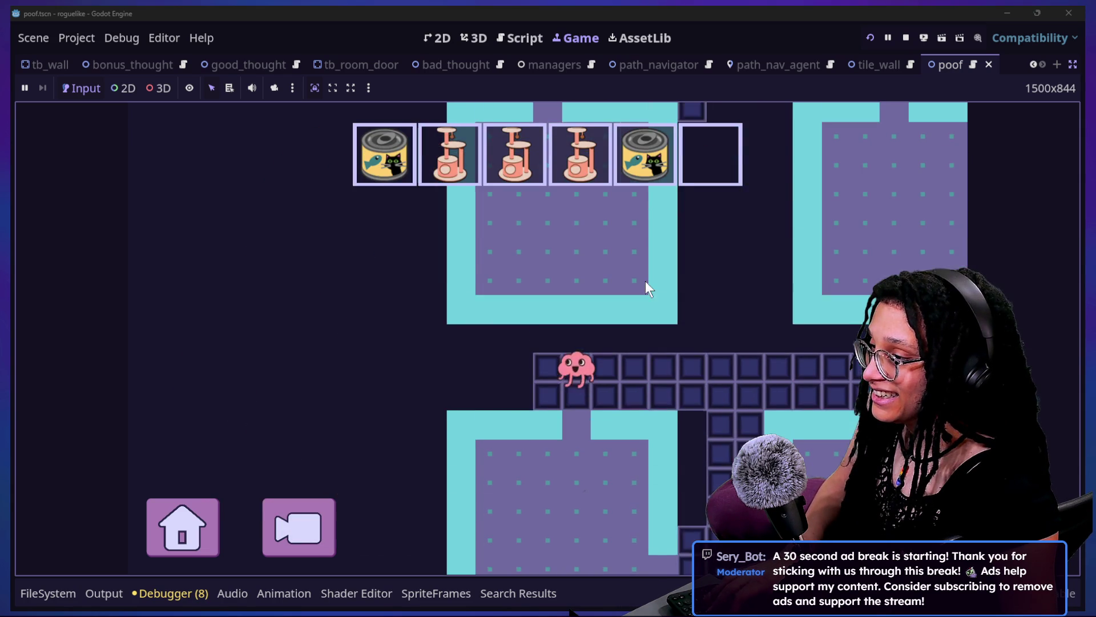
{"action": "left_click", "coordinate": [645, 281]}
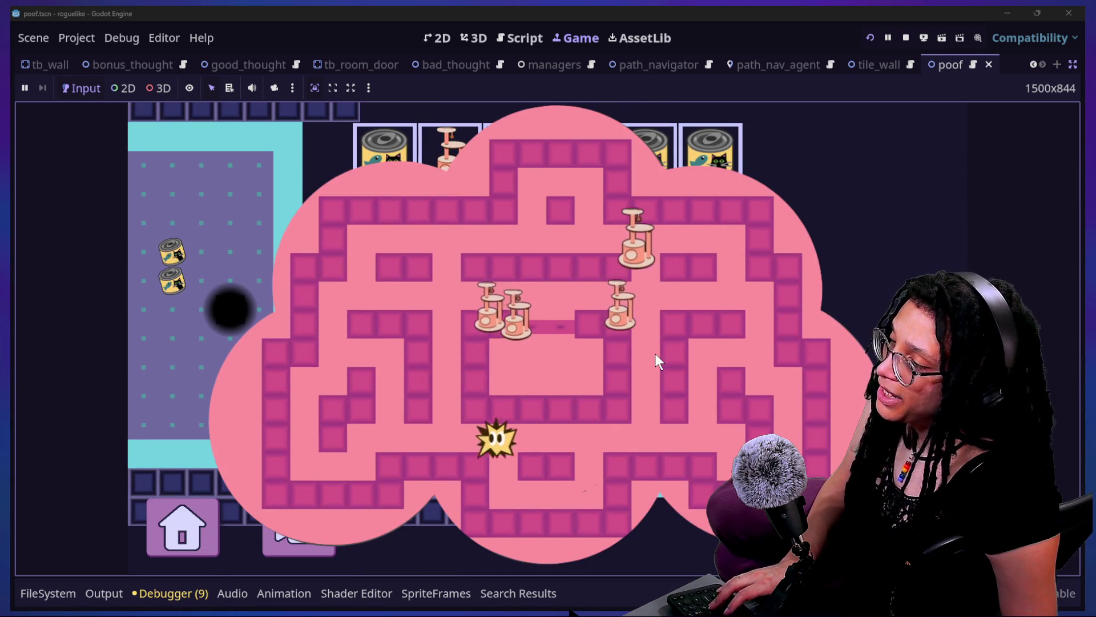
Steer the star through the can-filled maze, then walk the brain into the next room
{"action": "key", "text": "Left"}
{"action": "key", "text": "Down"}
{"action": "key", "text": "Left"}
{"action": "key", "text": "Up"}
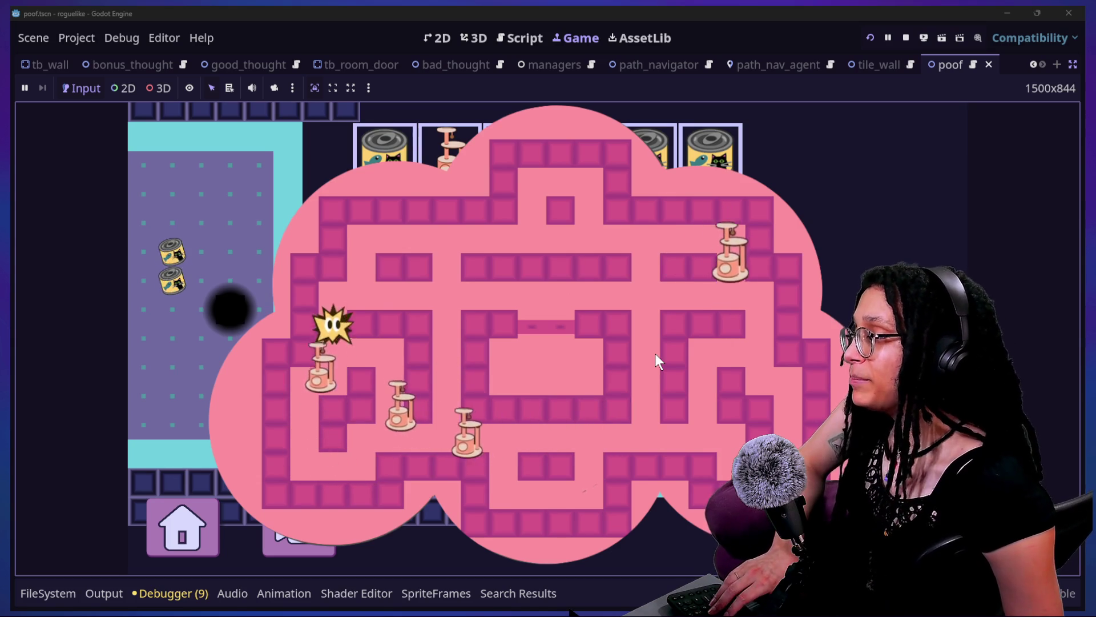
{"action": "key", "text": "Right"}
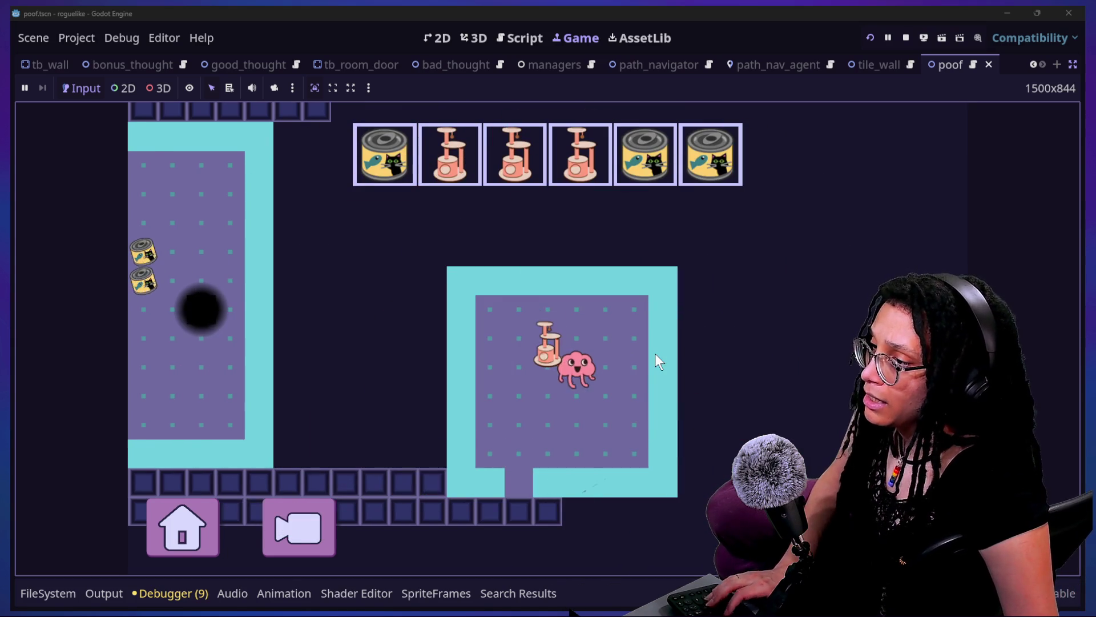
{"action": "key", "text": "Down"}
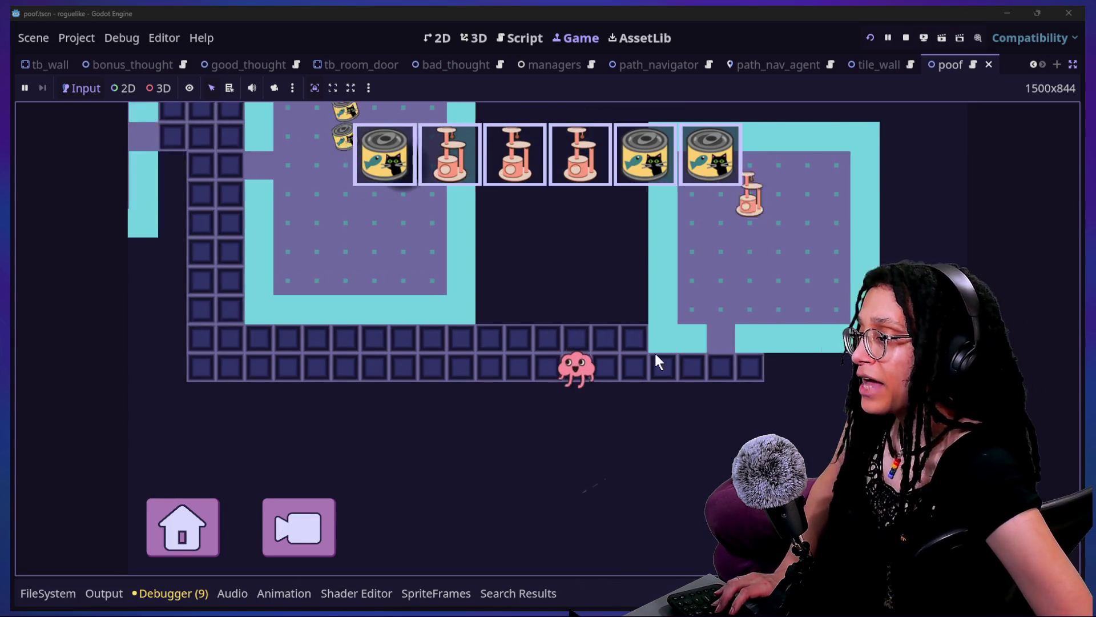
{"action": "key", "text": "Left"}
{"action": "key", "text": "Up"}
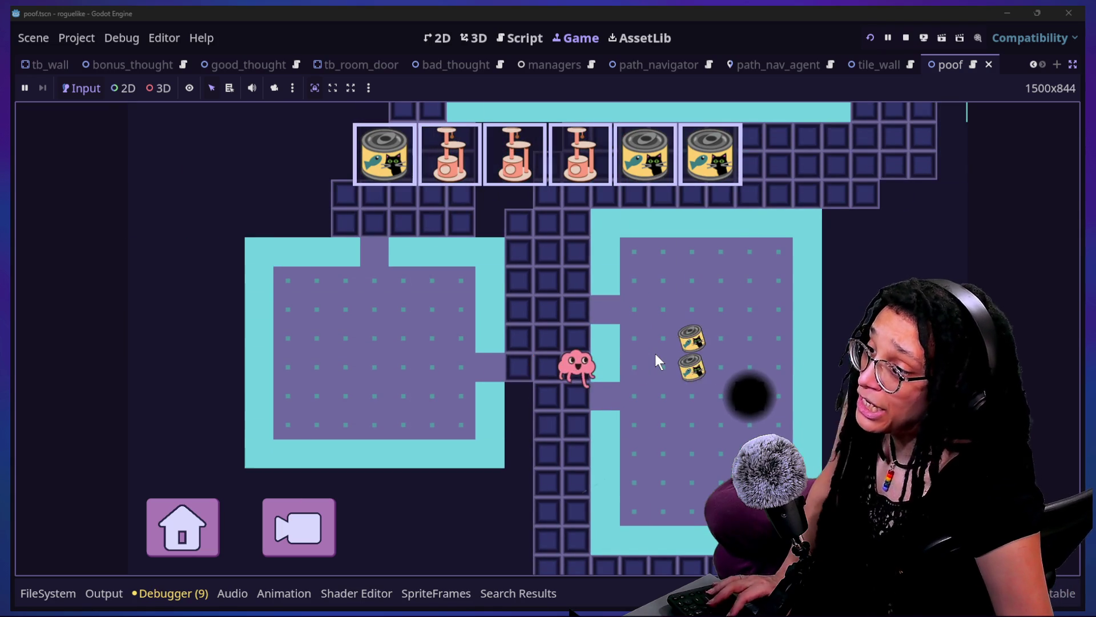
{"action": "key", "text": "Right"}
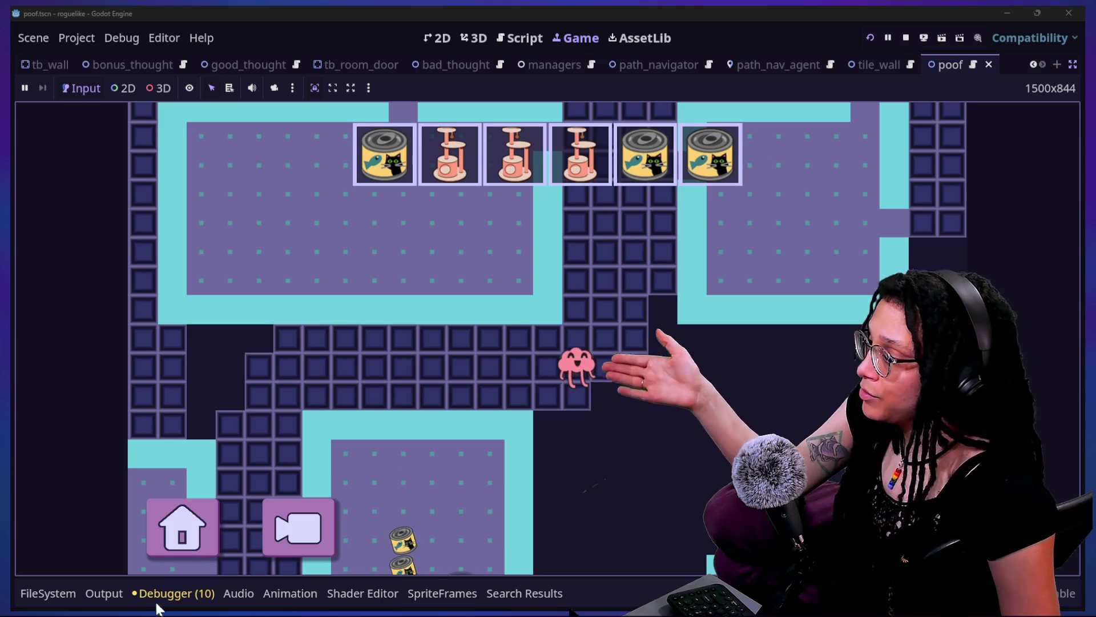
Restart the game from the pause menu and start a new Catstagram run
{"action": "left_click", "coordinate": [169, 551]}
{"action": "left_click", "coordinate": [469, 407]}
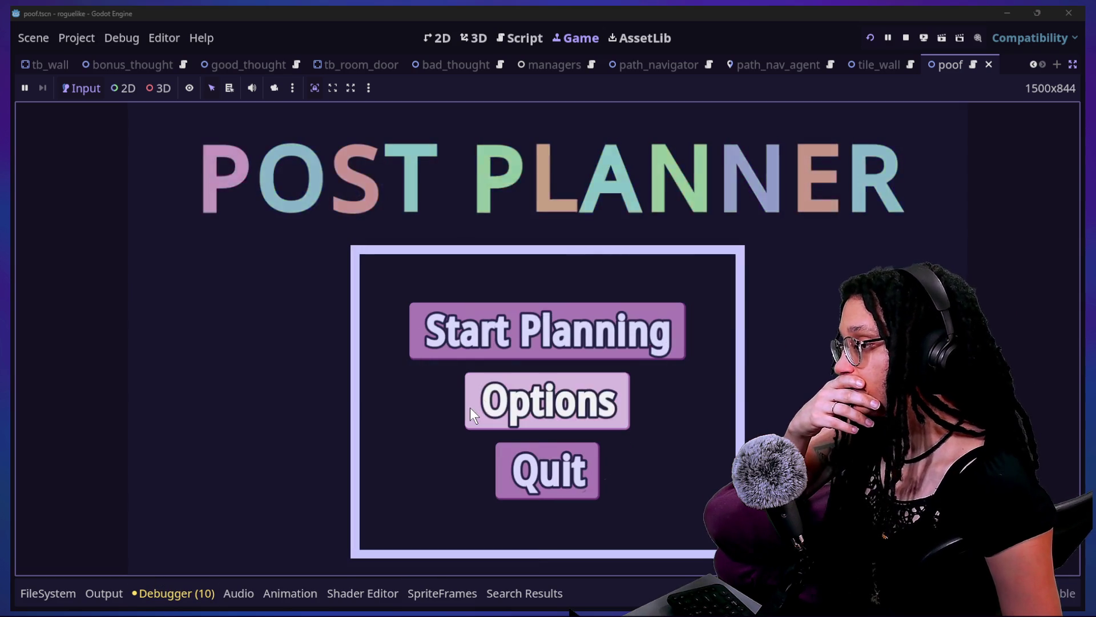
{"action": "left_click", "coordinate": [516, 342]}
{"action": "left_click", "coordinate": [608, 352]}
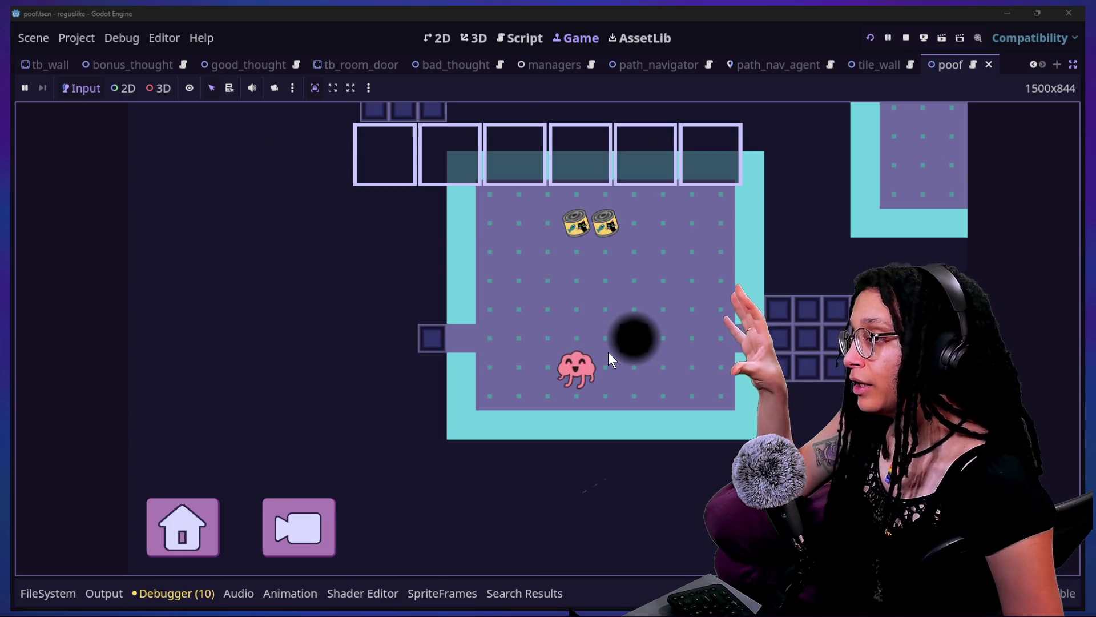
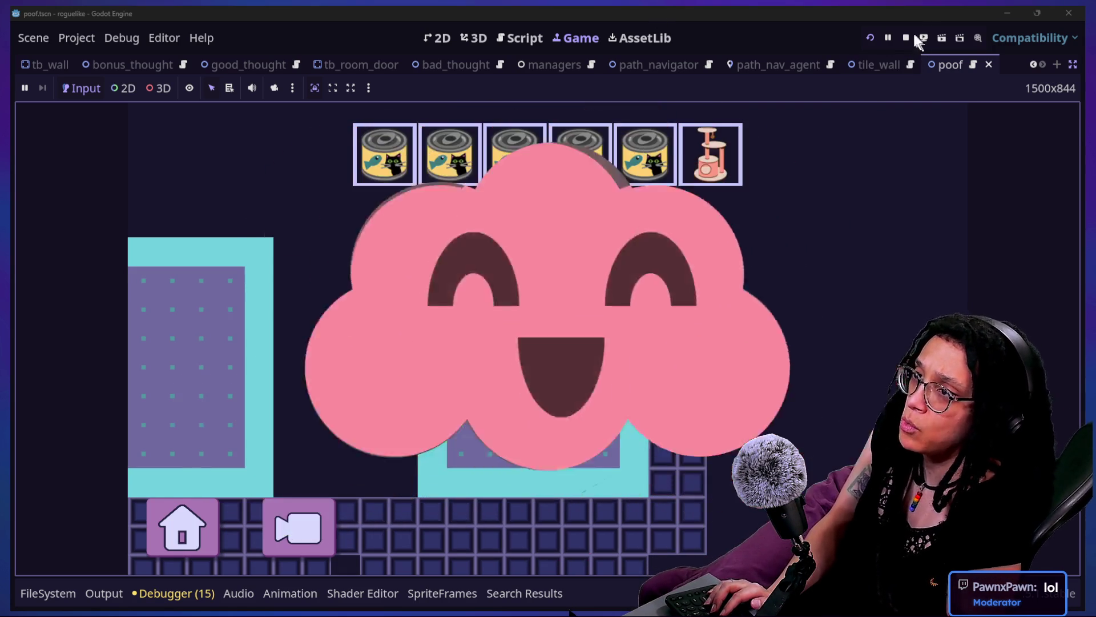
Stop the roguelike game, then test-play Post Planner into a Catstagram level and stop it
{"action": "left_click", "coordinate": [906, 37]}
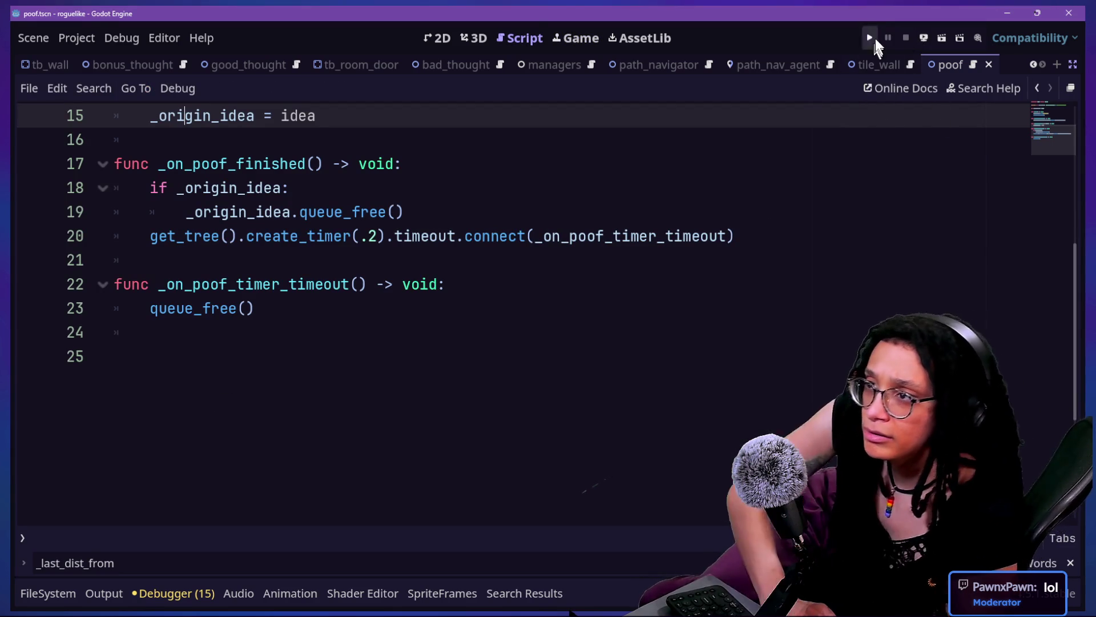
{"action": "left_click", "coordinate": [869, 36]}
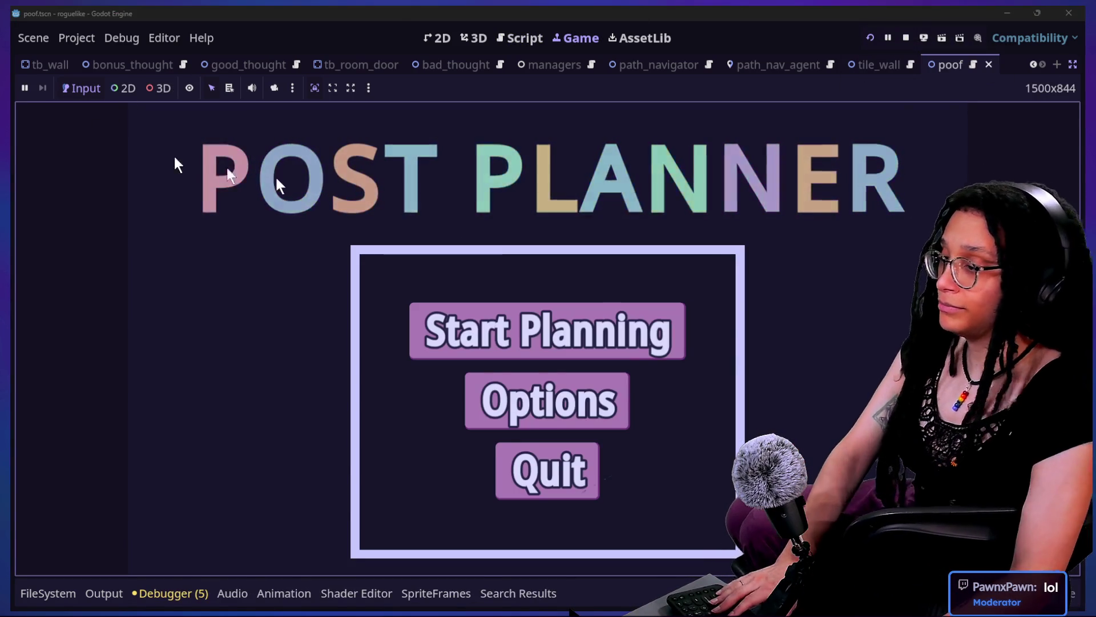
{"action": "left_click", "coordinate": [582, 328]}
{"action": "left_click", "coordinate": [660, 334]}
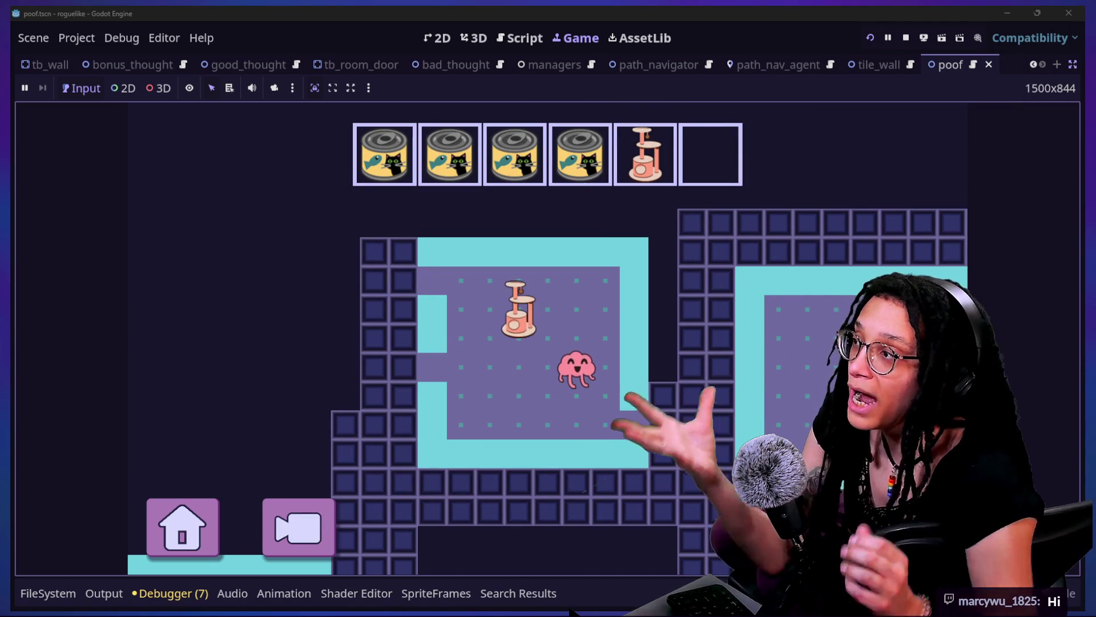
{"action": "left_click", "coordinate": [906, 39]}
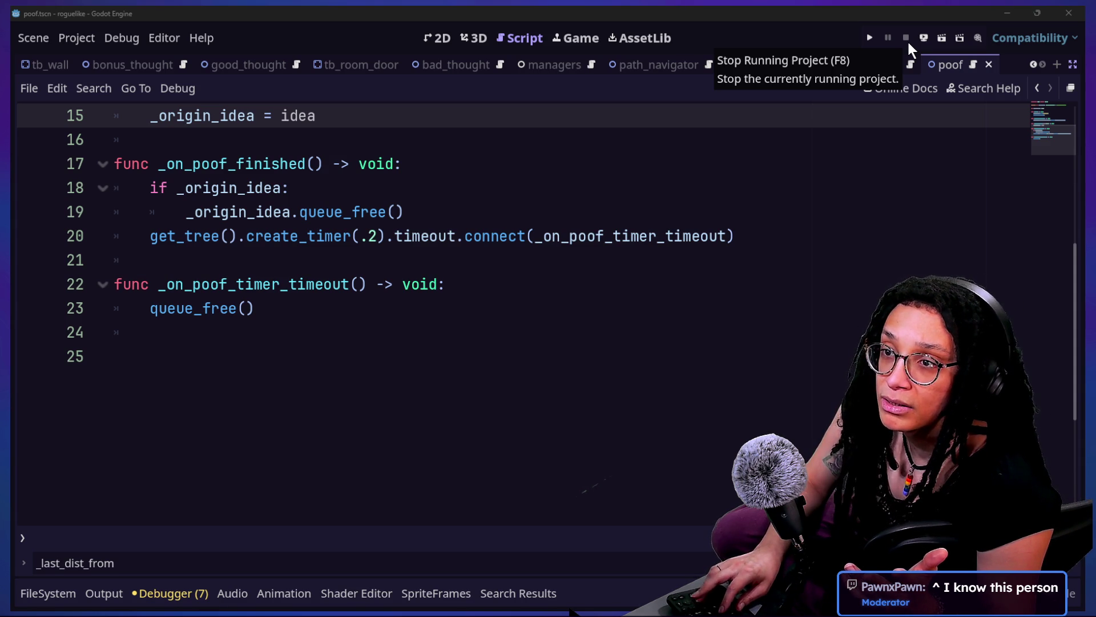
Launch Godot 4.5.1 from the Godot_4.5.1 shortcut in the Godot folder
{"action": "key", "text": "super+e"}
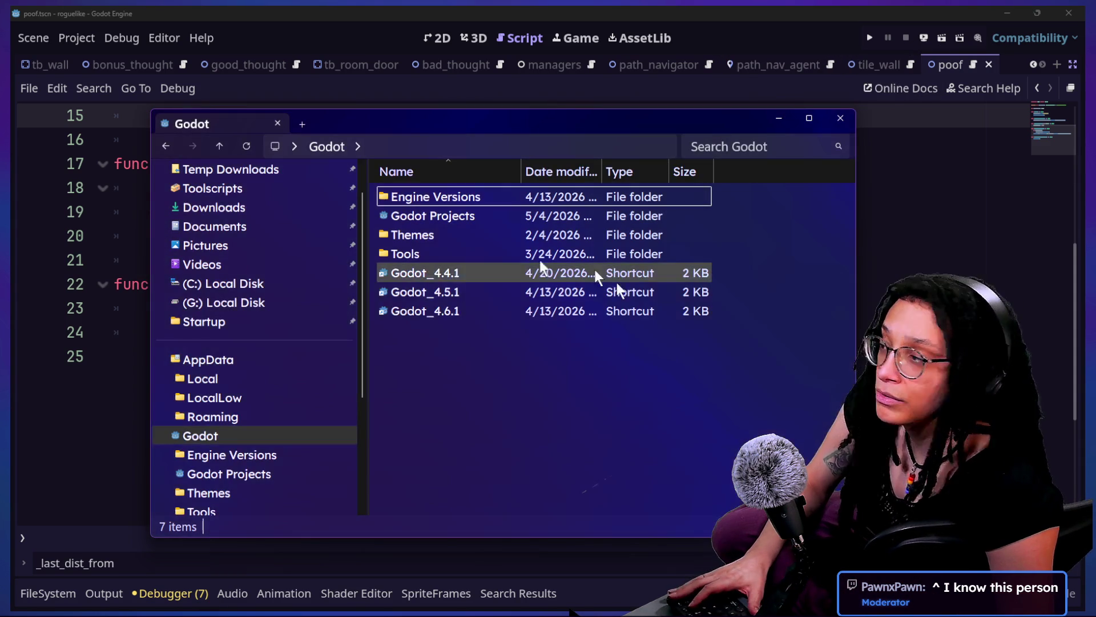
{"action": "left_click", "coordinate": [438, 292]}
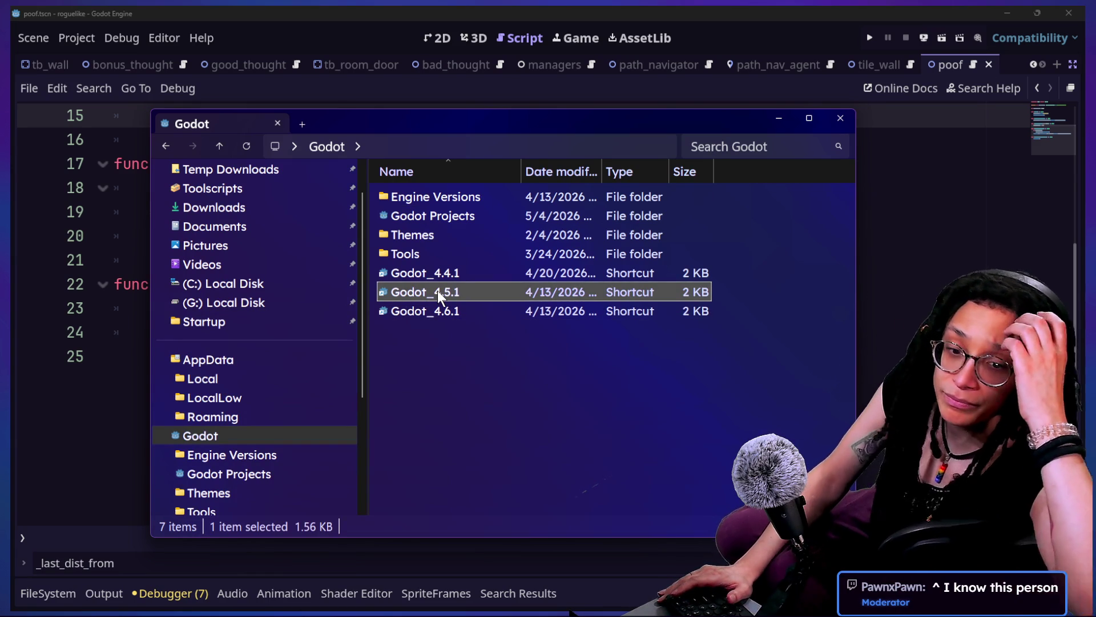
{"action": "double_click", "coordinate": [437, 291]}
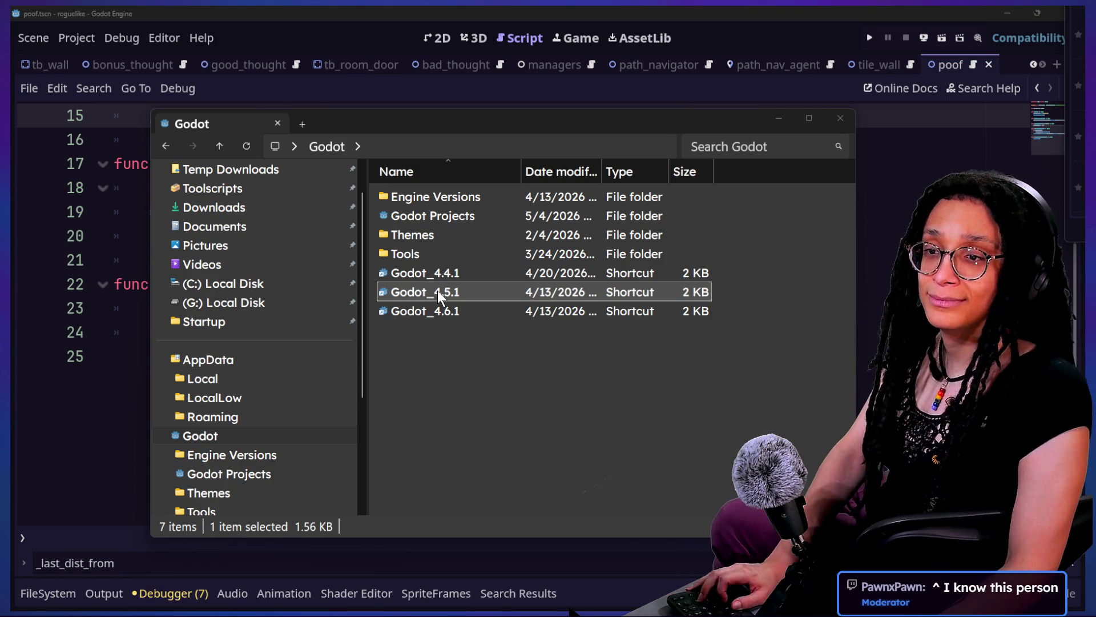
{"action": "left_click", "coordinate": [307, 36]}
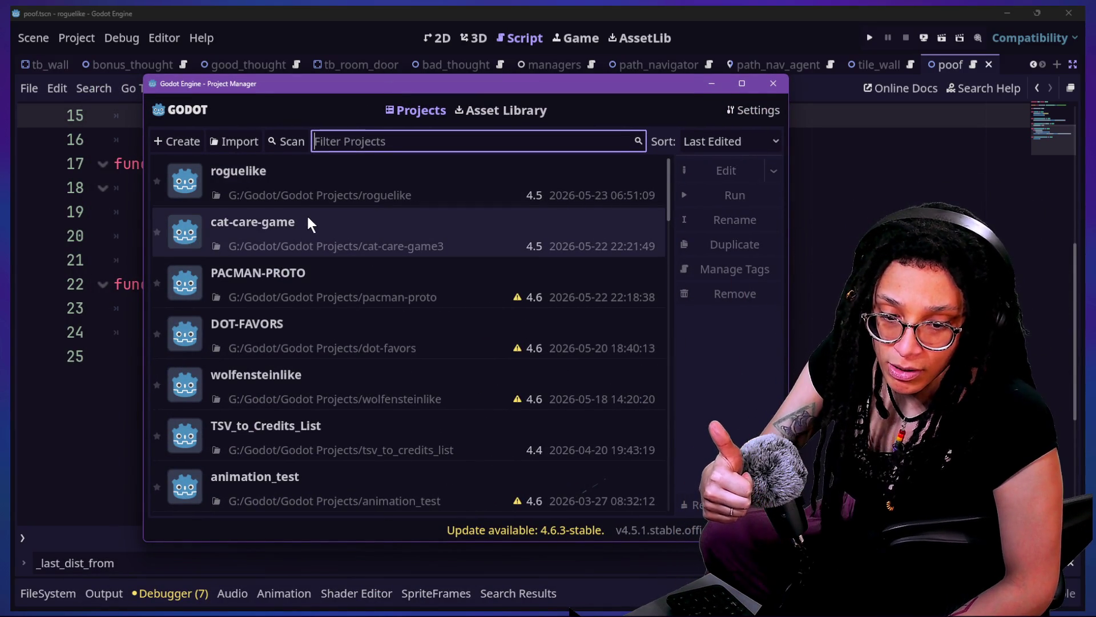
Open the cat-care-game project from the Project Manager list
{"action": "left_click", "coordinate": [283, 199]}
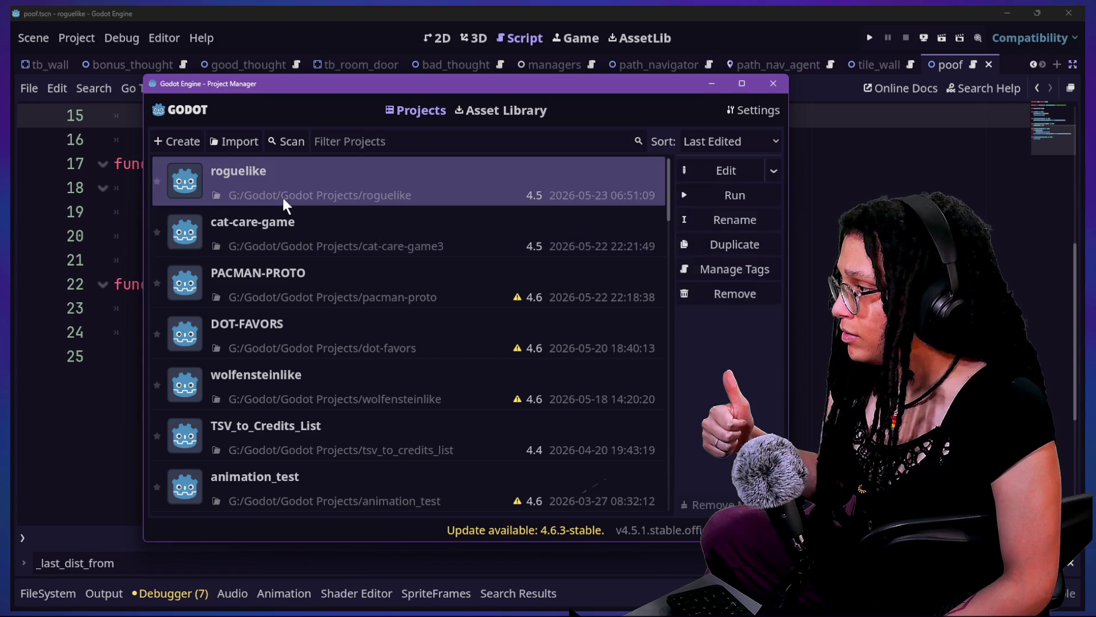
{"action": "left_click", "coordinate": [313, 245]}
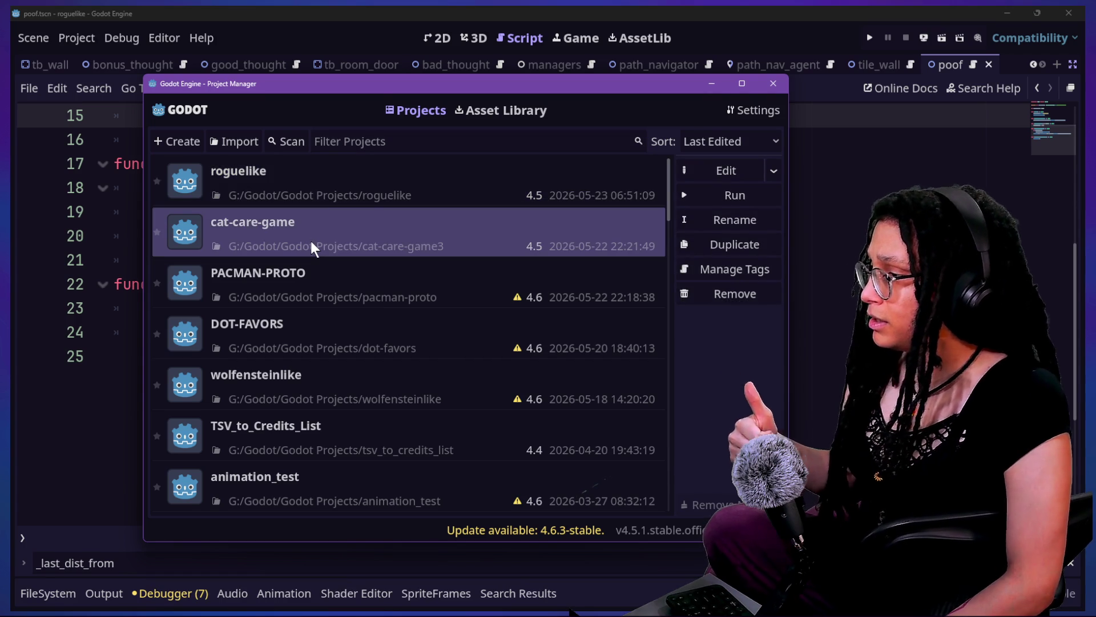
{"action": "double_click", "coordinate": [311, 241]}
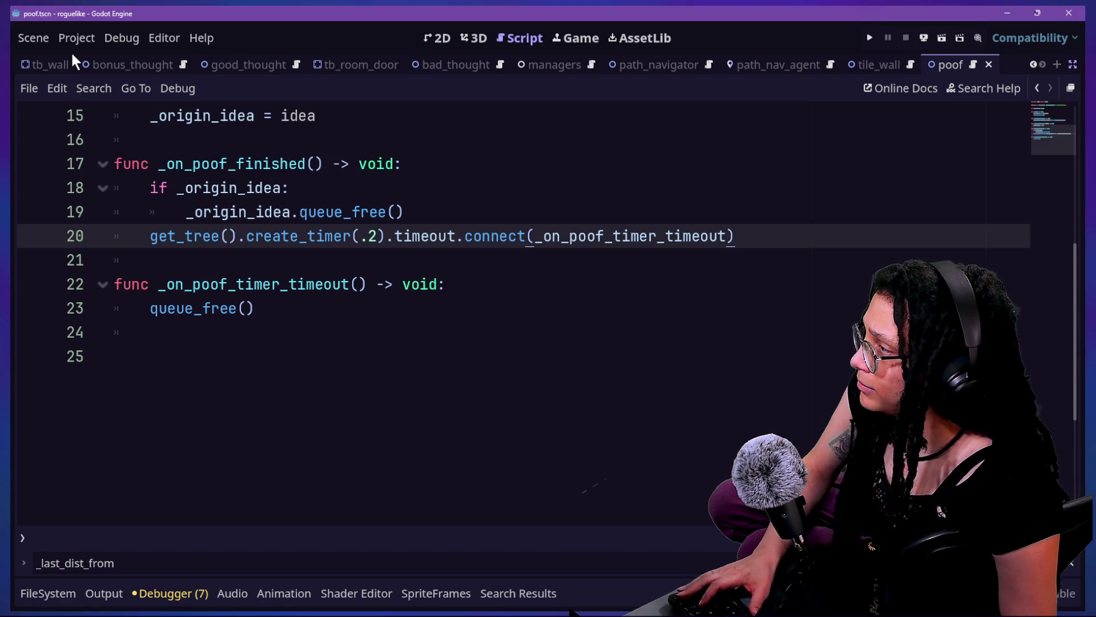
Export the Windows Desktop preset as a PCK over embed_post_planner.pck in Embedded Games
{"action": "left_click", "coordinate": [70, 47]}
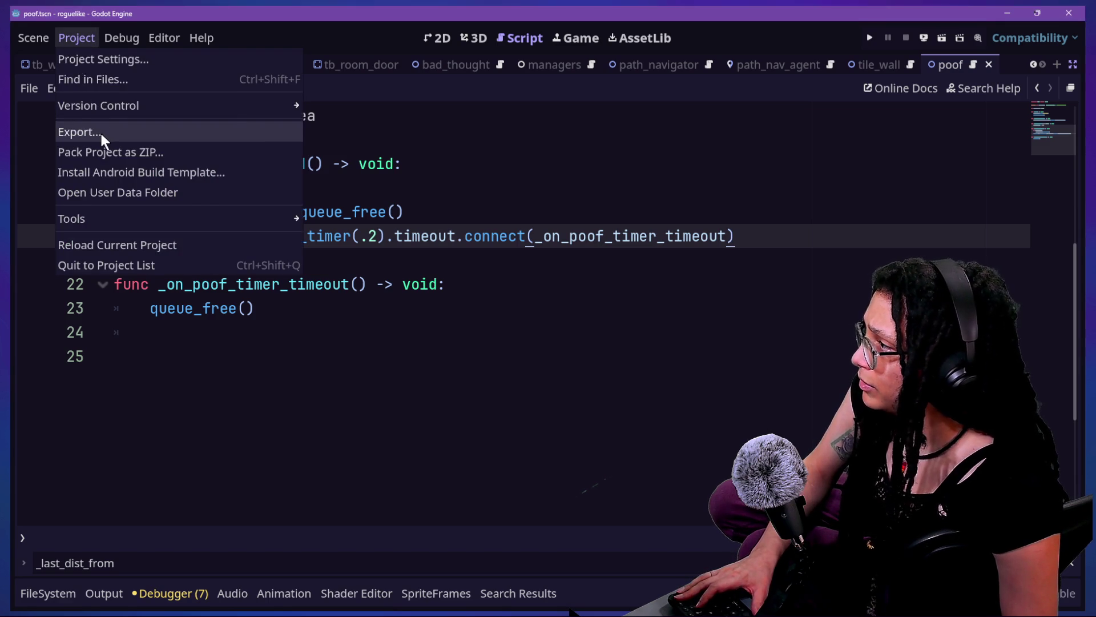
{"action": "left_click", "coordinate": [101, 133]}
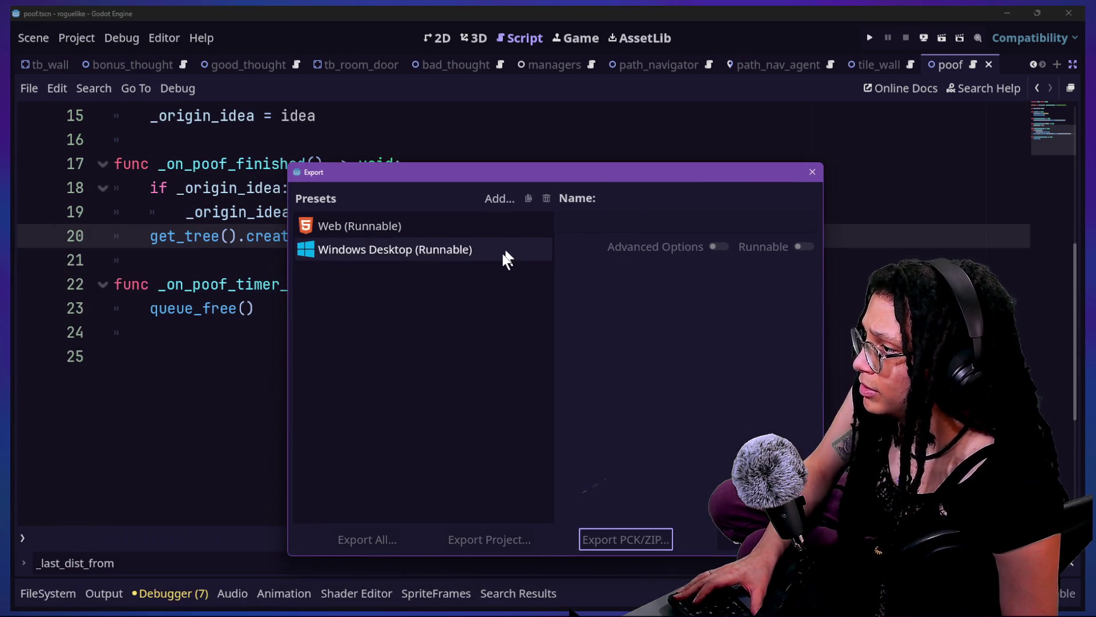
{"action": "left_click", "coordinate": [510, 253]}
{"action": "left_click", "coordinate": [639, 543]}
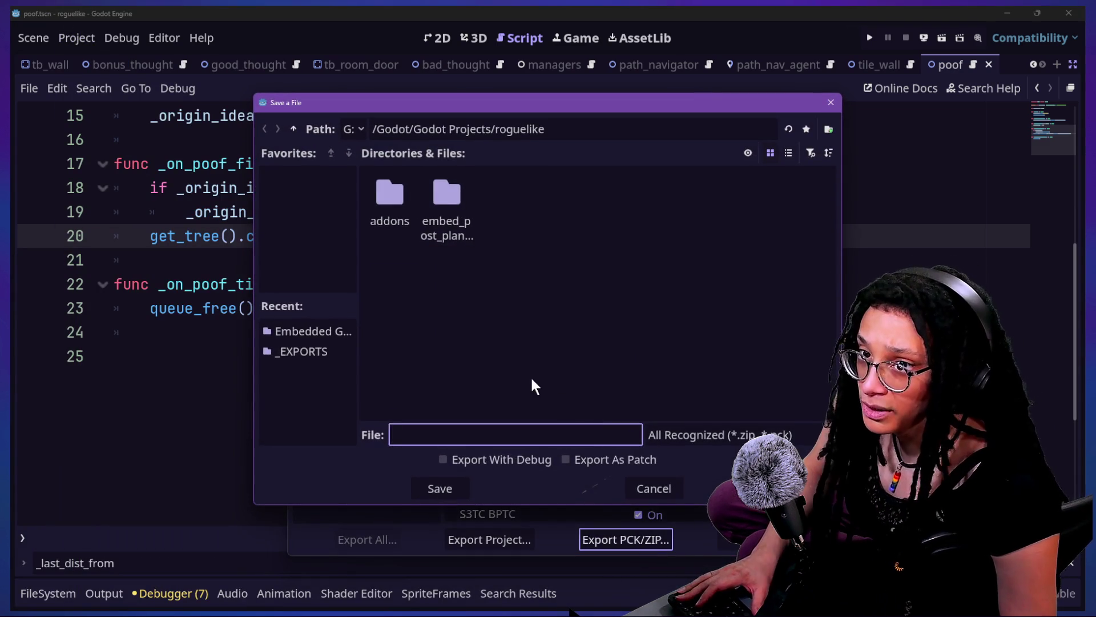
{"action": "left_click", "coordinate": [435, 219]}
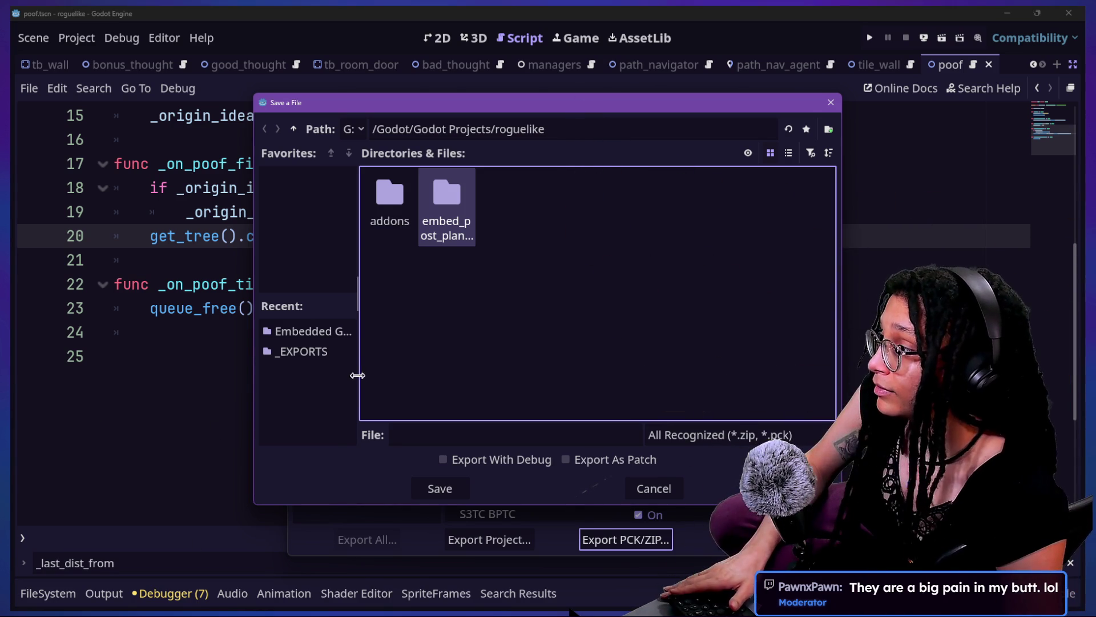
{"action": "left_click", "coordinate": [341, 331]}
{"action": "left_click", "coordinate": [619, 214]}
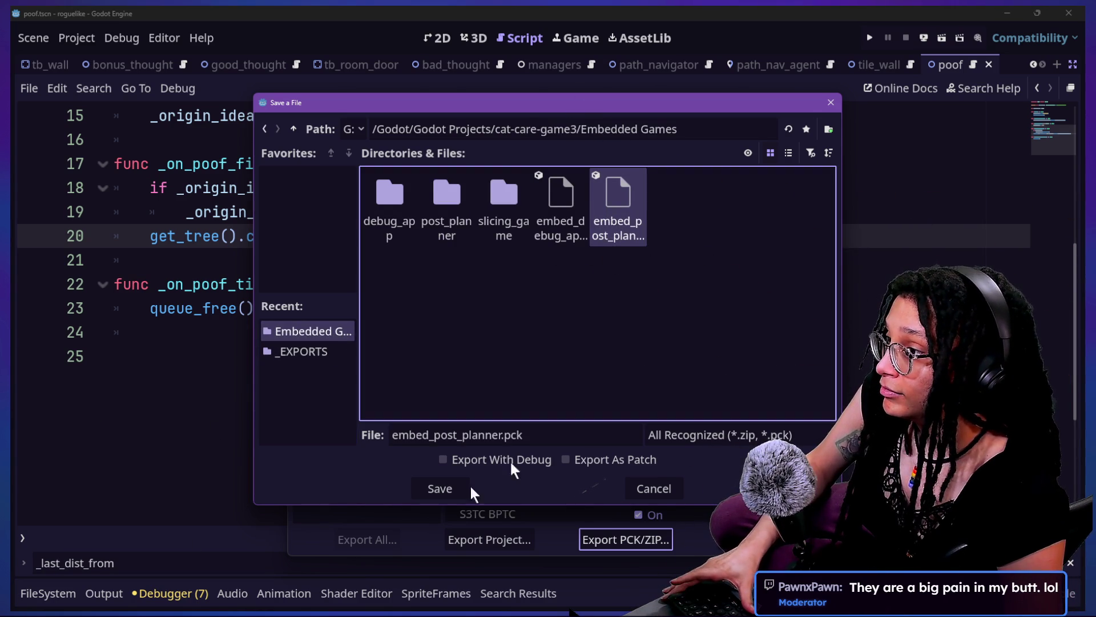
{"action": "left_click", "coordinate": [434, 490]}
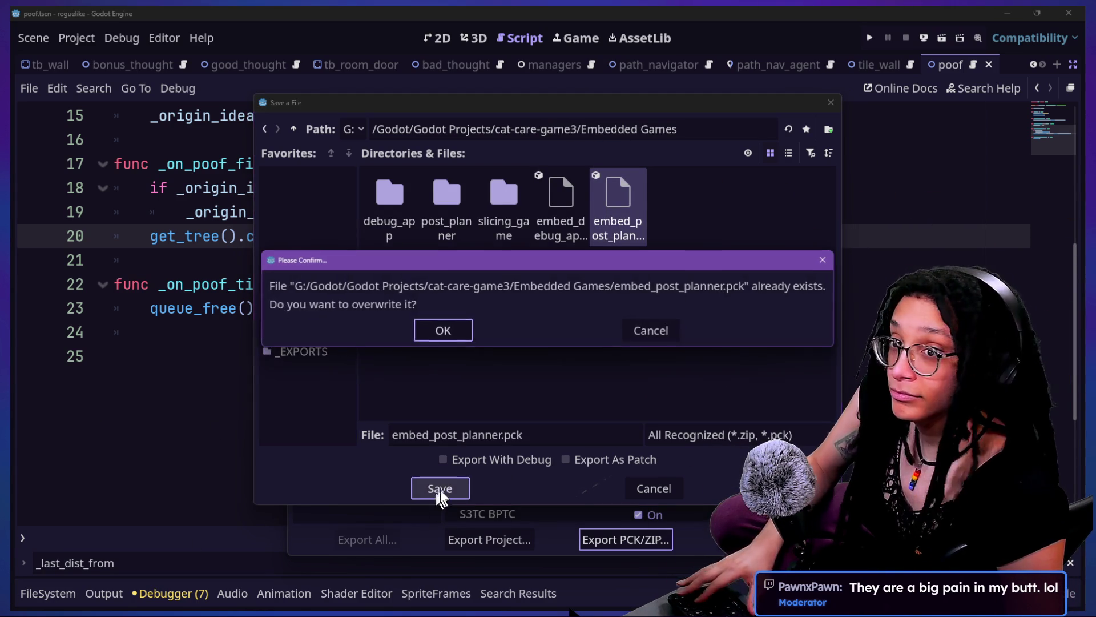
{"action": "left_click", "coordinate": [444, 335]}
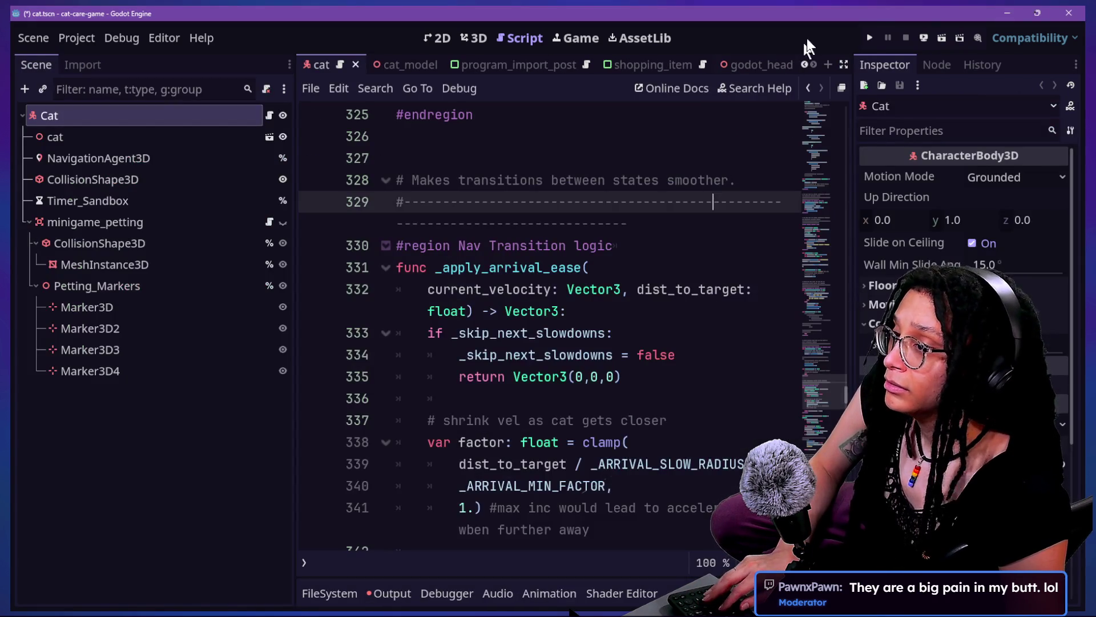
Run the cat-care game, enlarge its view and zoom in on the desk computer
{"action": "left_click", "coordinate": [866, 36]}
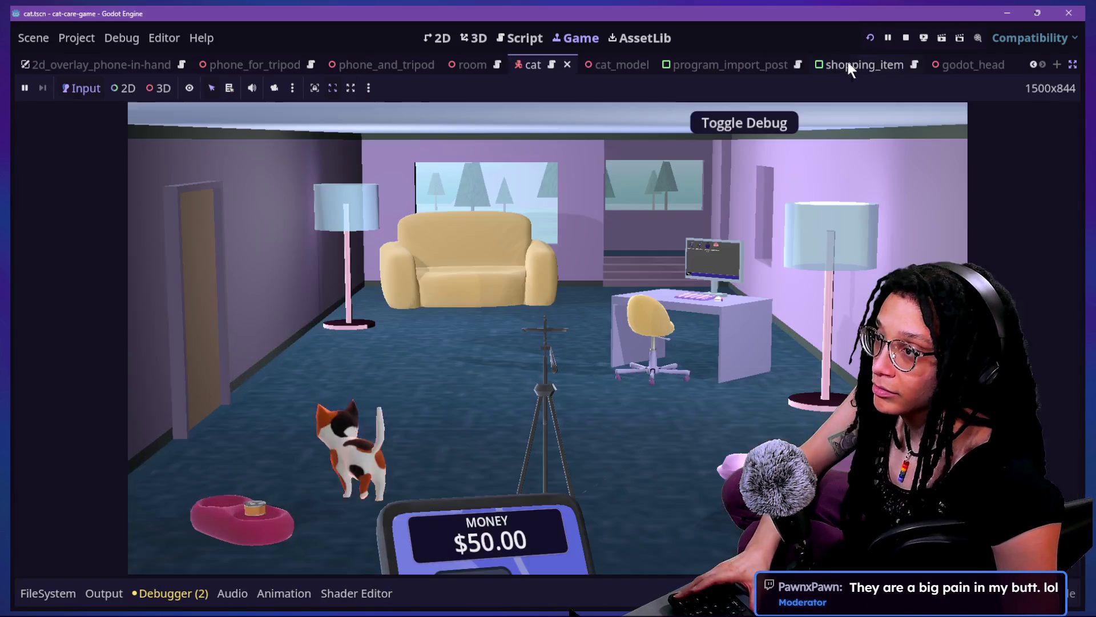
{"action": "left_click", "coordinate": [848, 64]}
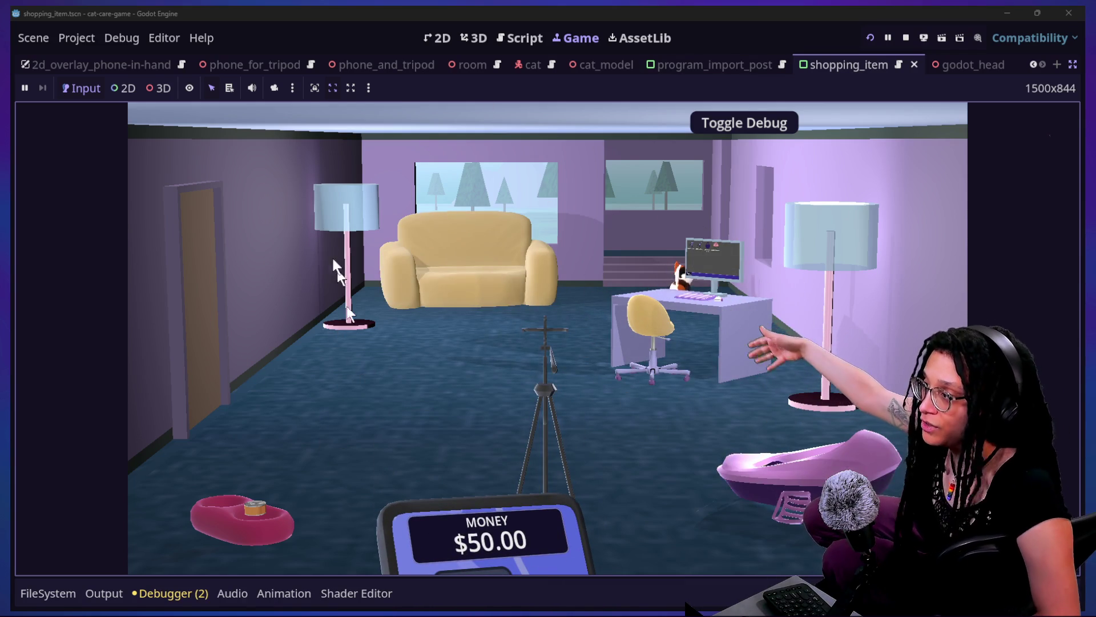
{"action": "left_click", "coordinate": [679, 255]}
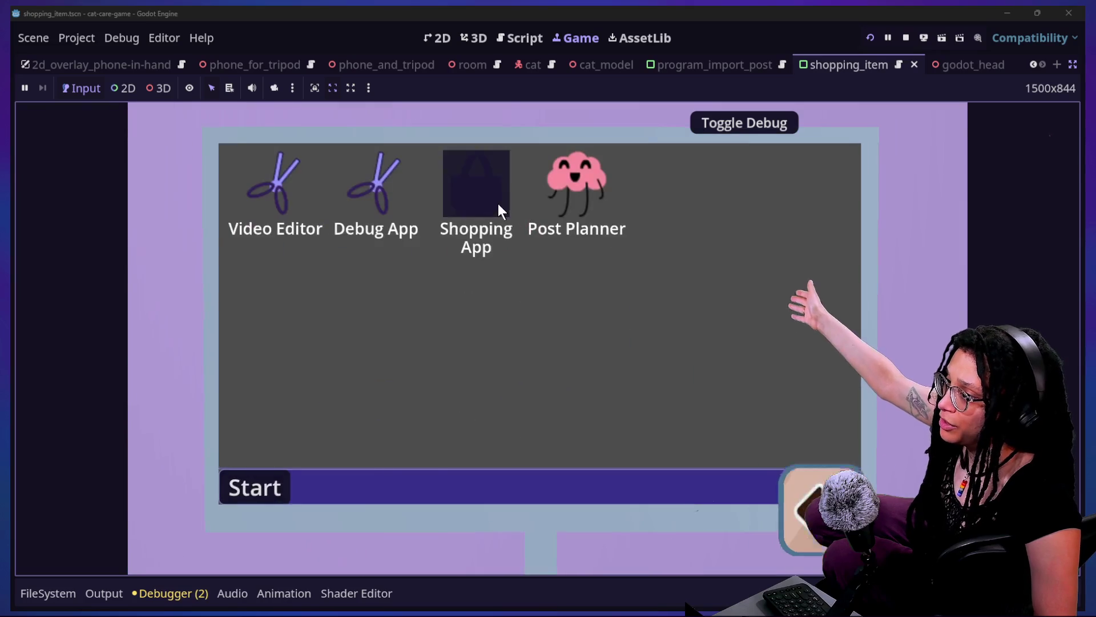
Browse and close the Shopping App, then move the Post Planner icon lower on the desktop
{"action": "left_click", "coordinate": [498, 203]}
{"action": "scroll", "coordinate": [645, 338], "scroll_direction": "down", "scroll_amount": 2}
{"action": "scroll", "coordinate": [646, 338], "scroll_direction": "up", "scroll_amount": 5}
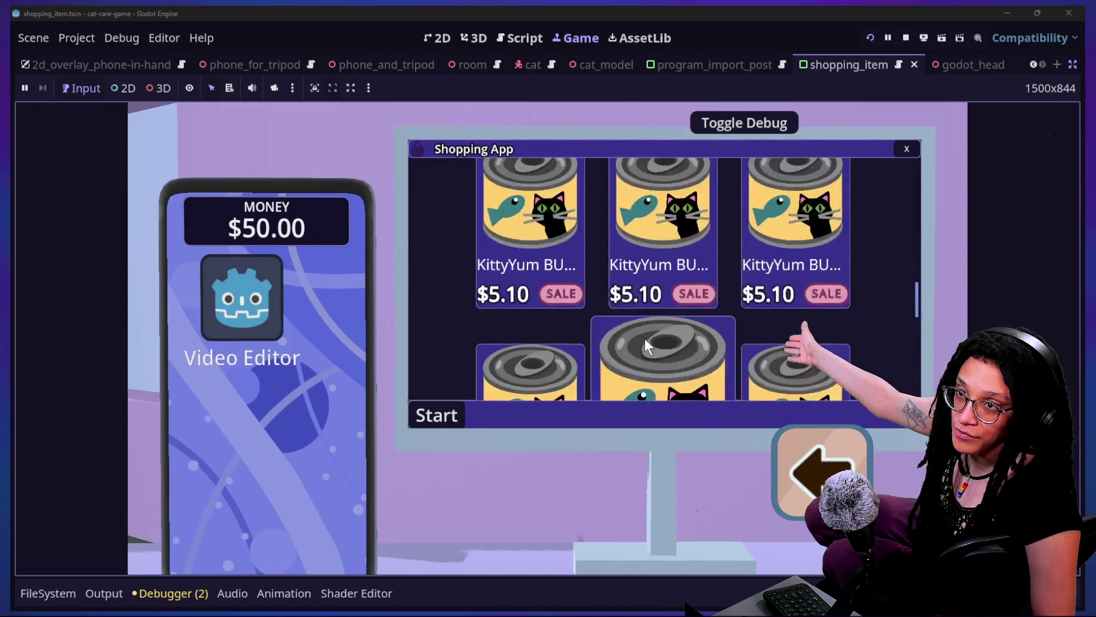
{"action": "scroll", "coordinate": [722, 386], "scroll_direction": "down", "scroll_amount": 3}
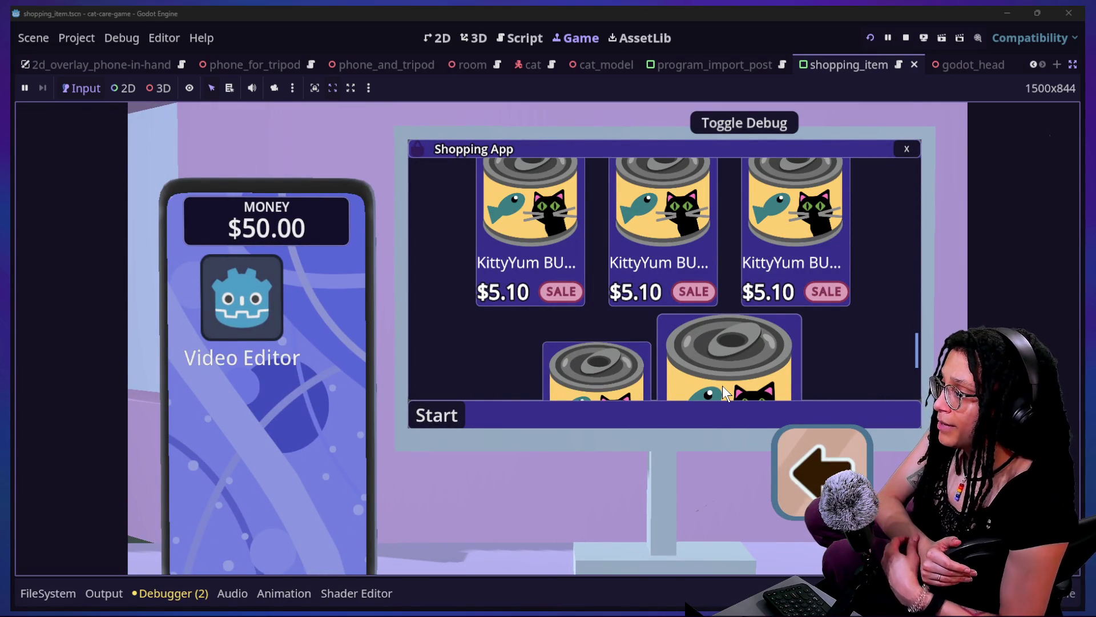
{"action": "scroll", "coordinate": [724, 388], "scroll_direction": "up", "scroll_amount": 3}
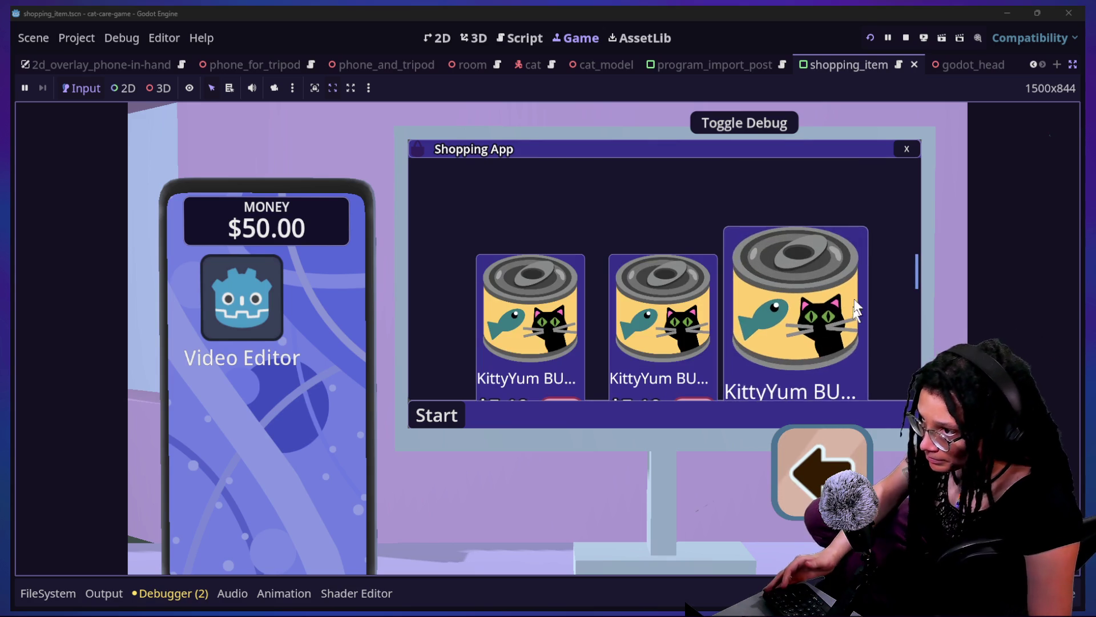
{"action": "left_click", "coordinate": [907, 147]}
{"action": "left_click_drag", "start_coordinate": [590, 244], "coordinate": [594, 325]}
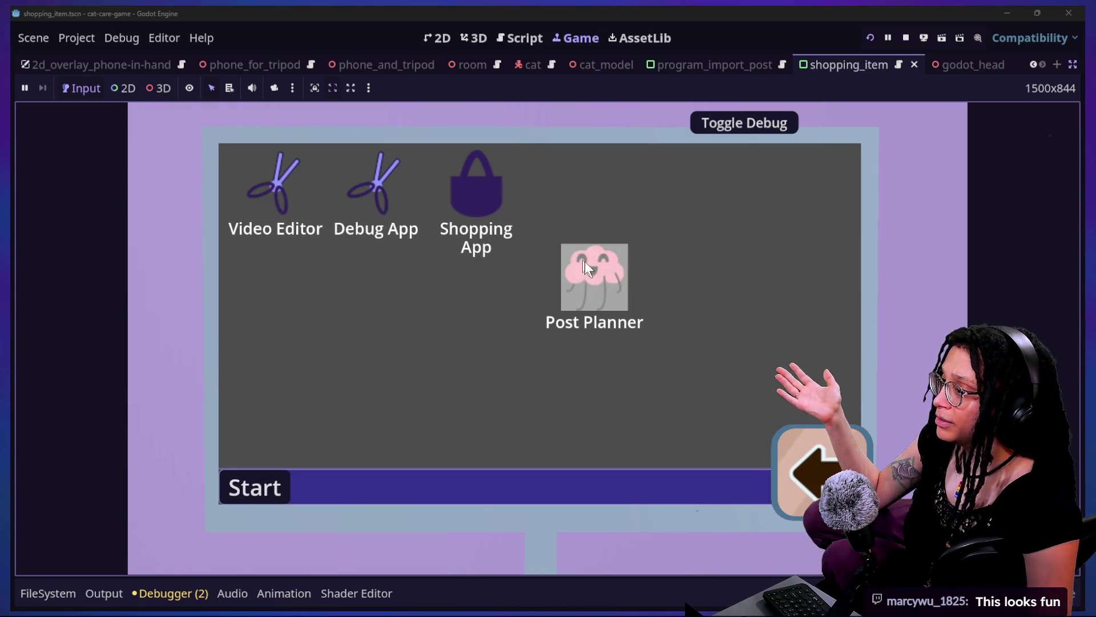
Launch the Post Planner app on the in-game computer and choose Catstagram
{"action": "left_click", "coordinate": [255, 487]}
{"action": "double_click", "coordinate": [574, 276]}
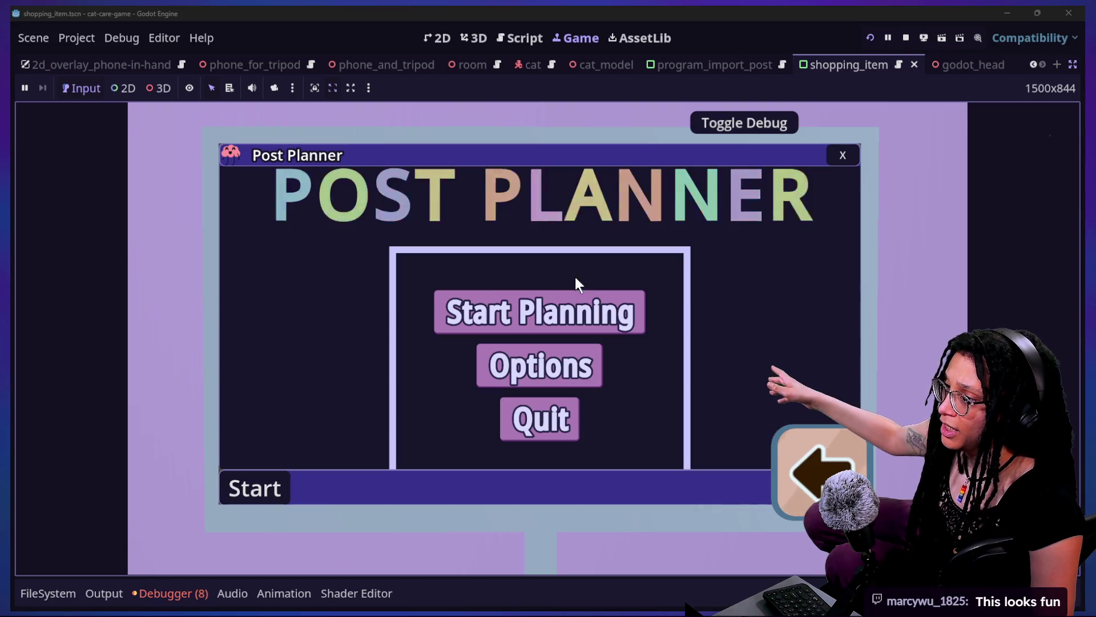
{"action": "left_click", "coordinate": [572, 307]}
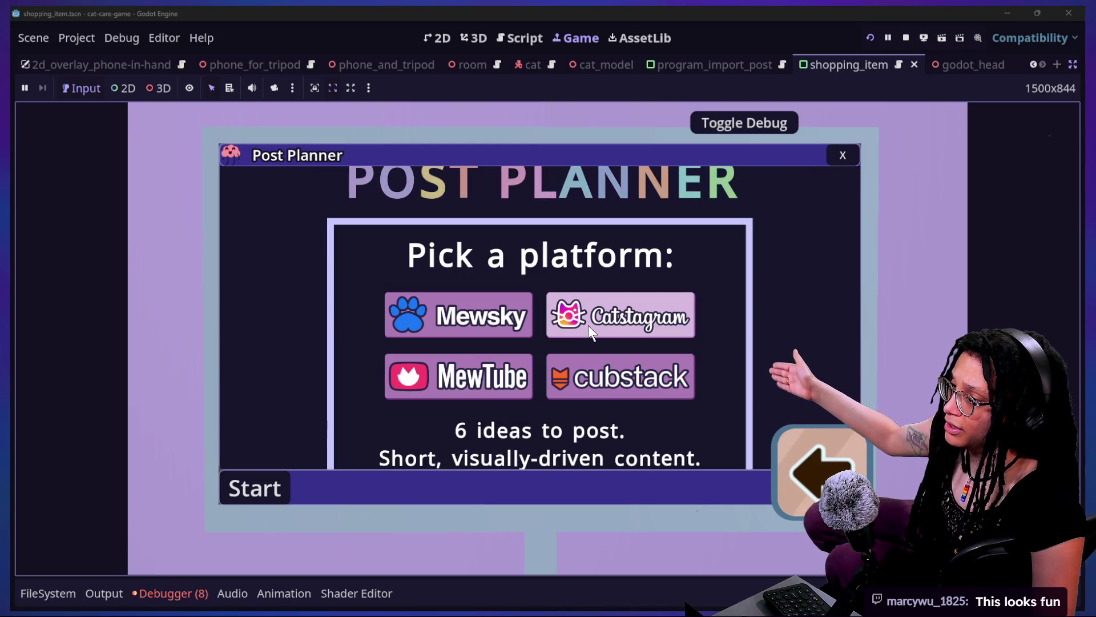
{"action": "left_click", "coordinate": [588, 323]}
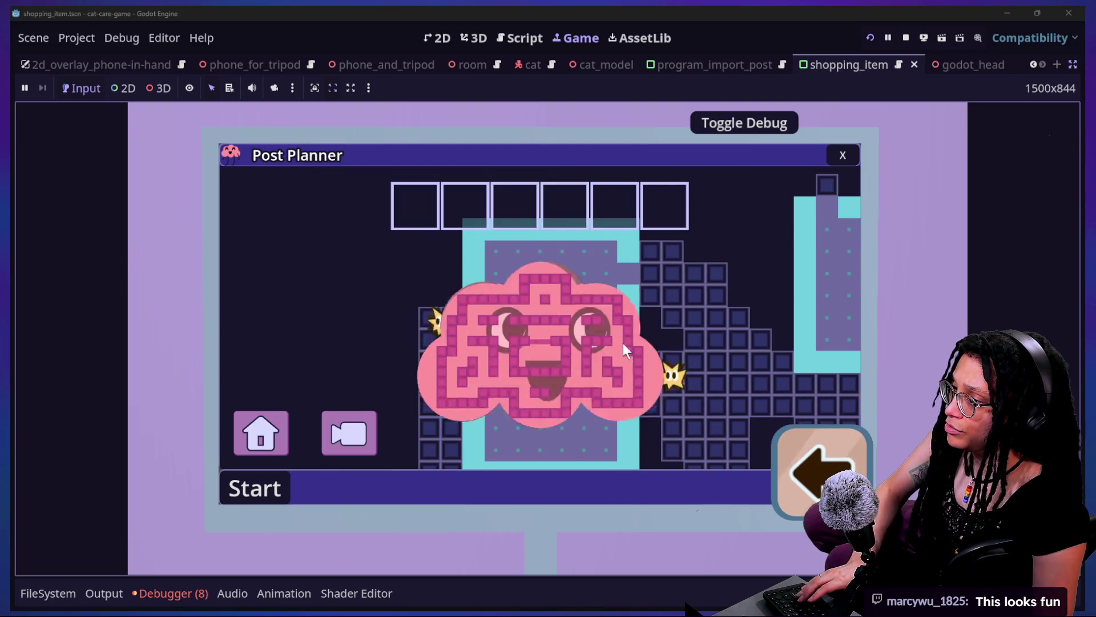
Steer through the rooms and mazes with the arrow keys, collecting three cat-food cans
{"action": "key", "text": "Left"}
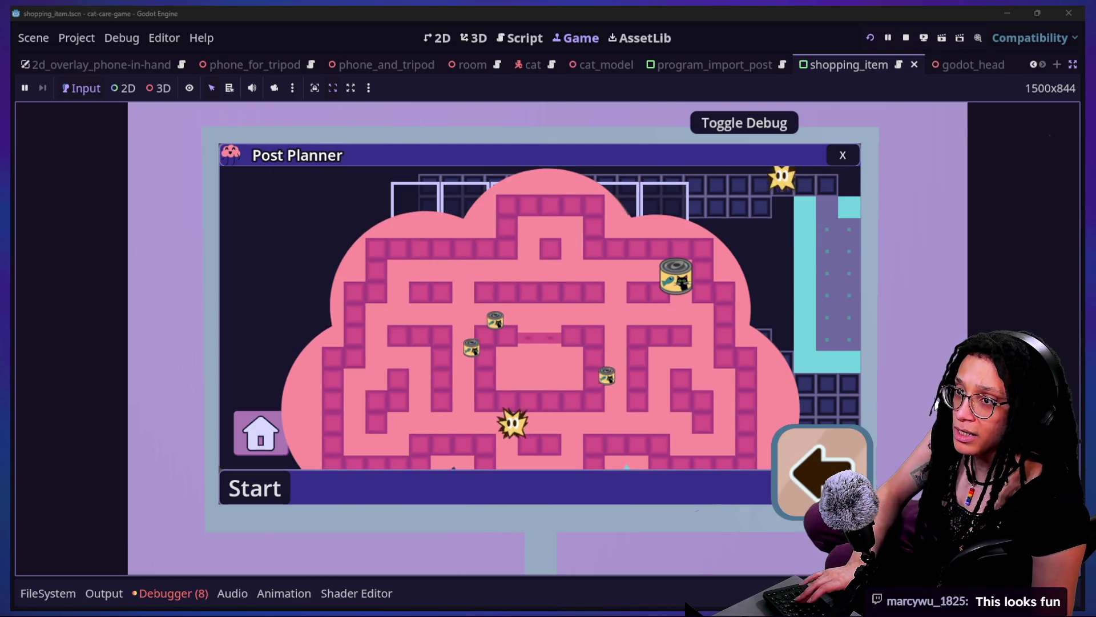
{"action": "key", "text": "Up"}
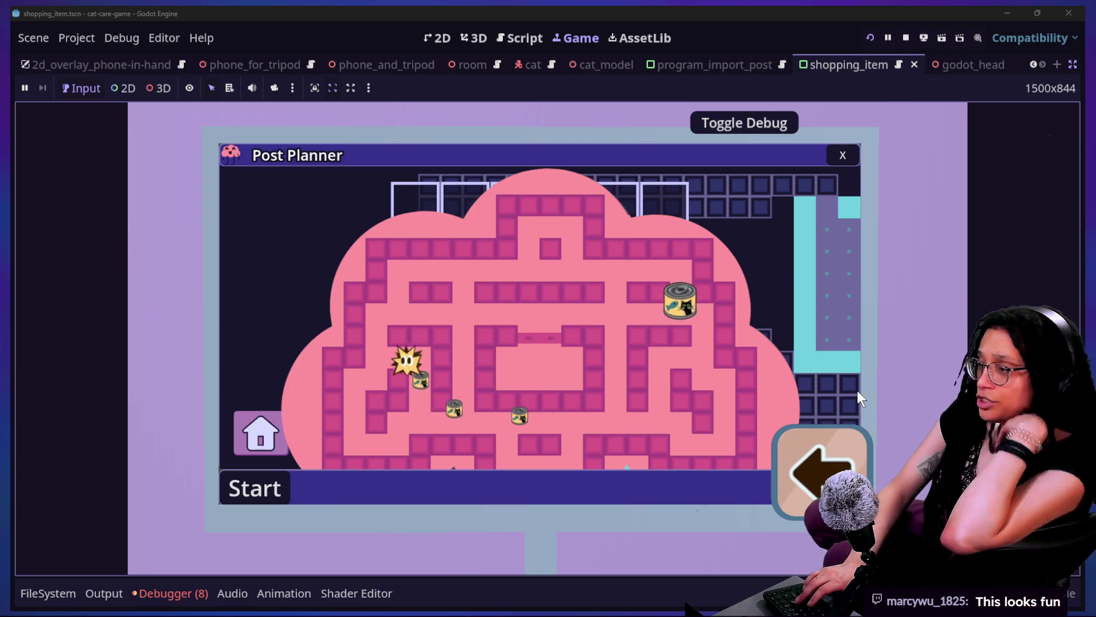
{"action": "key", "text": "Right"}
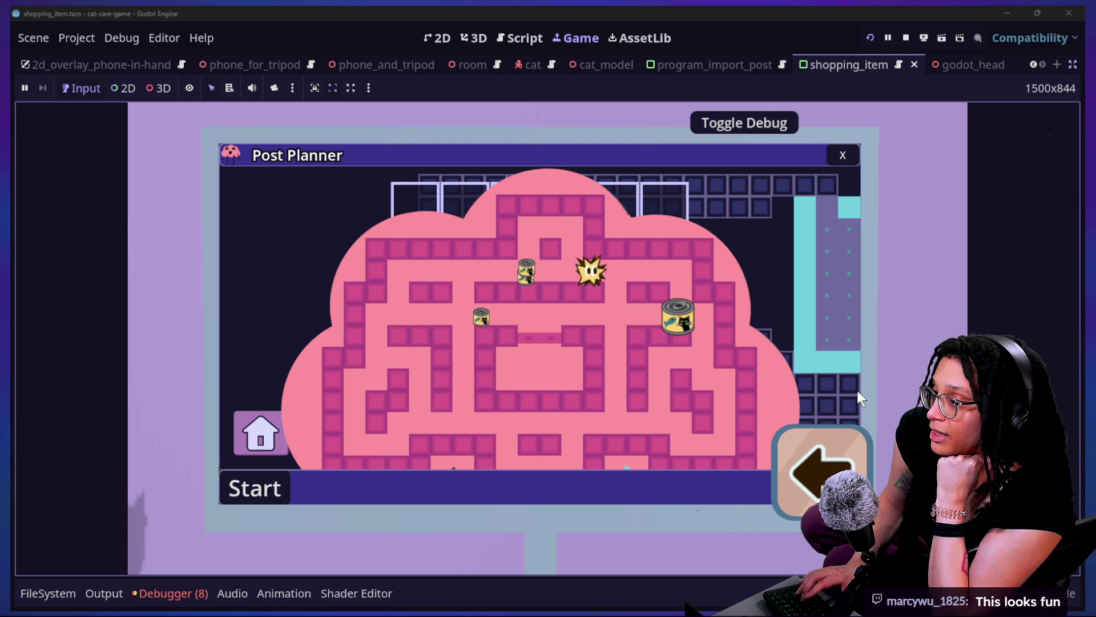
{"action": "key", "text": "Down"}
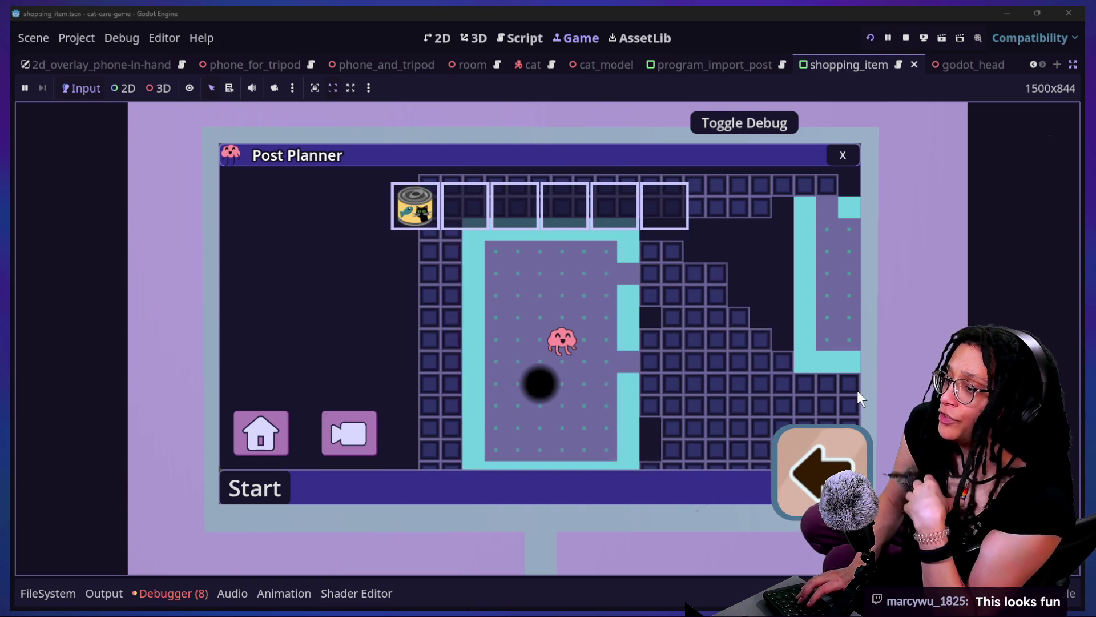
{"action": "key", "text": "Right"}
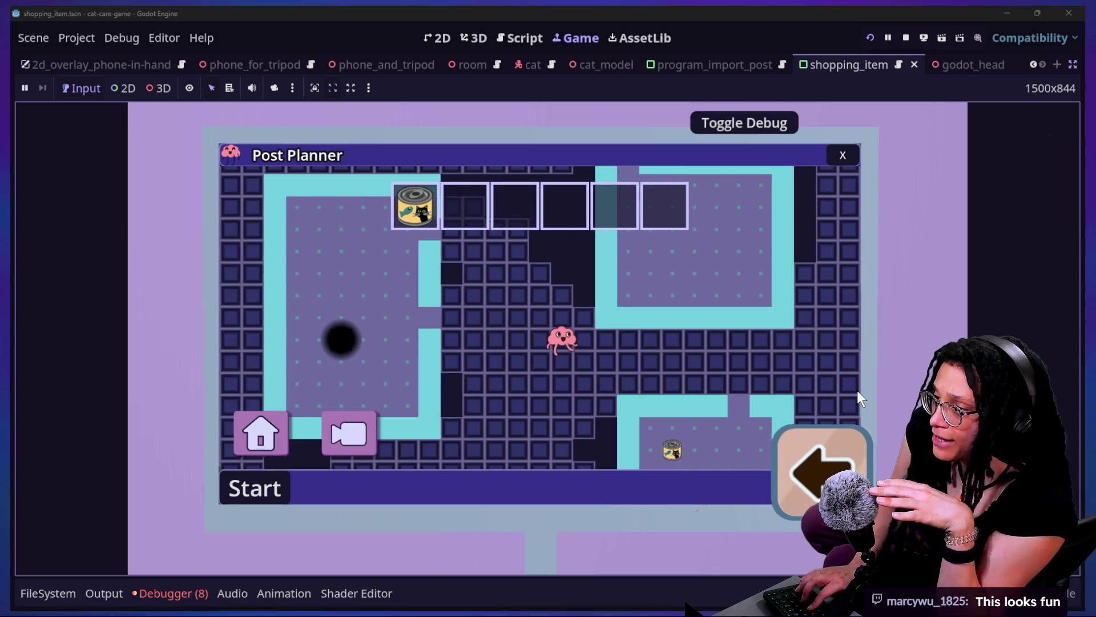
{"action": "key", "text": "Down"}
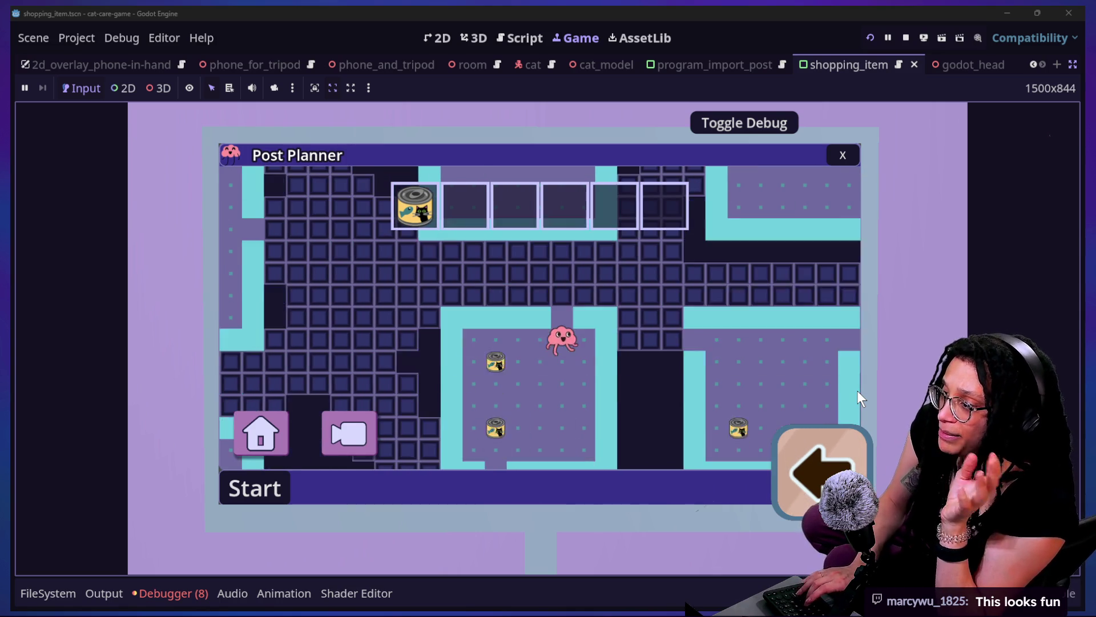
{"action": "key", "text": "Left"}
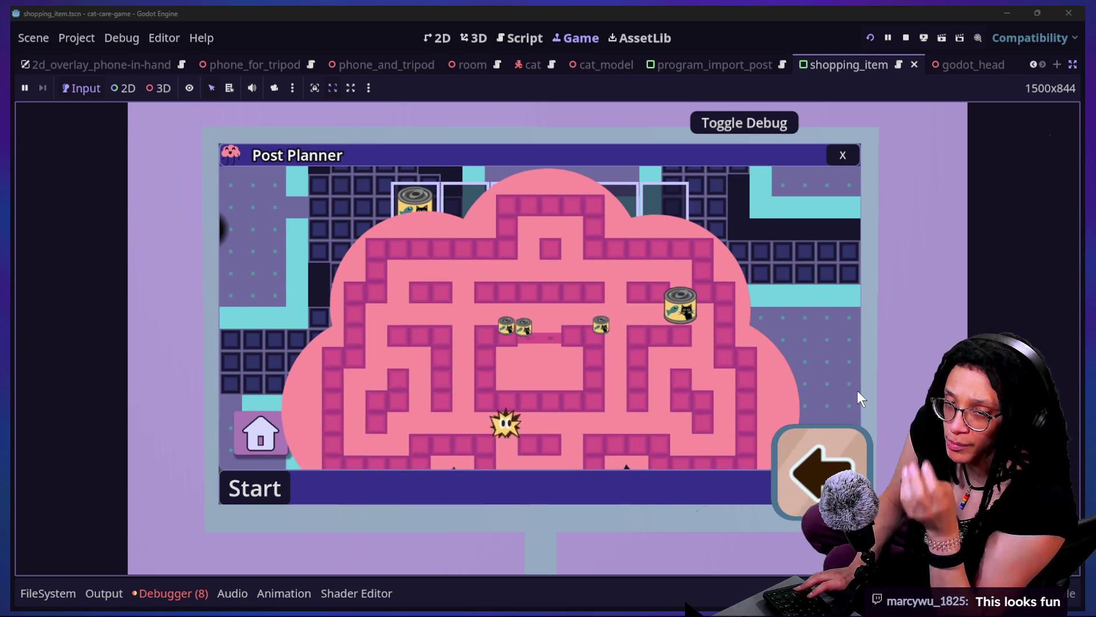
{"action": "key", "text": "Left"}
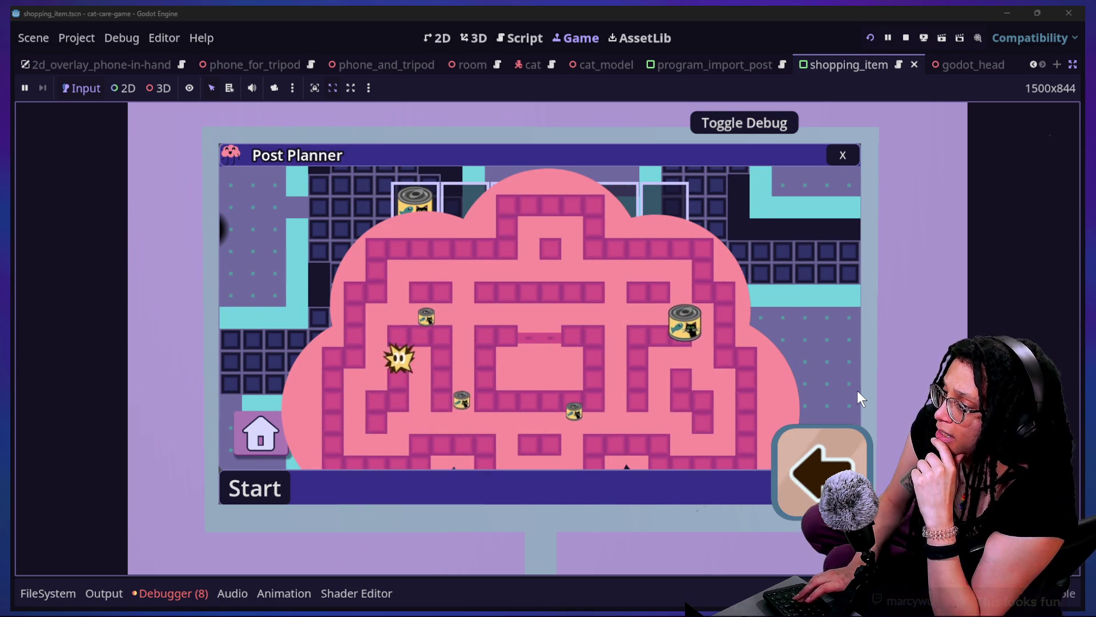
{"action": "key", "text": "Down"}
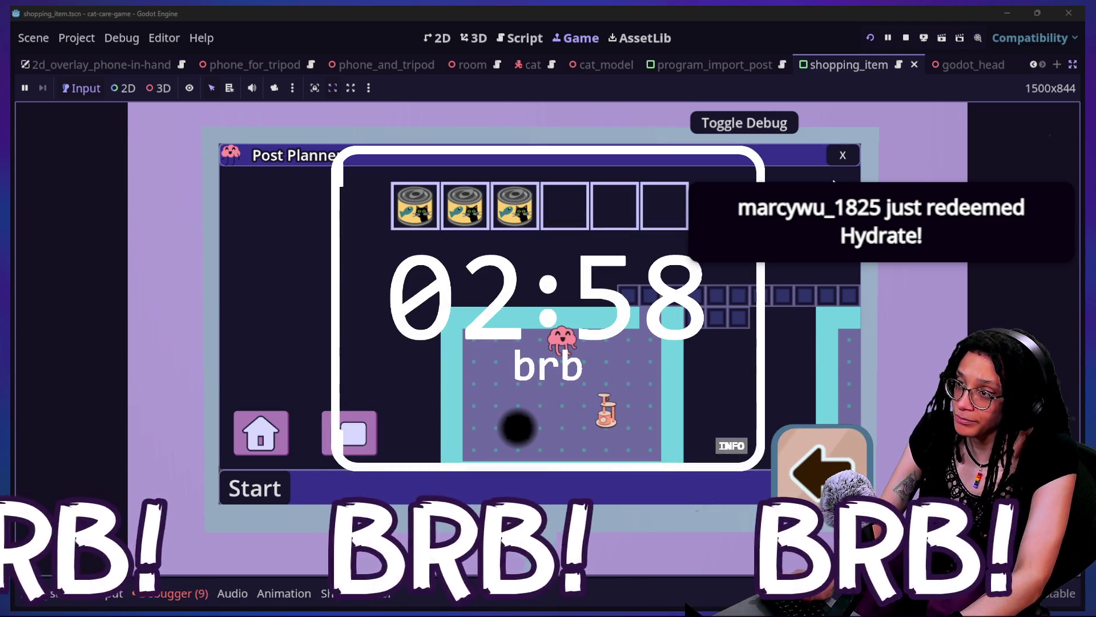
Close the Post Planner screen to return to the 3D room, then switch to the stream chat
{"action": "left_click", "coordinate": [822, 471]}
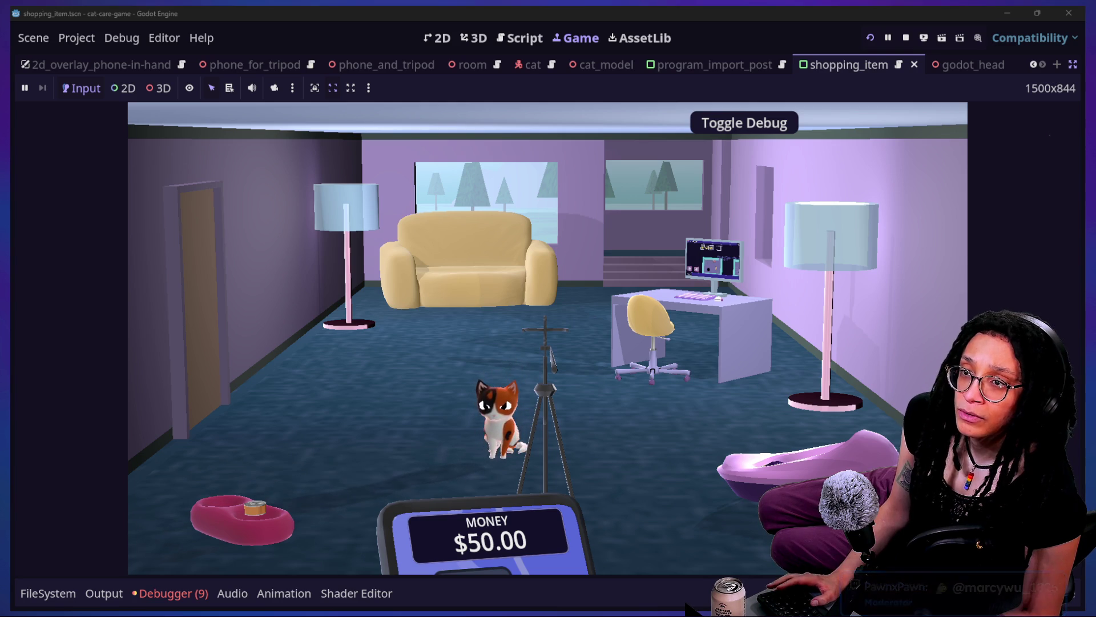
{"action": "key", "text": "alt+Tab"}
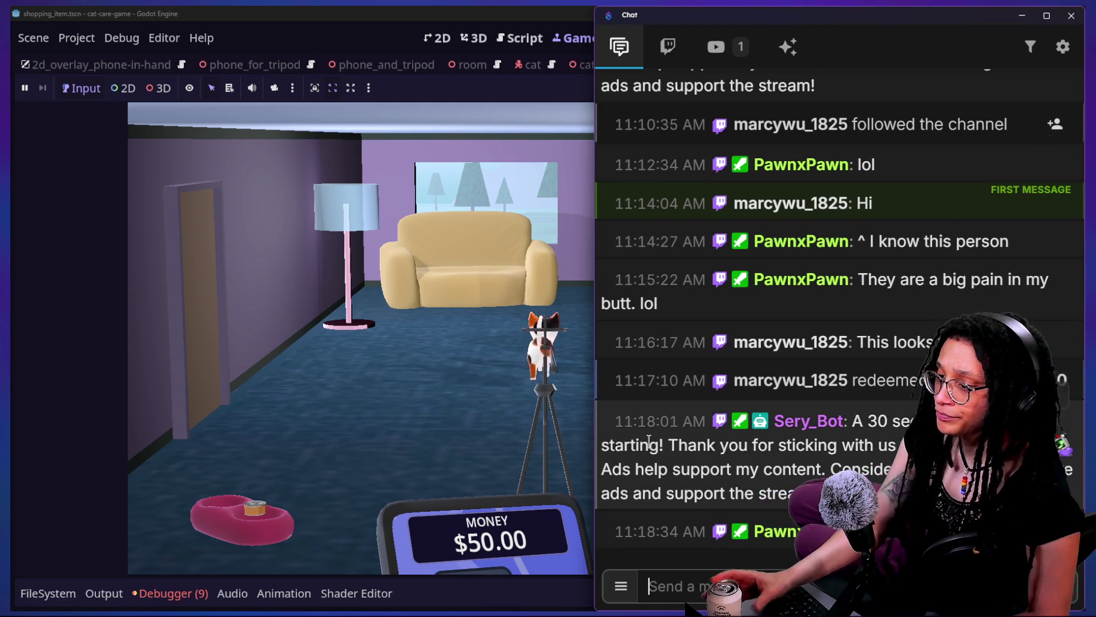
{"action": "left_click", "coordinate": [649, 586]}
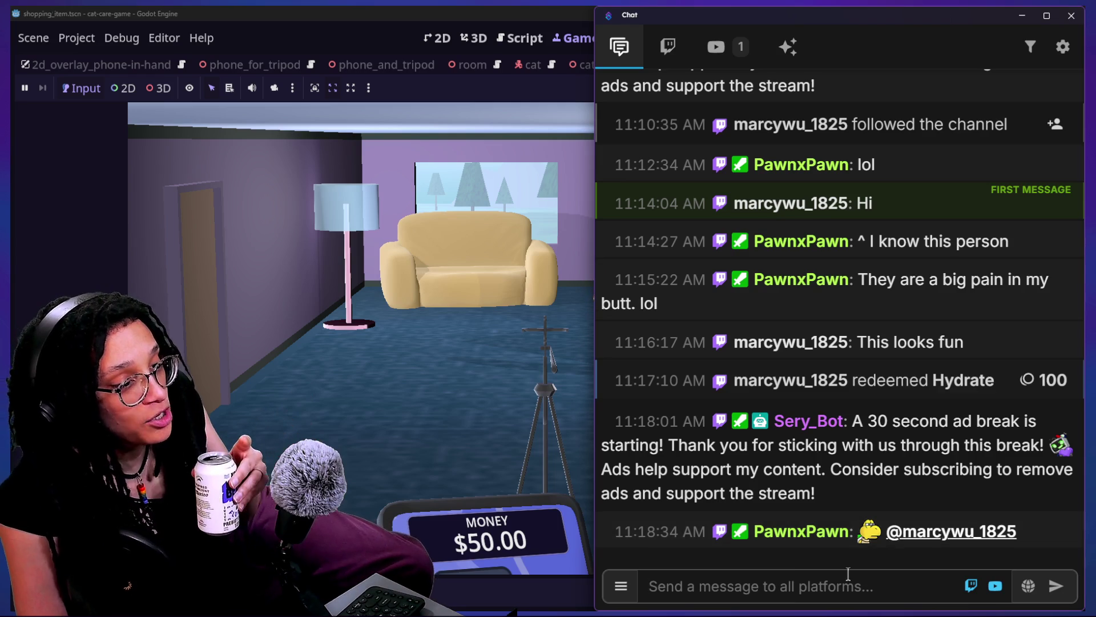
{"action": "mouse_move", "coordinate": [862, 539]}
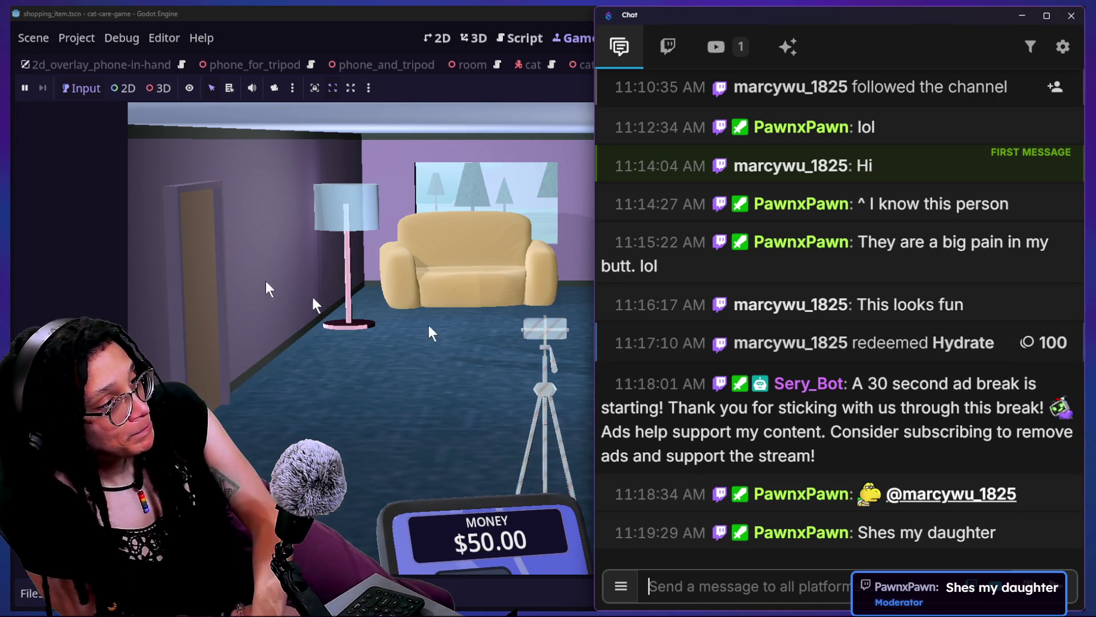
{"action": "left_click", "coordinate": [459, 190]}
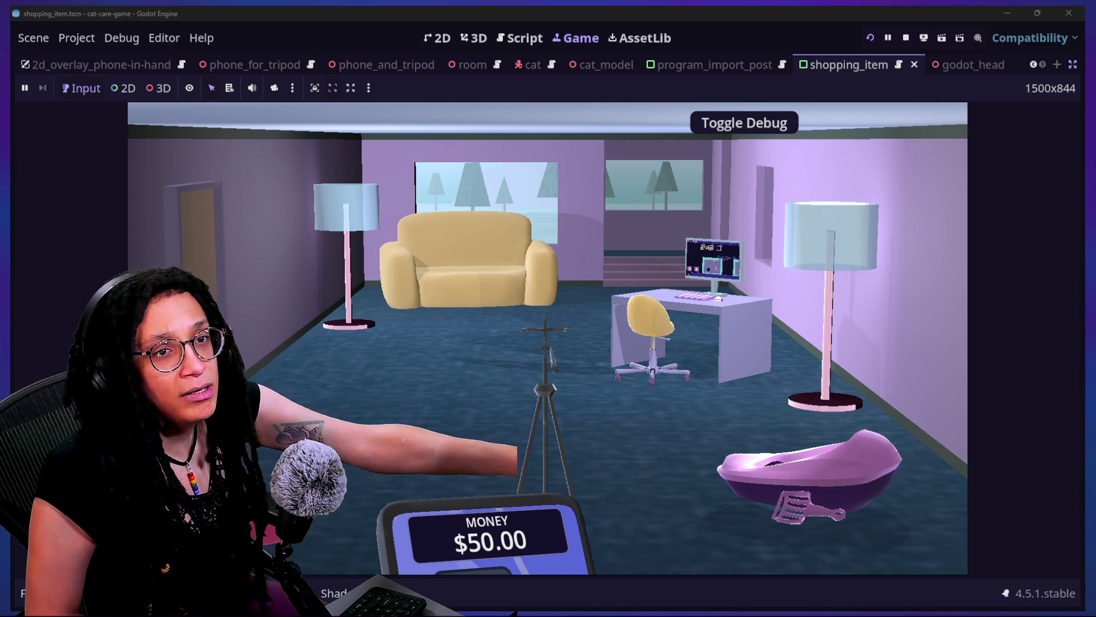
{"action": "left_click", "coordinate": [715, 292]}
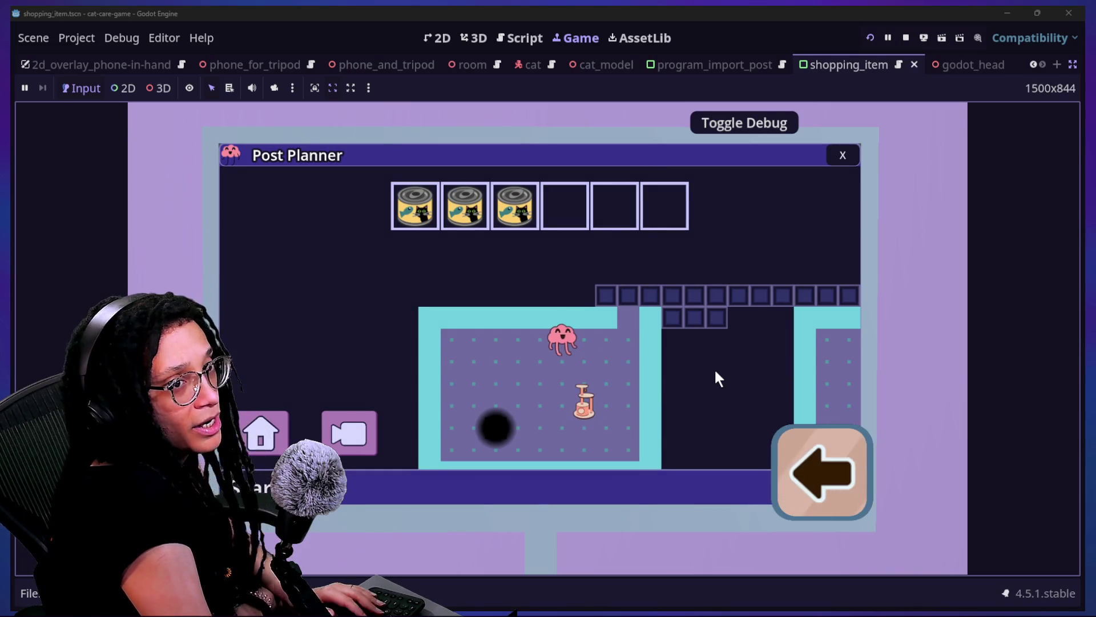
Walk onto the first cat tree and steer the star through its maze
{"action": "key", "text": "Right"}
{"action": "key", "text": "Down"}
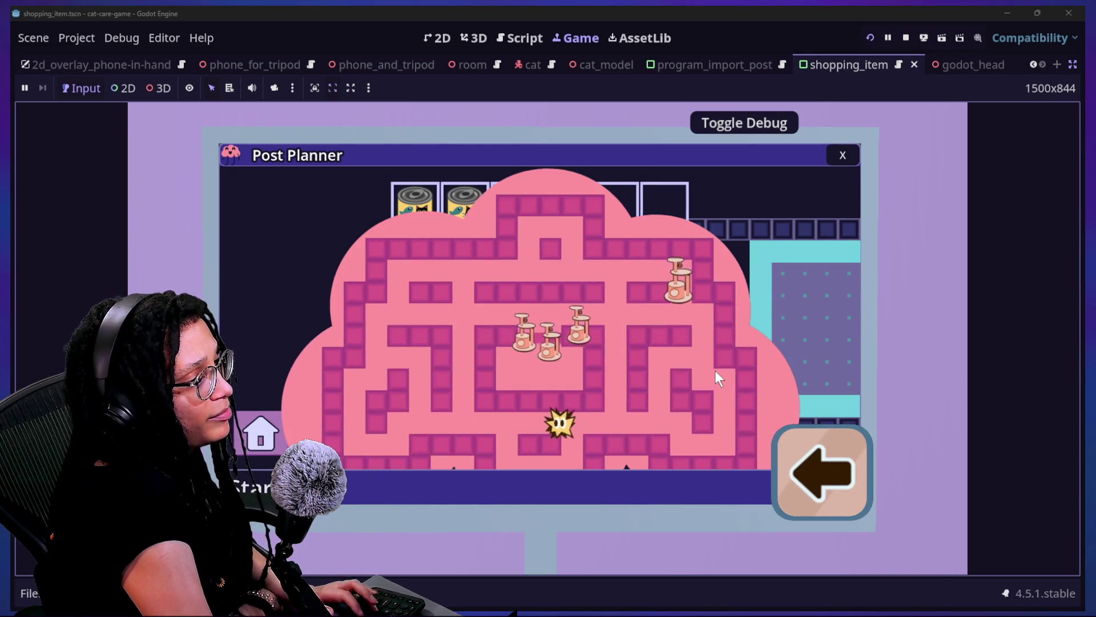
{"action": "key", "text": "Left"}
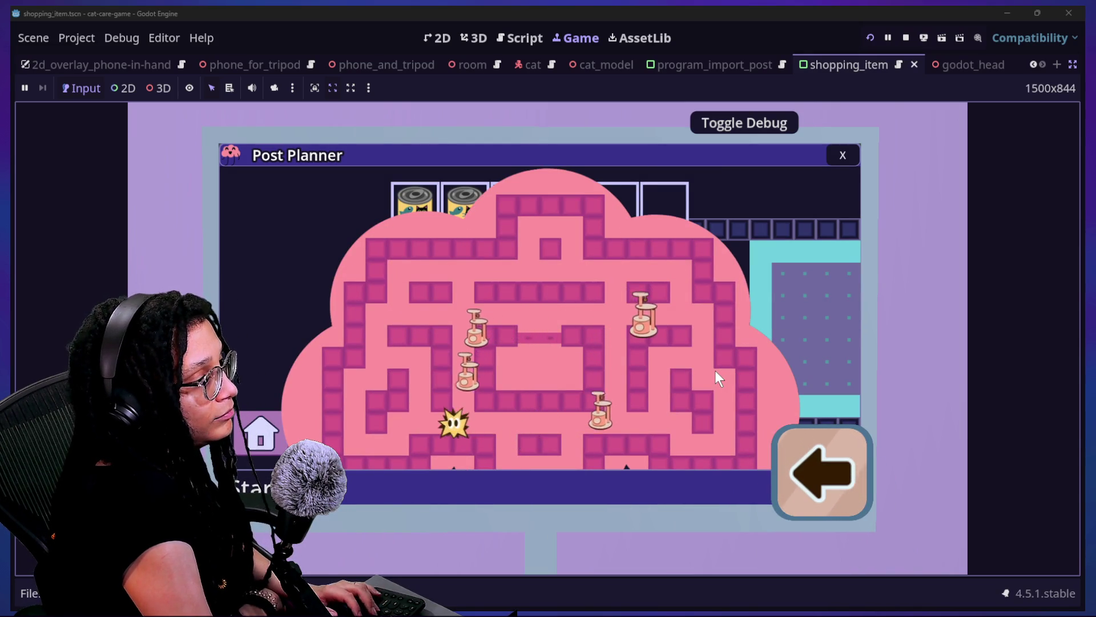
{"action": "key", "text": "Up"}
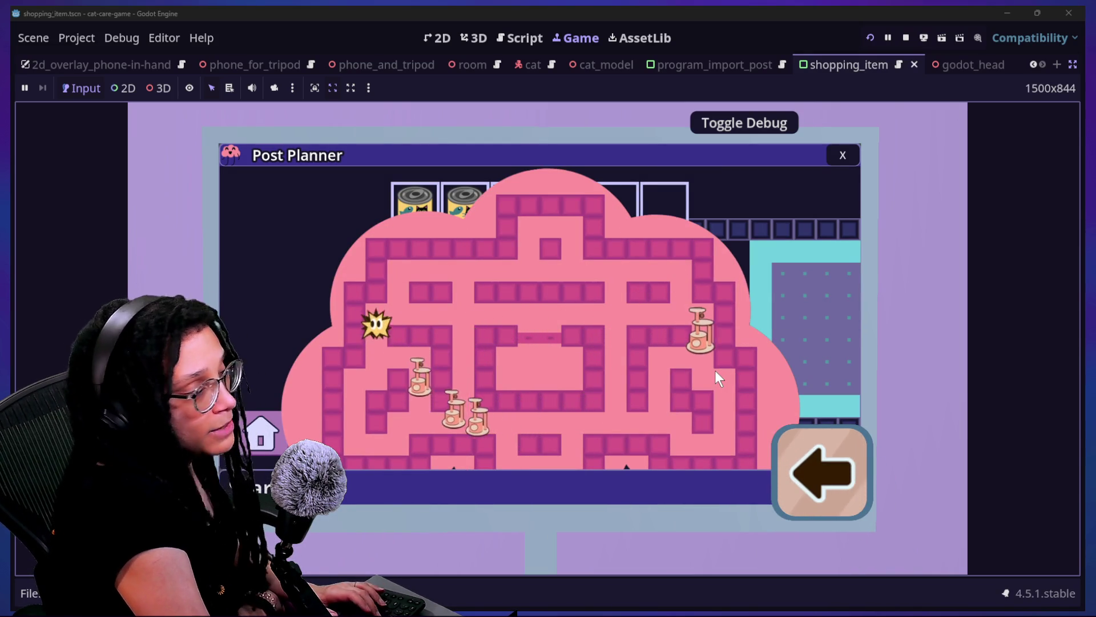
{"action": "key", "text": "Right"}
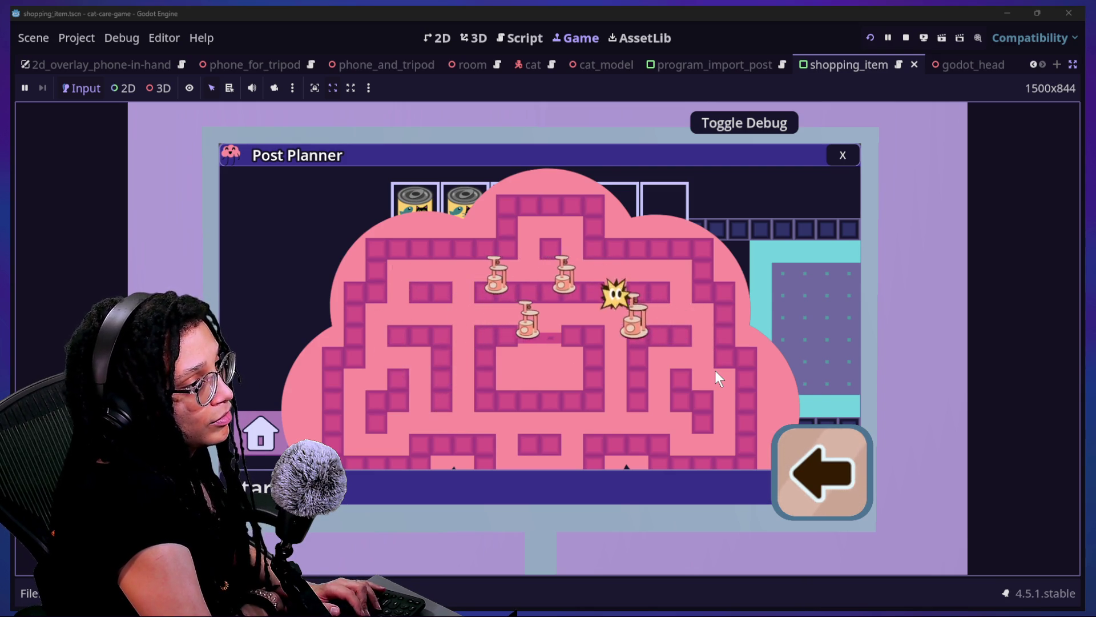
Walk the character out of the room and down the corridor onto the next cat tree
{"action": "key", "text": "Left"}
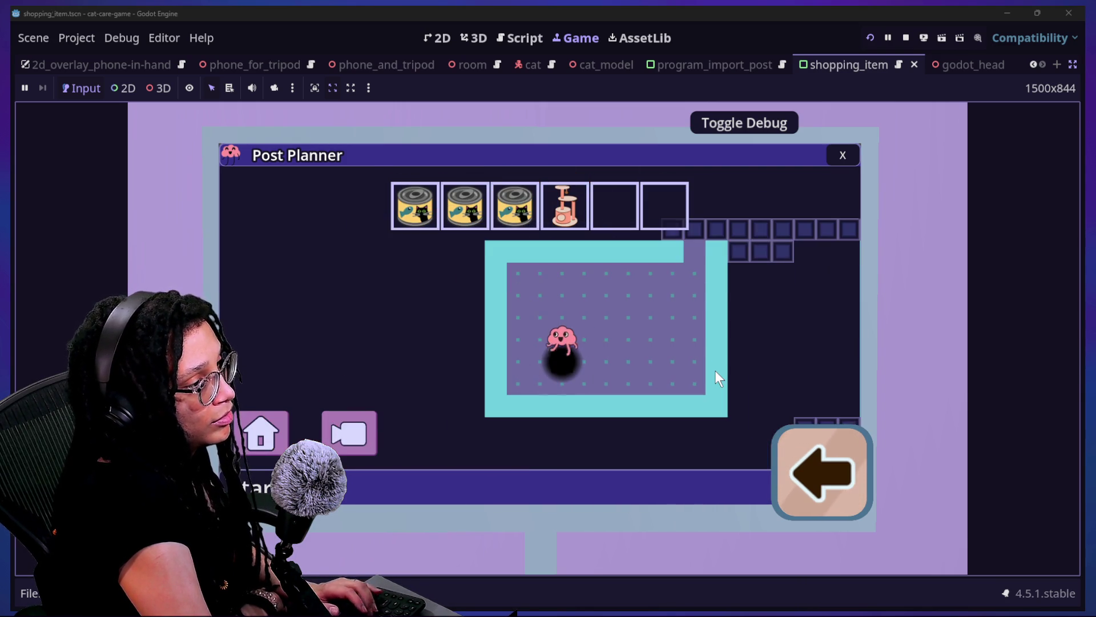
{"action": "key", "text": "Right"}
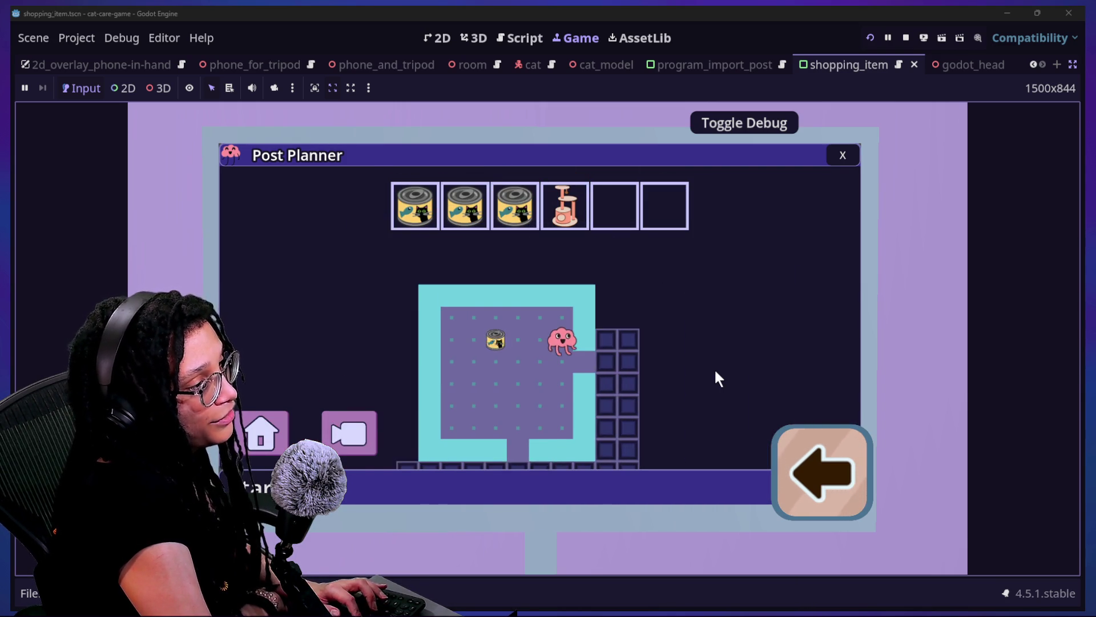
{"action": "key", "text": "Down"}
{"action": "key", "text": "Left"}
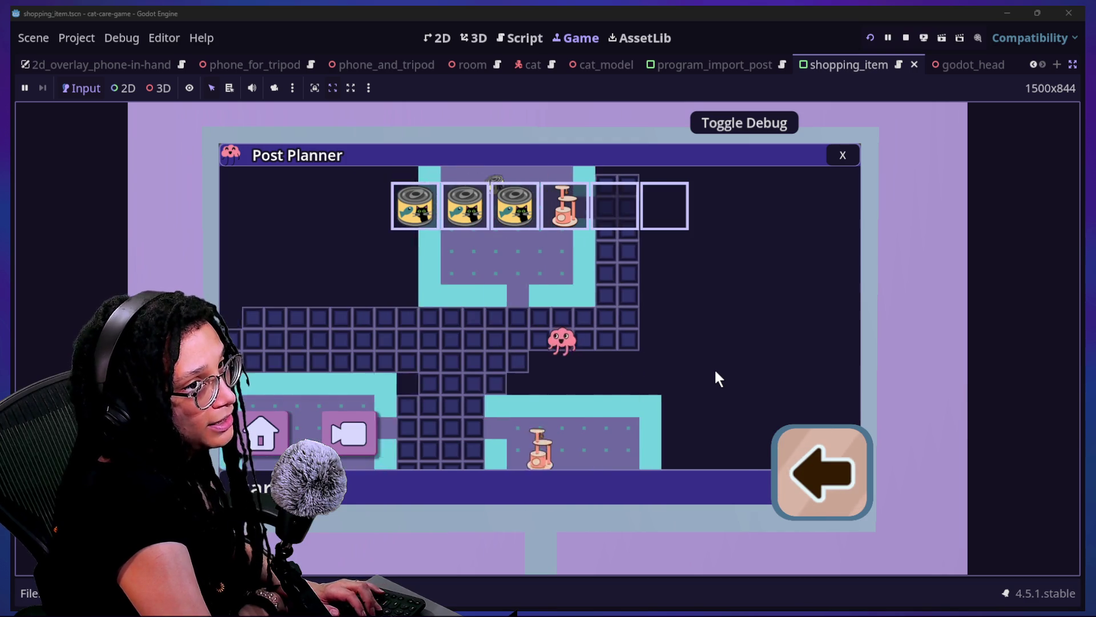
{"action": "key", "text": "Left"}
{"action": "key", "text": "Down"}
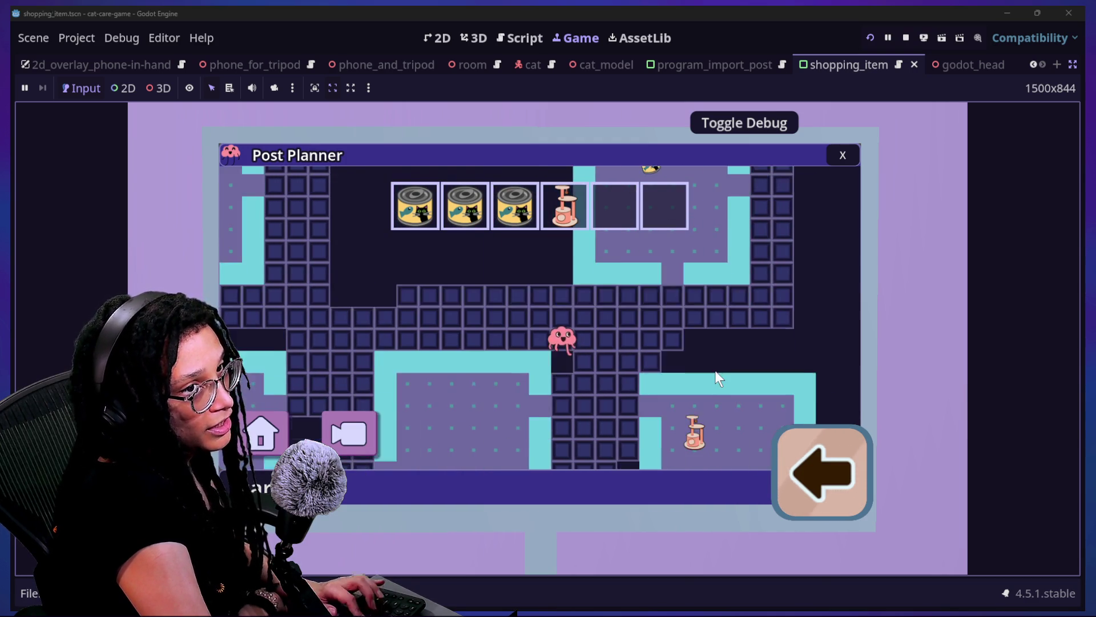
{"action": "key", "text": "Right"}
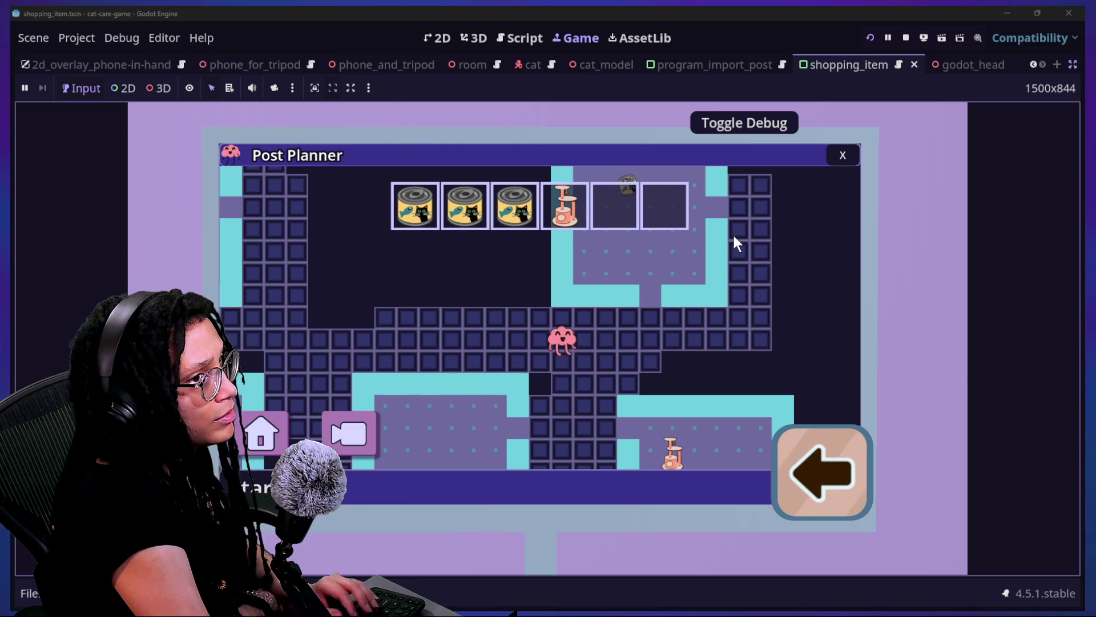
{"action": "key", "text": "Down"}
{"action": "key", "text": "Down"}
{"action": "key", "text": "Right"}
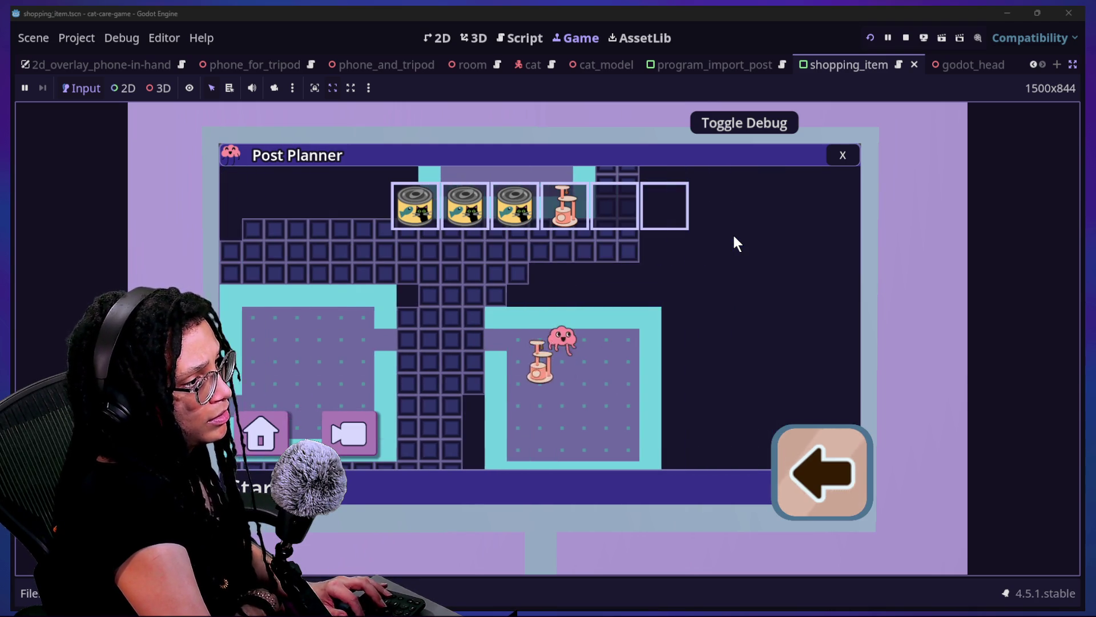
Catch the remaining cat trees to clear the maze, then stop the test run
{"action": "key", "text": "Left"}
{"action": "key", "text": "Up"}
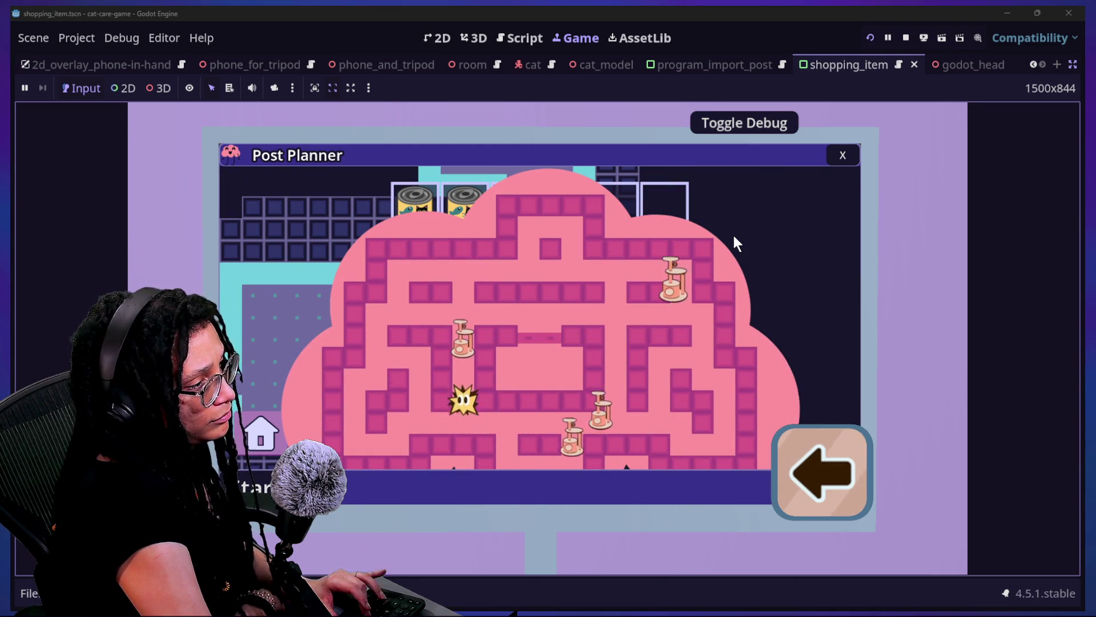
{"action": "key", "text": "Left"}
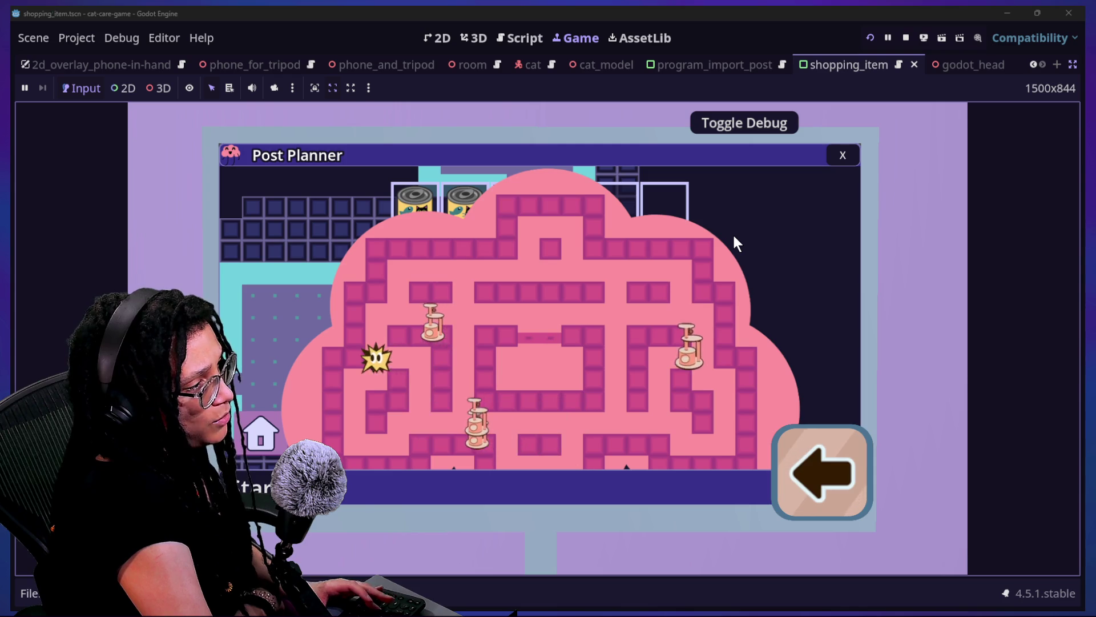
{"action": "key", "text": "Down"}
{"action": "key", "text": "Up"}
{"action": "key", "text": "Right"}
{"action": "key", "text": "Down"}
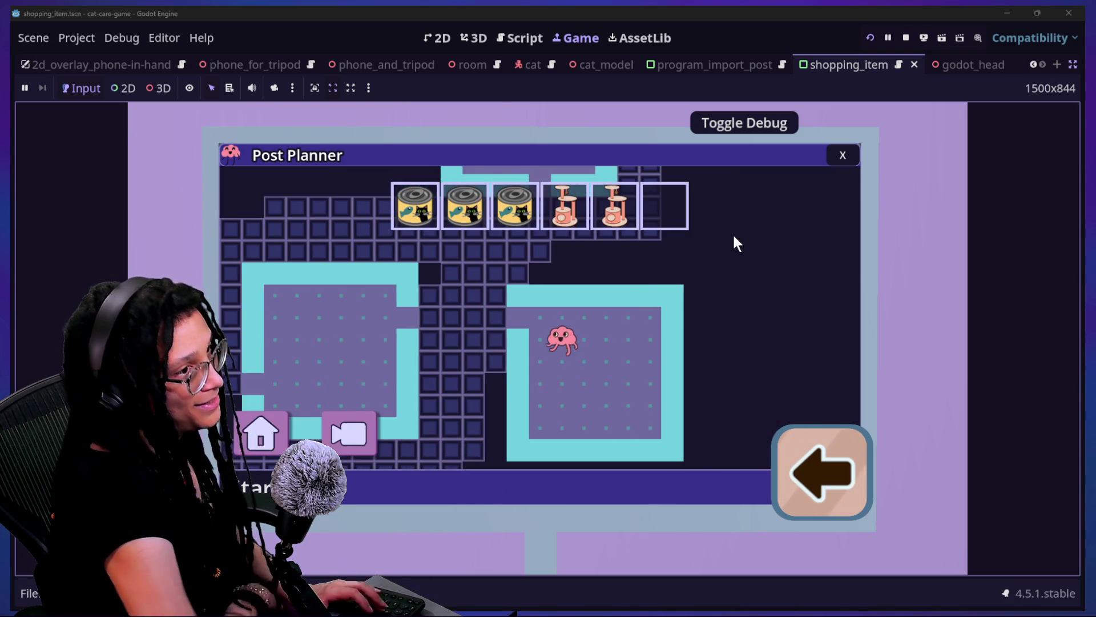
{"action": "left_click", "coordinate": [907, 38]}
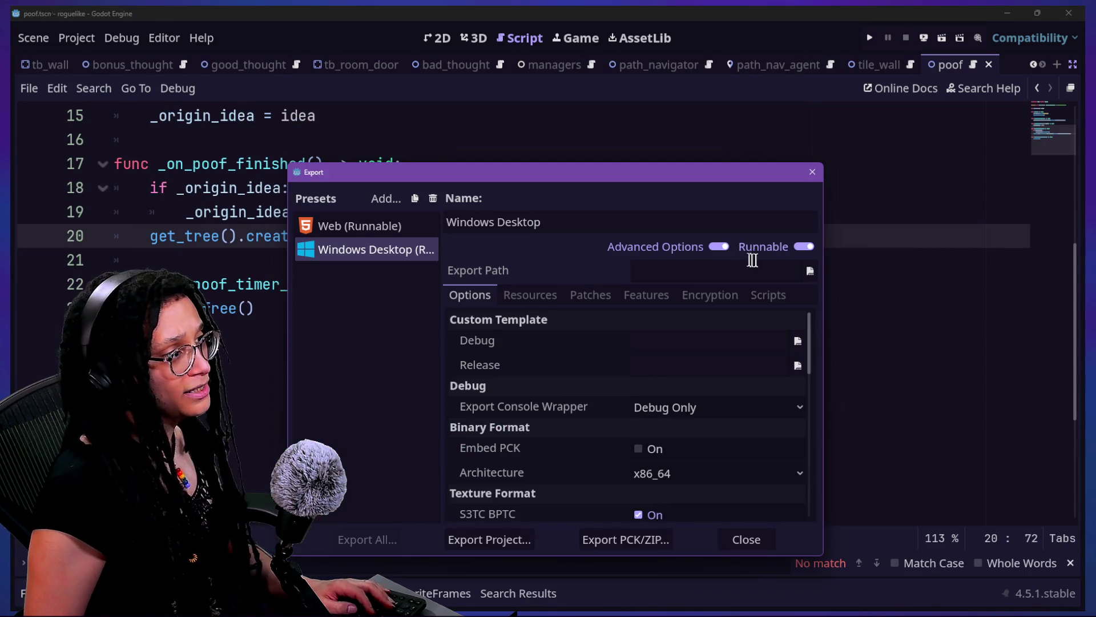
Close the Export dialog and run Post Planner directly, starting a Catstagram level
{"action": "key", "text": "Escape"}
{"action": "left_click", "coordinate": [870, 38]}
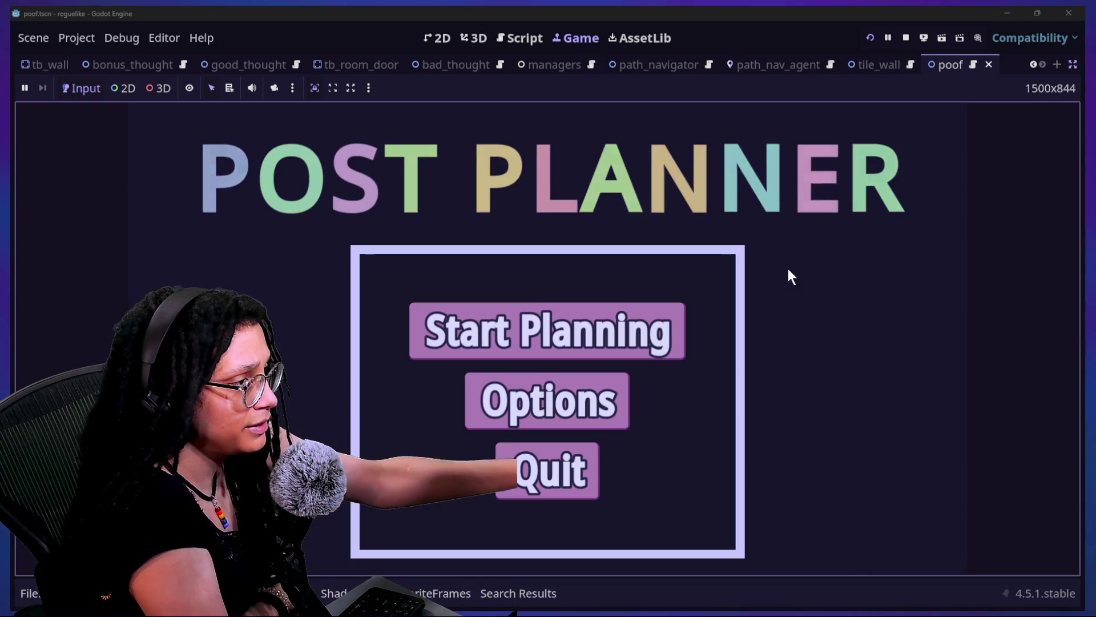
{"action": "left_click", "coordinate": [667, 327]}
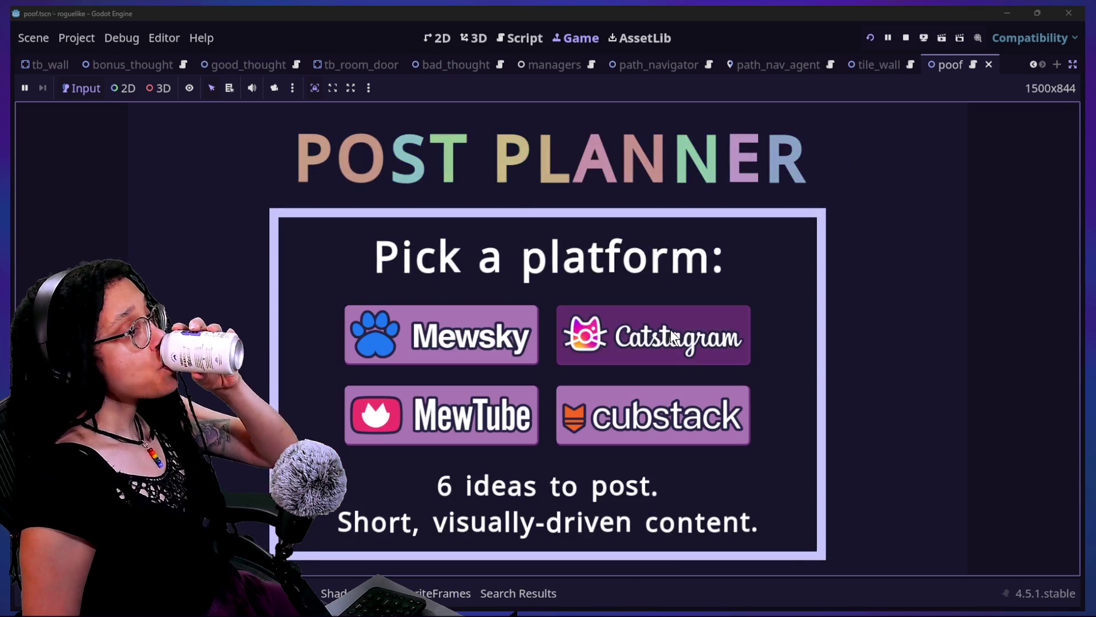
{"action": "left_click", "coordinate": [671, 330]}
Walk the pink character to a can to enter its maze battle
{"action": "key", "text": "Left"}
{"action": "key", "text": "Left"}
{"action": "key", "text": "Down"}
{"action": "key", "text": "Down"}
{"action": "key", "text": "Down"}
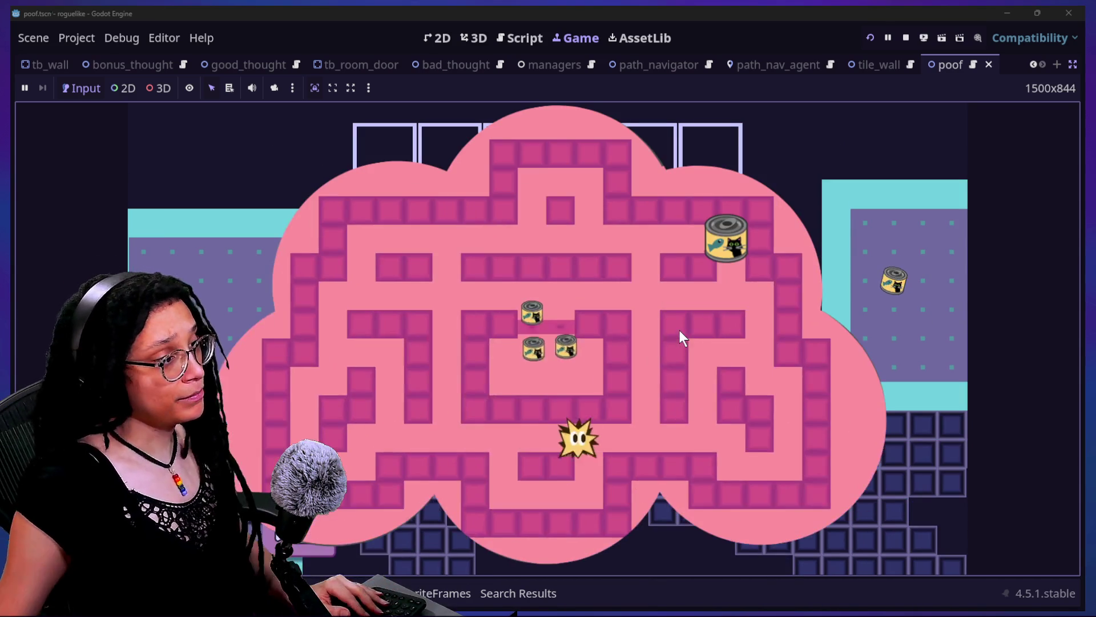
{"action": "key", "text": "Right"}
Chase the cans around the first maze and catch the big can to win
{"action": "key", "text": "Up"}
{"action": "key", "text": "Down"}
{"action": "key", "text": "Left"}
{"action": "key", "text": "Left"}
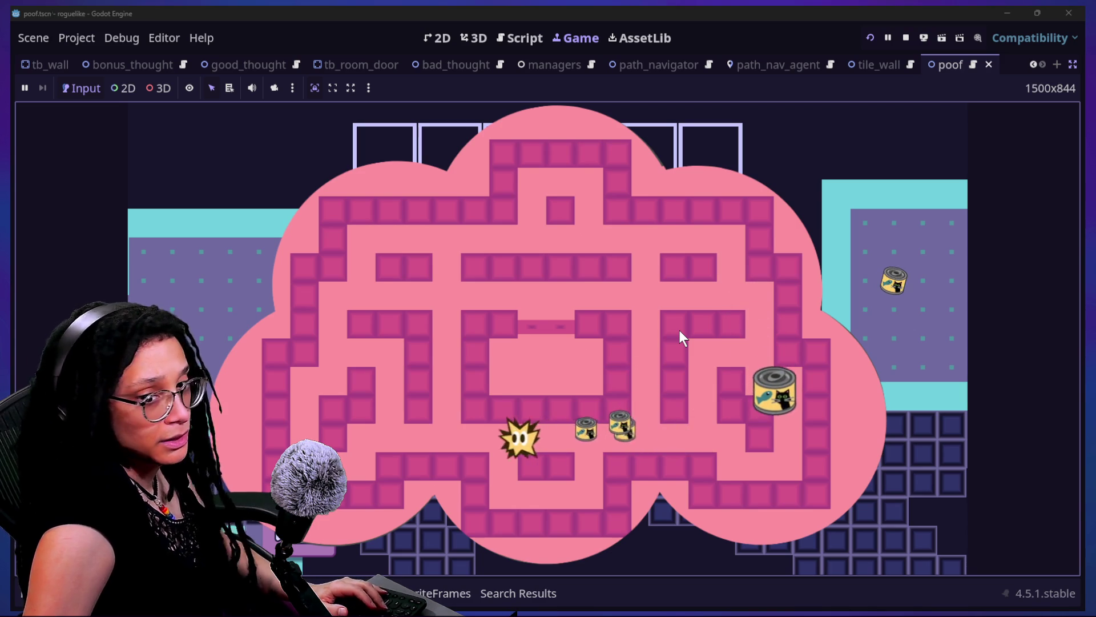
{"action": "key", "text": "Up"}
{"action": "key", "text": "Right"}
{"action": "key", "text": "Right"}
{"action": "key", "text": "Up"}
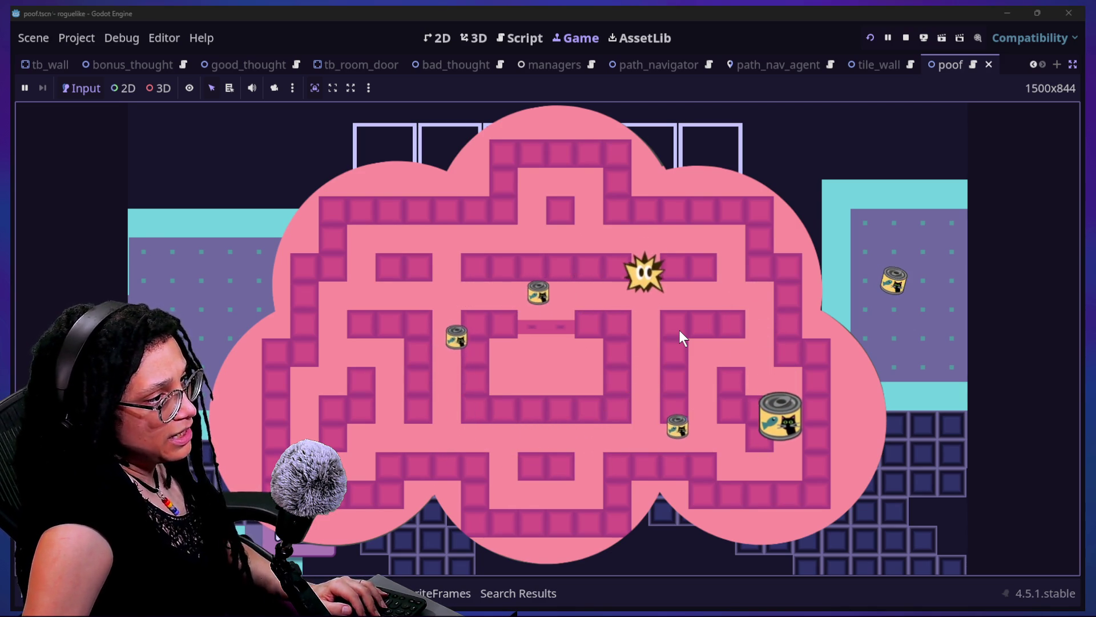
{"action": "key", "text": "Right"}
{"action": "key", "text": "Down"}
{"action": "key", "text": "Right"}
{"action": "key", "text": "Down"}
{"action": "key", "text": "Left"}
{"action": "key", "text": "Down"}
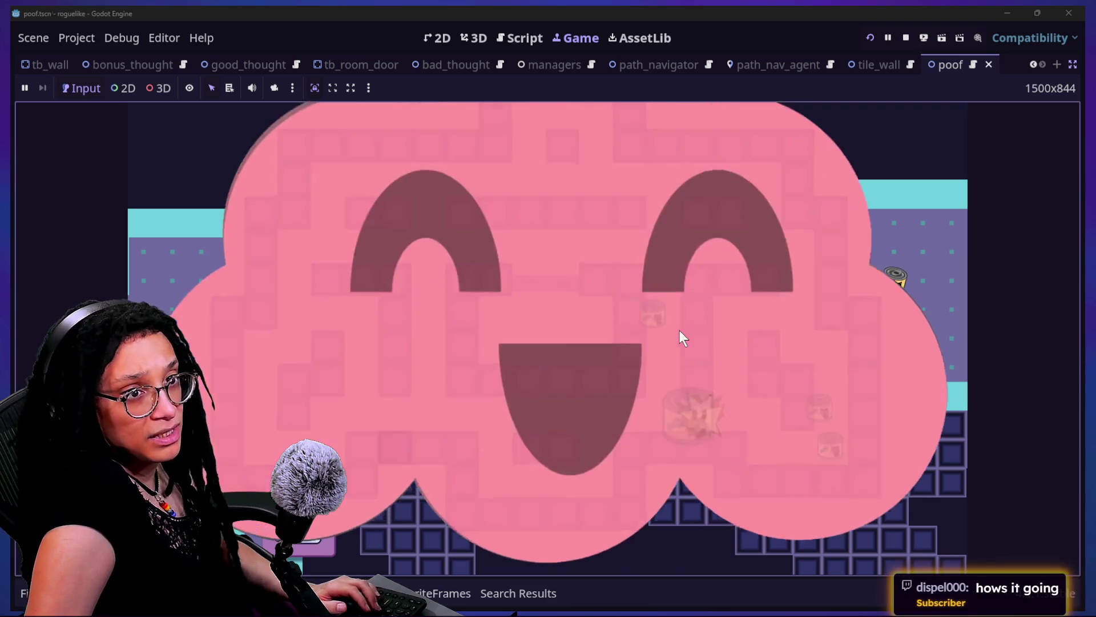
Walk through the bottom doorway and along the corridor to another can's maze battle
{"action": "key", "text": "Right"}
{"action": "key", "text": "Down"}
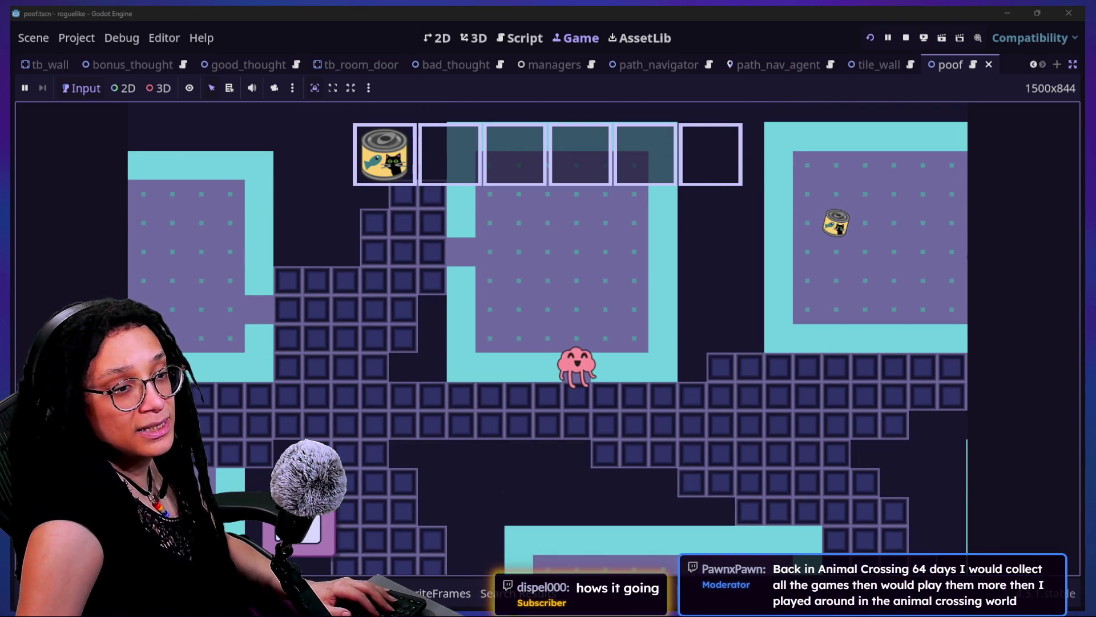
{"action": "key", "text": "Right"}
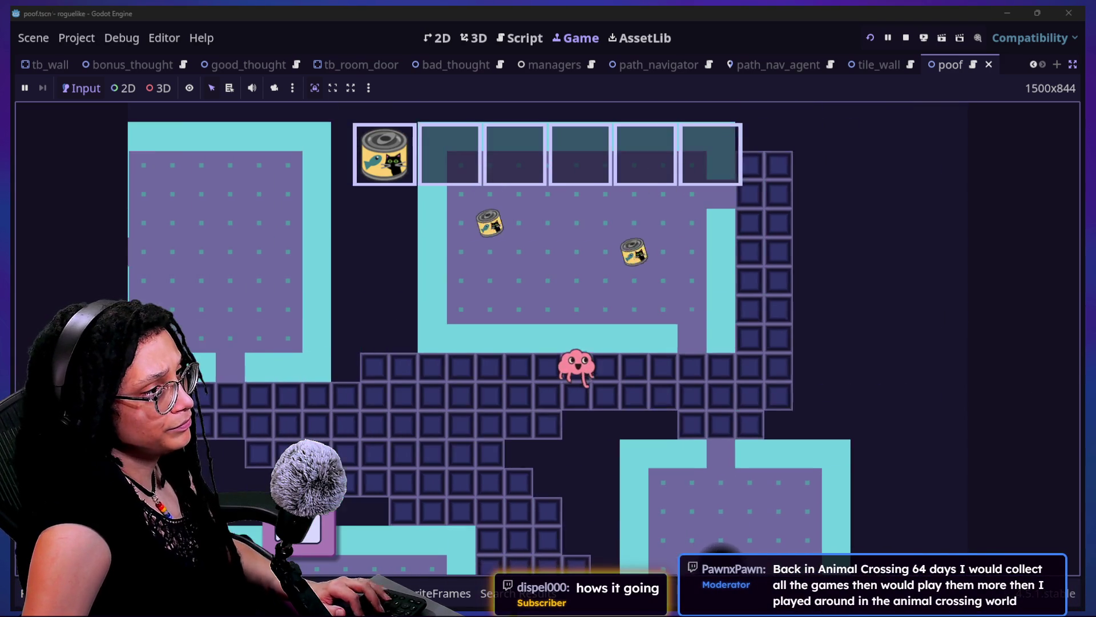
{"action": "key", "text": "Up"}
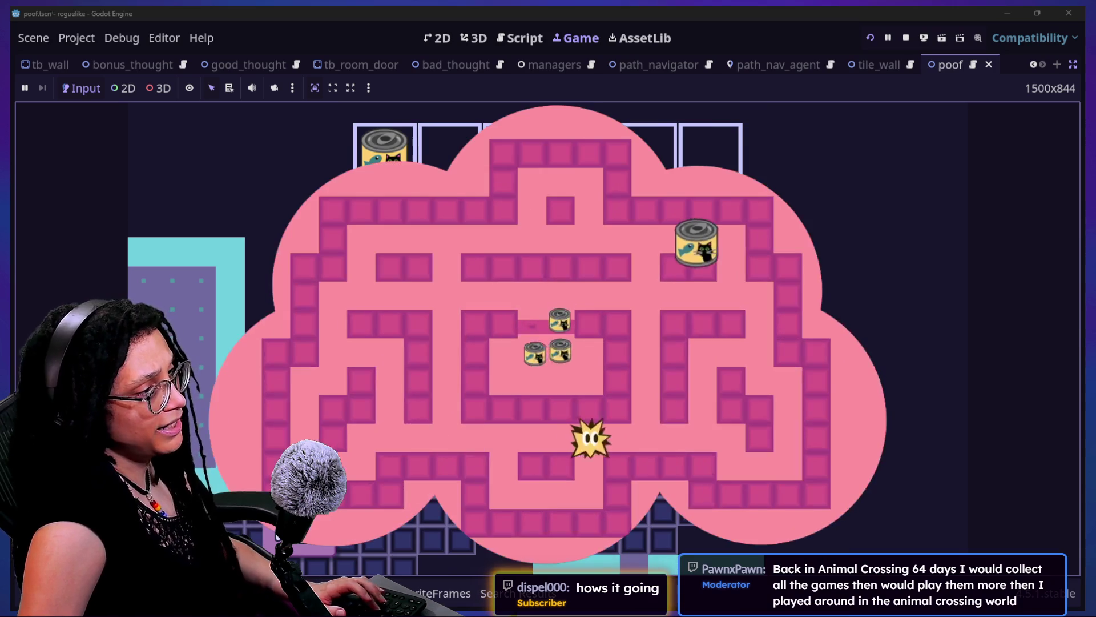
Chase the cans around the maze until every can is caught
{"action": "key", "text": "Left"}
{"action": "key", "text": "Up"}
{"action": "key", "text": "Left"}
{"action": "key", "text": "Down"}
{"action": "key", "text": "Left"}
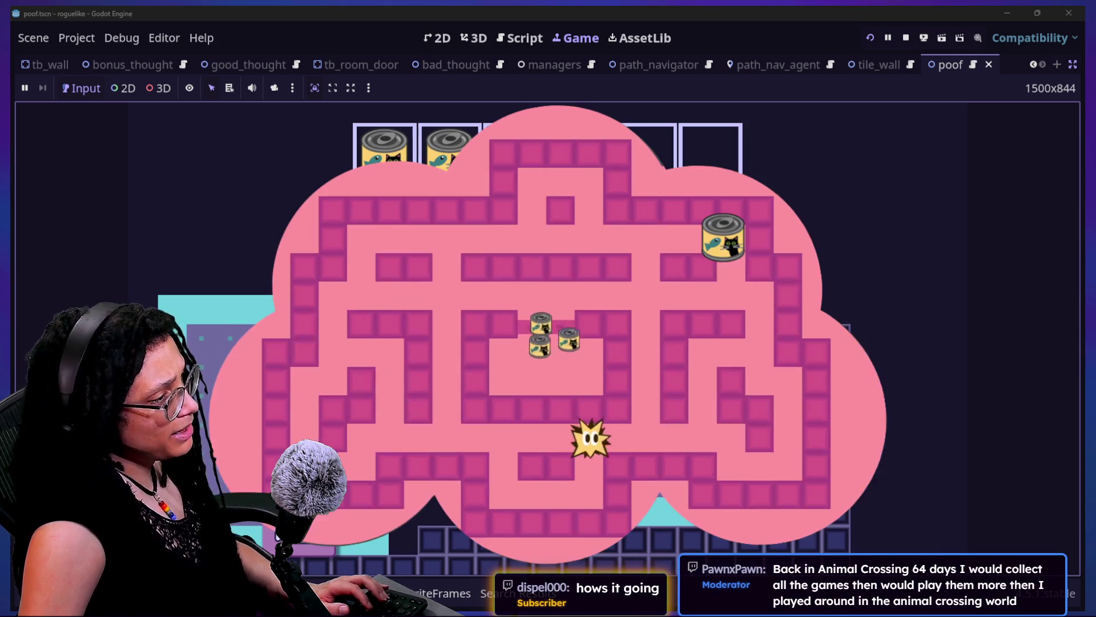
{"action": "key", "text": "Down"}
{"action": "key", "text": "Up"}
{"action": "key", "text": "Right"}
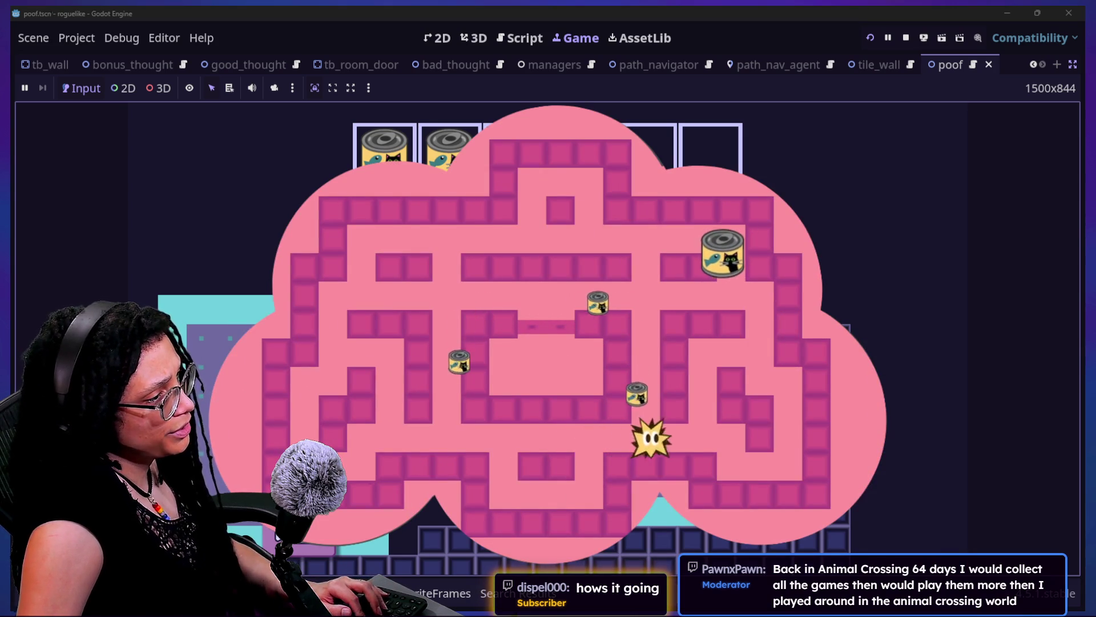
{"action": "key", "text": "Up"}
{"action": "key", "text": "Right"}
{"action": "key", "text": "Up"}
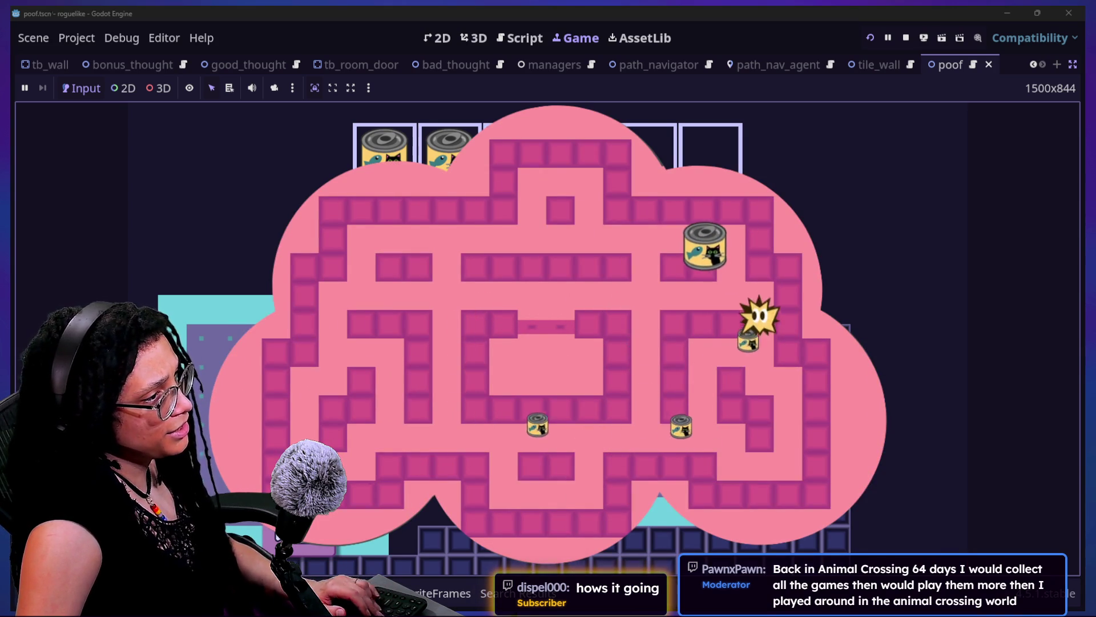
Walk into the next room and clear another can maze, making four cans collected
{"action": "key", "text": "Right"}
{"action": "key", "text": "Down"}
{"action": "key", "text": "Down"}
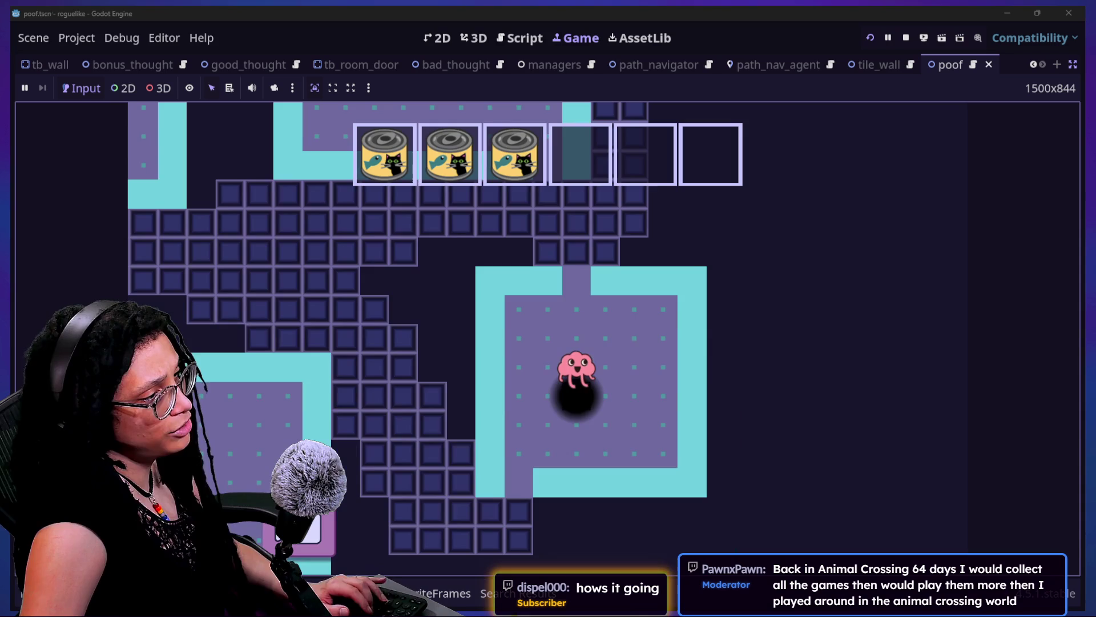
{"action": "key", "text": "Right"}
{"action": "key", "text": "Down"}
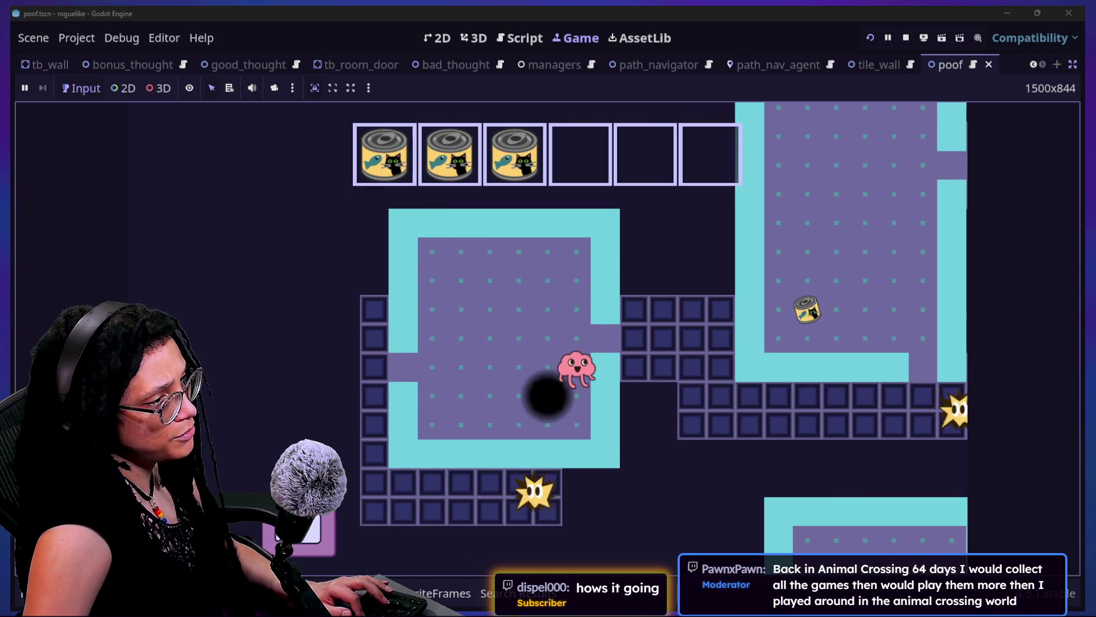
{"action": "key", "text": "Right"}
{"action": "key", "text": "Down"}
{"action": "key", "text": "Right"}
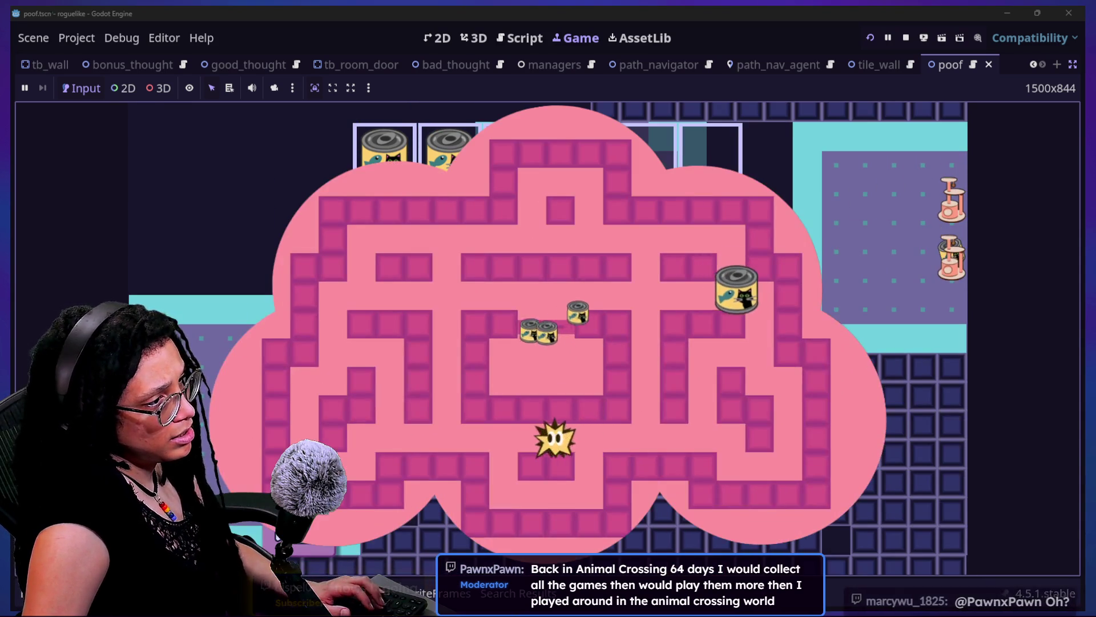
{"action": "key", "text": "Left"}
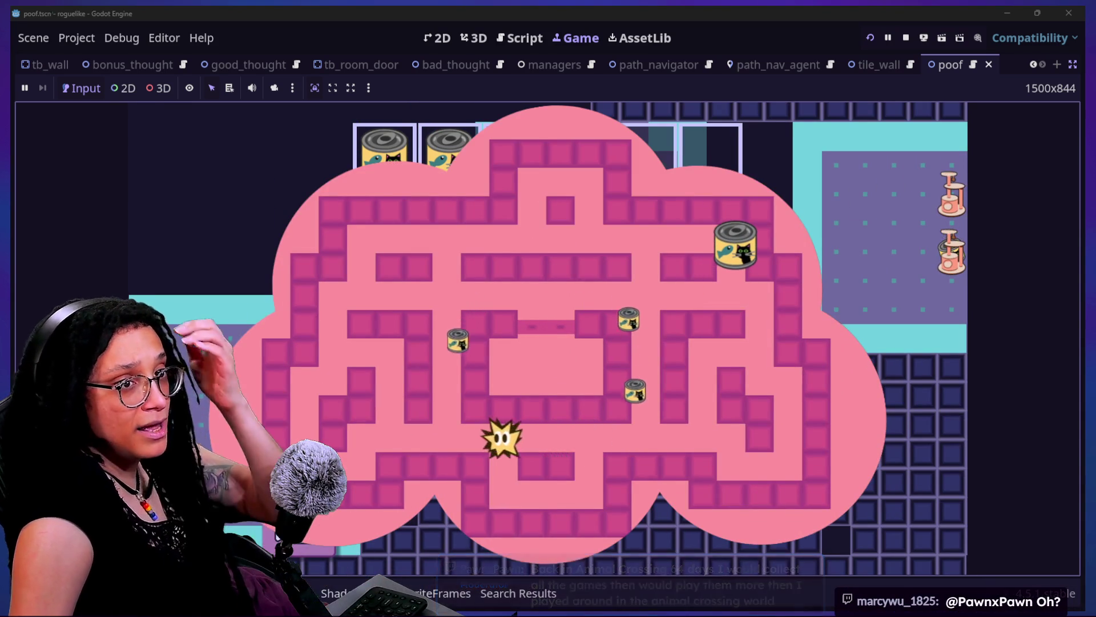
{"action": "key", "text": "Right"}
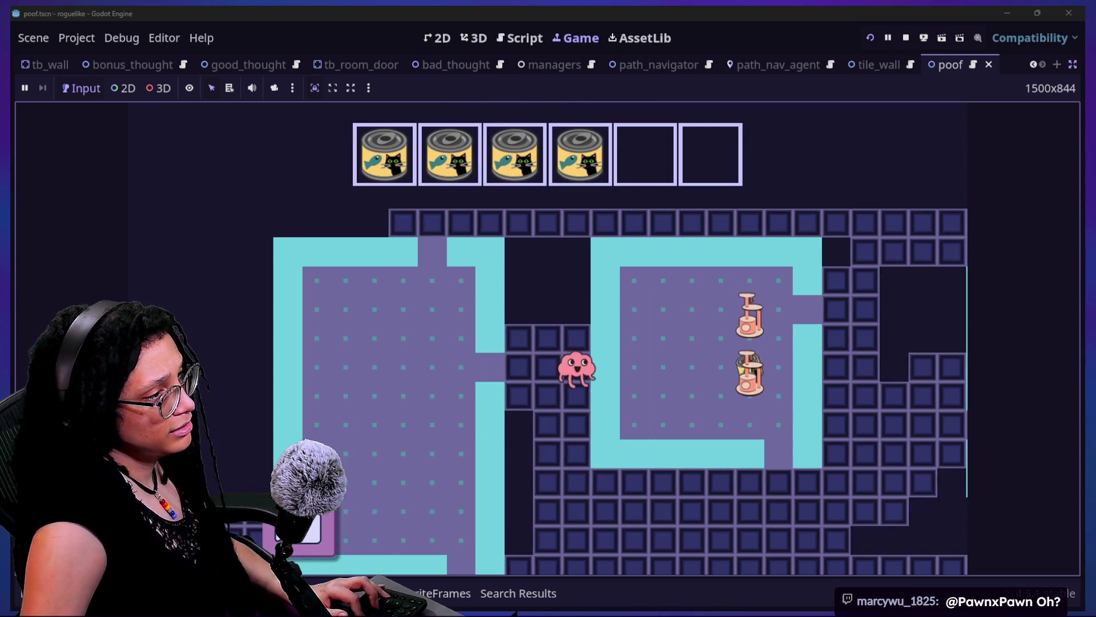
Enter the cat-tree room and collect a cat tree from its maze
{"action": "key", "text": "Down"}
{"action": "key", "text": "Right"}
{"action": "key", "text": "Left"}
{"action": "key", "text": "Left"}
{"action": "key", "text": "Right"}
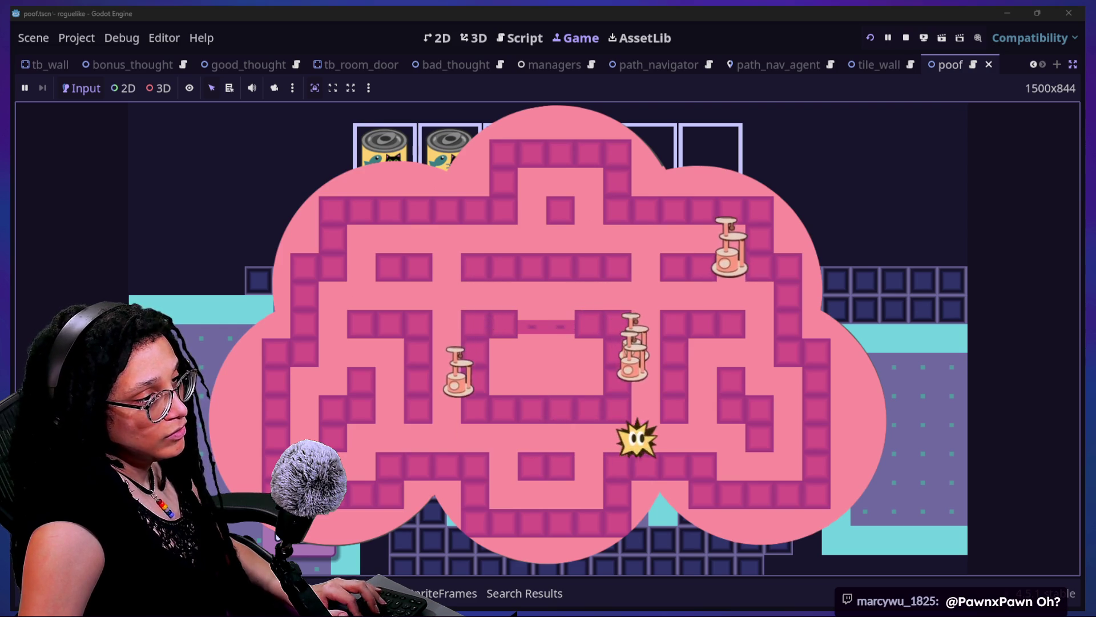
{"action": "key", "text": "Right"}
{"action": "key", "text": "Down"}
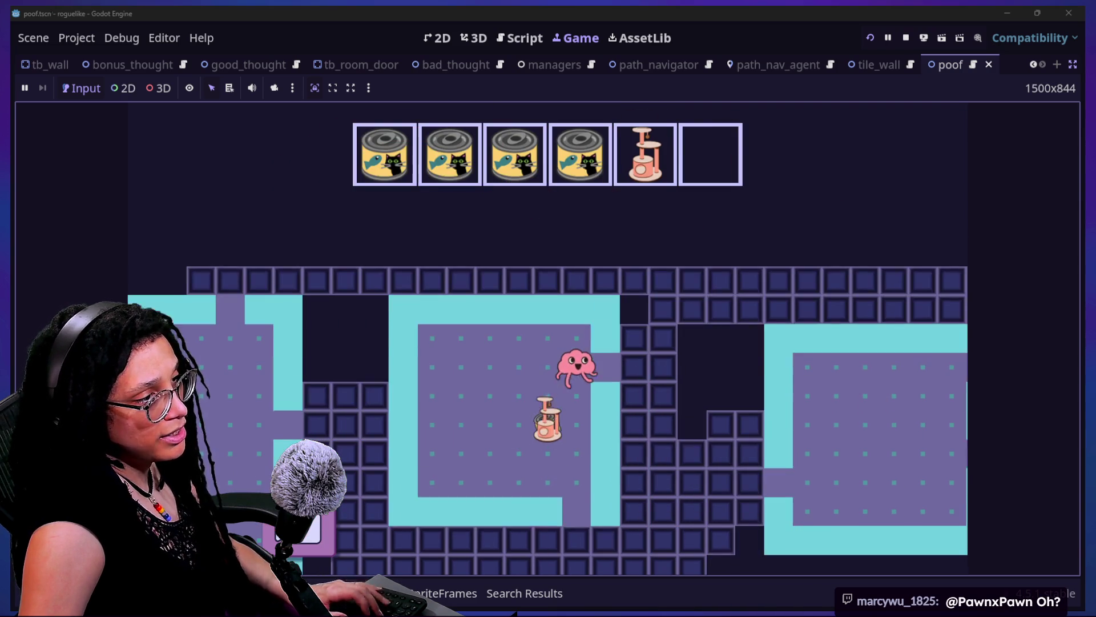
{"action": "key", "text": "Right"}
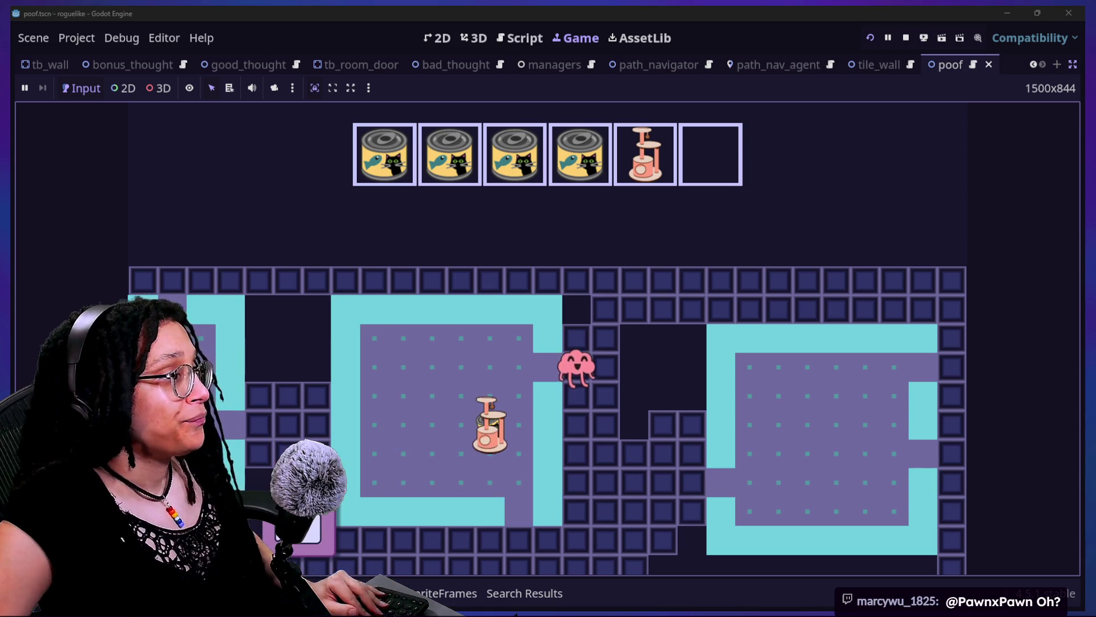
Start another cat-tree maze battle and chase the cat trees along the corridors
{"action": "key", "text": "Left"}
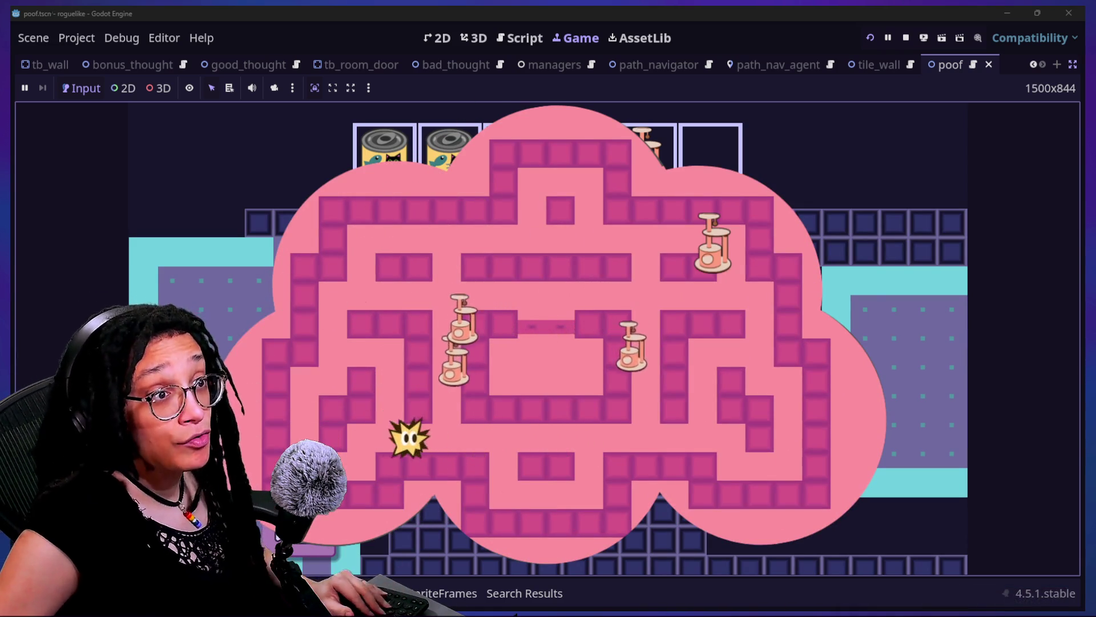
{"action": "key", "text": "Down"}
{"action": "key", "text": "Up"}
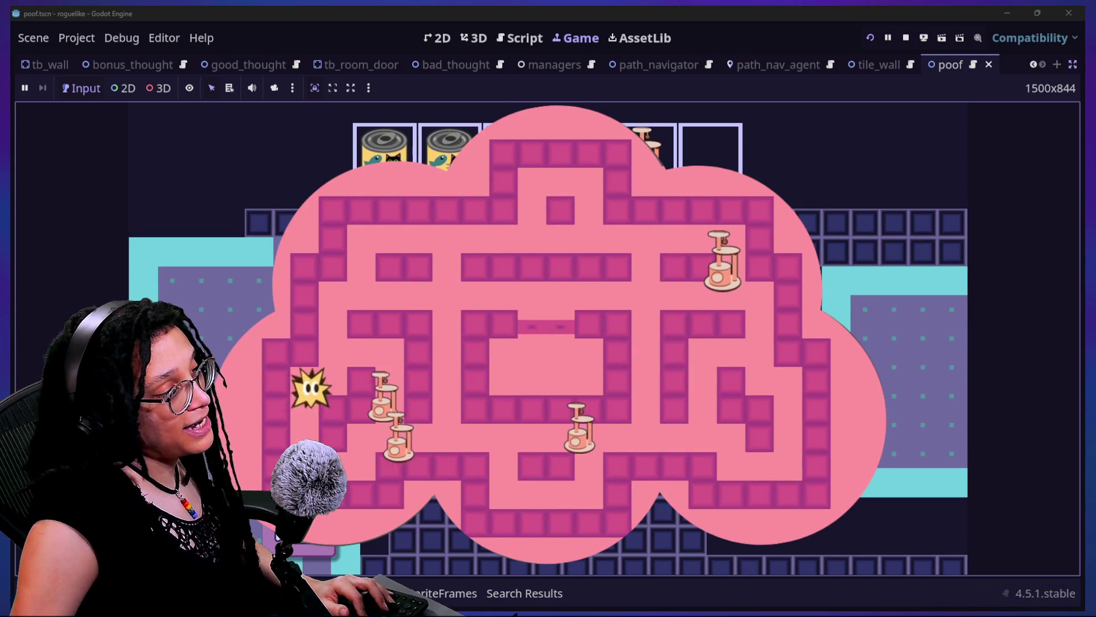
{"action": "key", "text": "Right"}
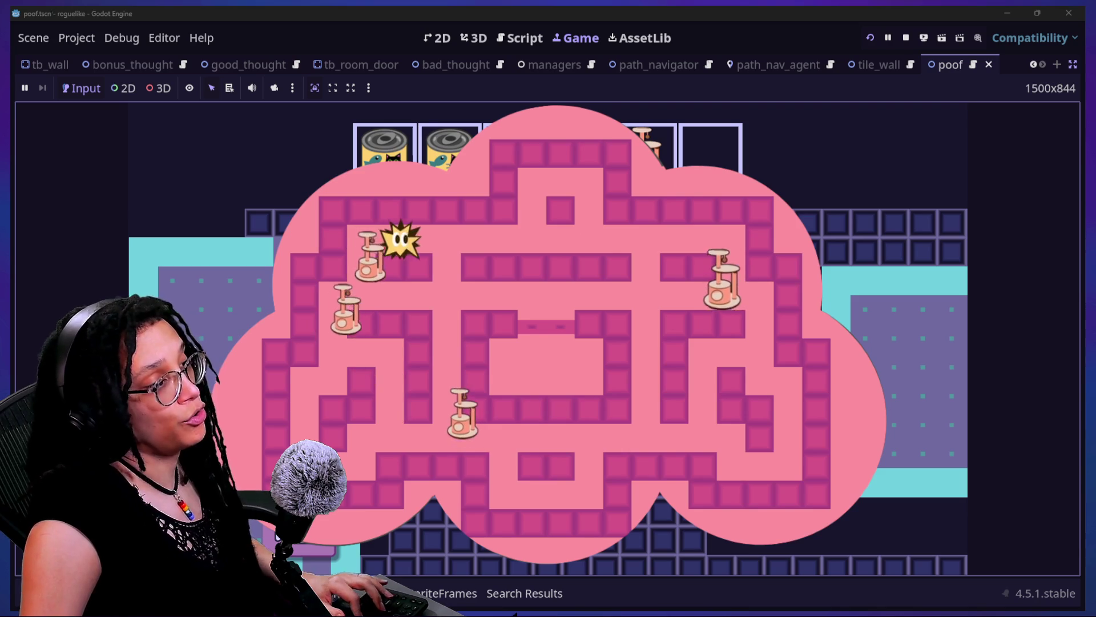
{"action": "key", "text": "Down"}
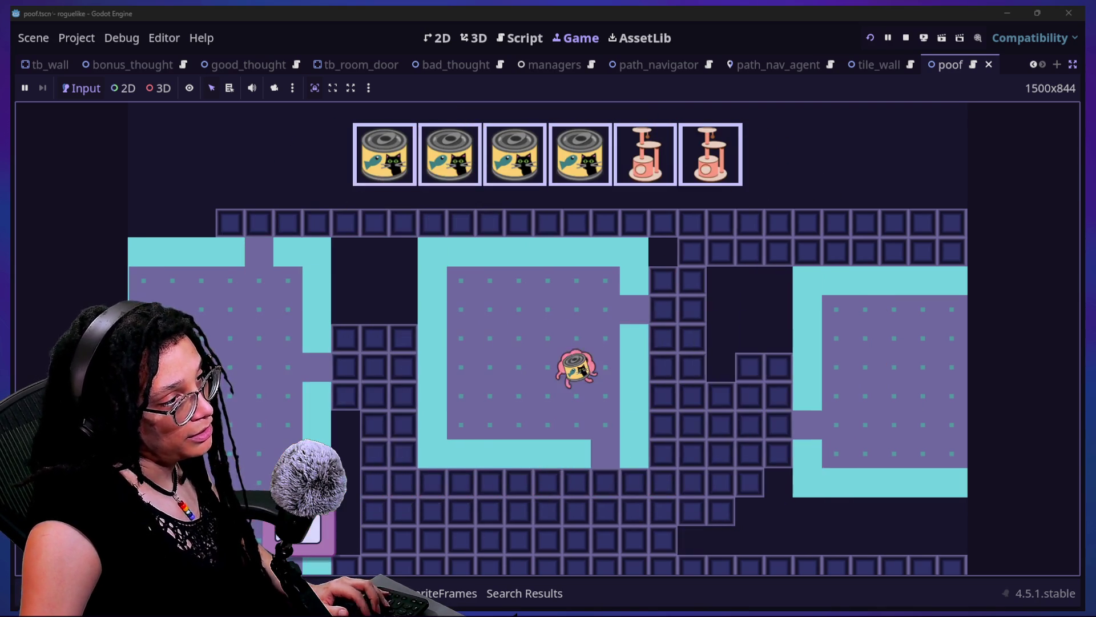
{"action": "key", "text": "Down"}
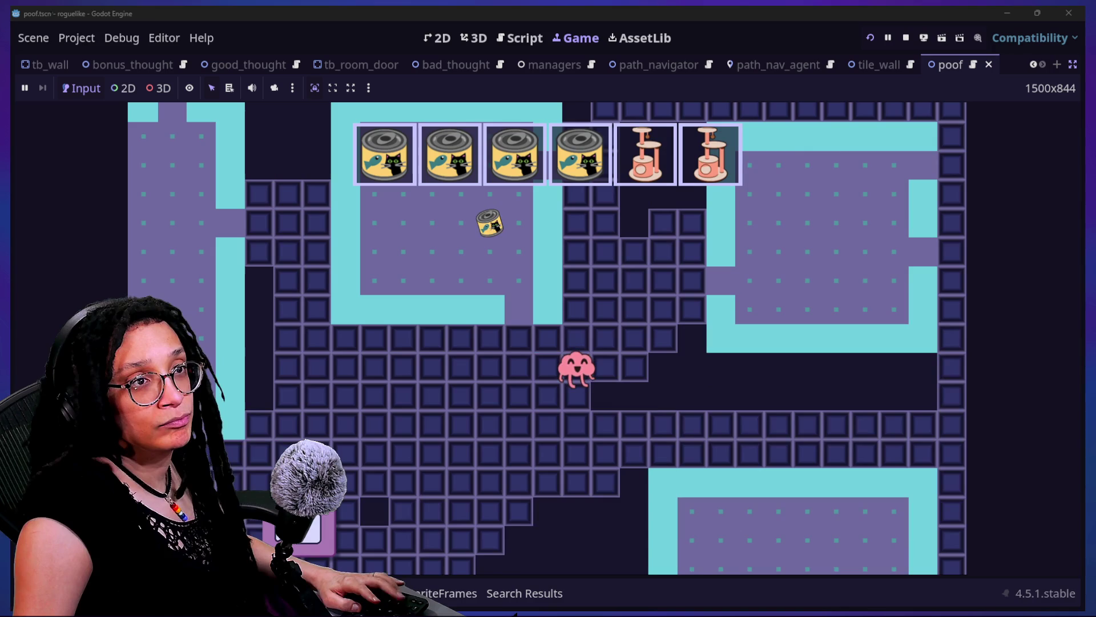
Check the stream chat, stop the running game, then switch to the web browser
{"action": "key", "text": "alt+Tab"}
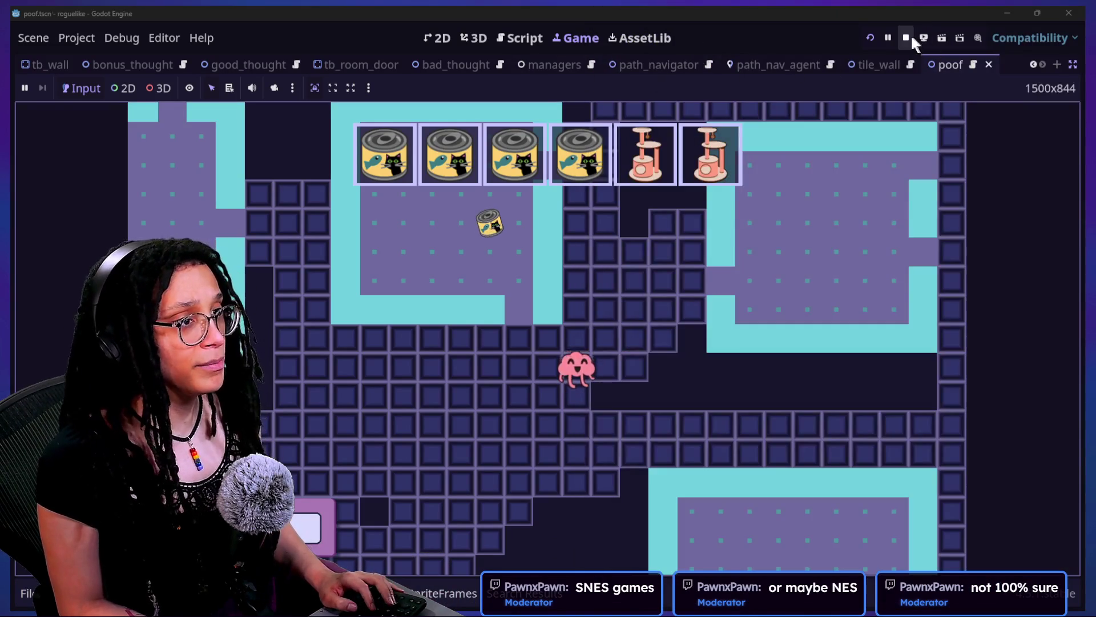
{"action": "left_click", "coordinate": [910, 38]}
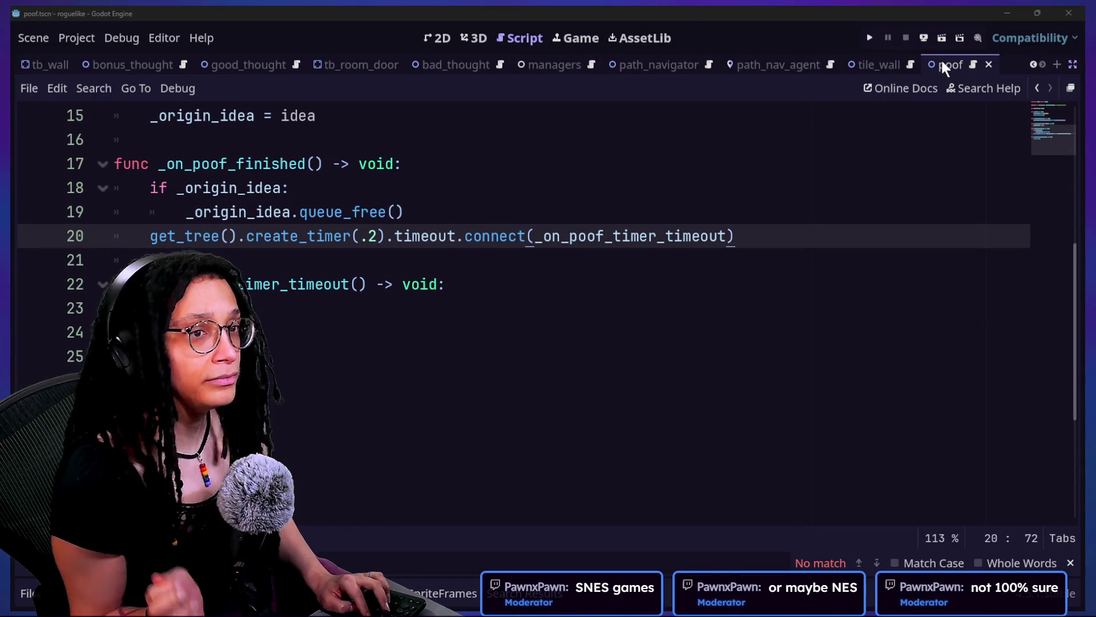
{"action": "key", "text": "alt+Tab"}
Load youtube.com in the other browser window
{"action": "left_click", "coordinate": [318, 17]}
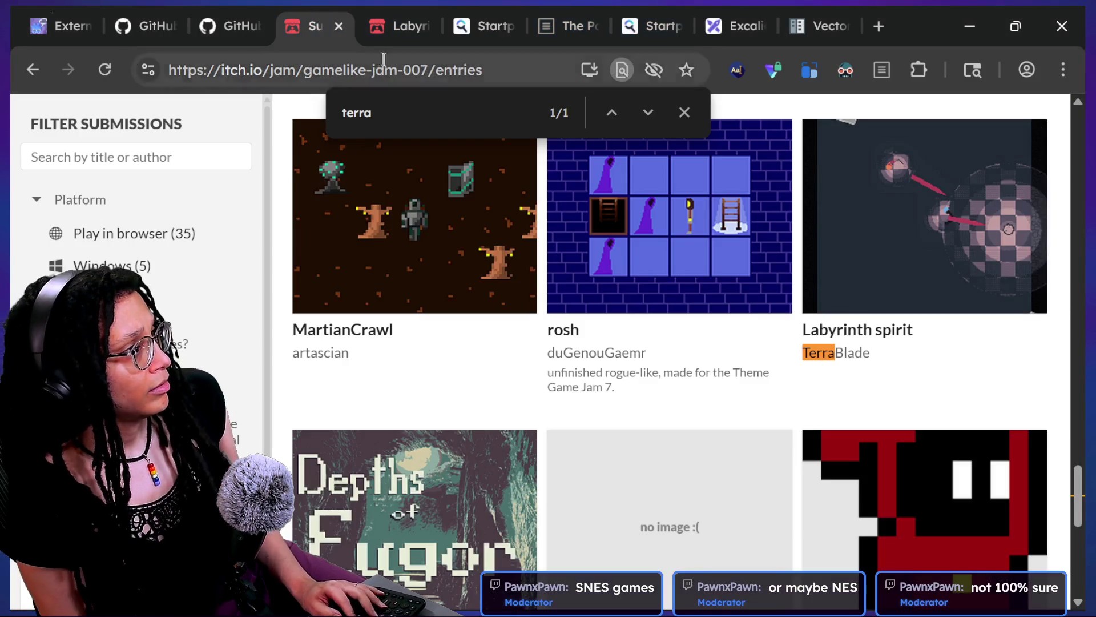
{"action": "key", "text": "BackSpace"}
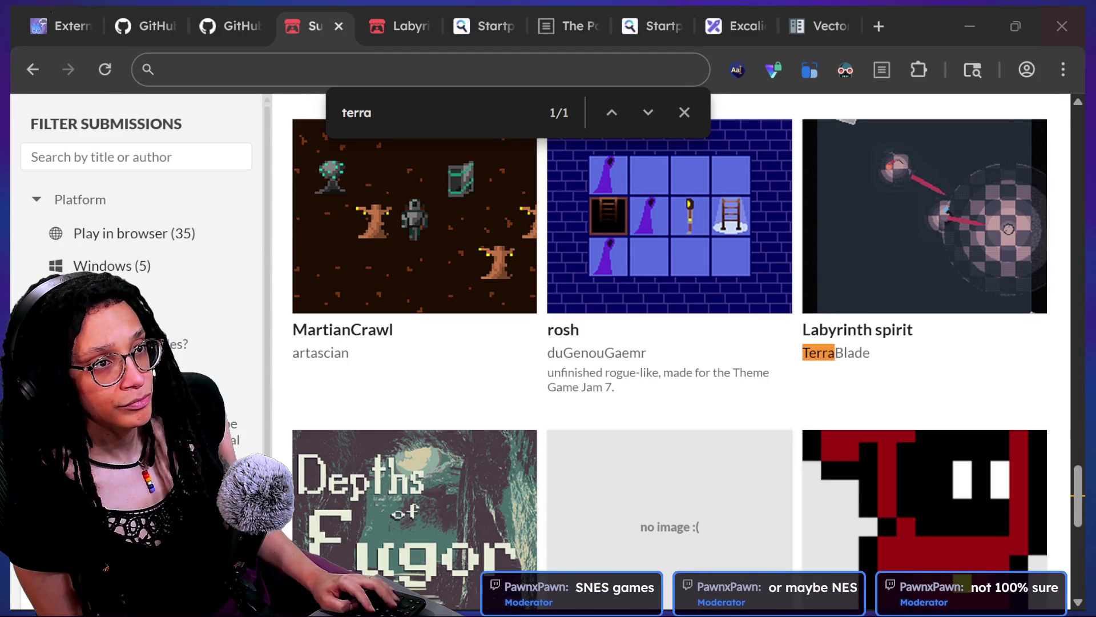
{"action": "key", "text": "alt+Tab"}
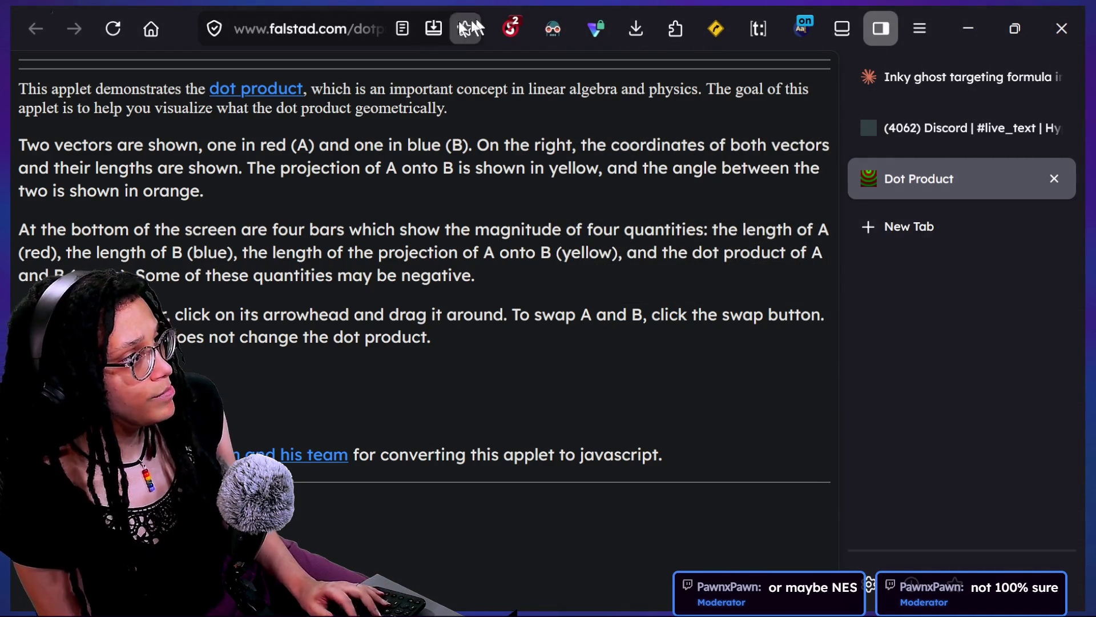
{"action": "left_click", "coordinate": [384, 13]}
{"action": "type", "text": "youtube.com"}
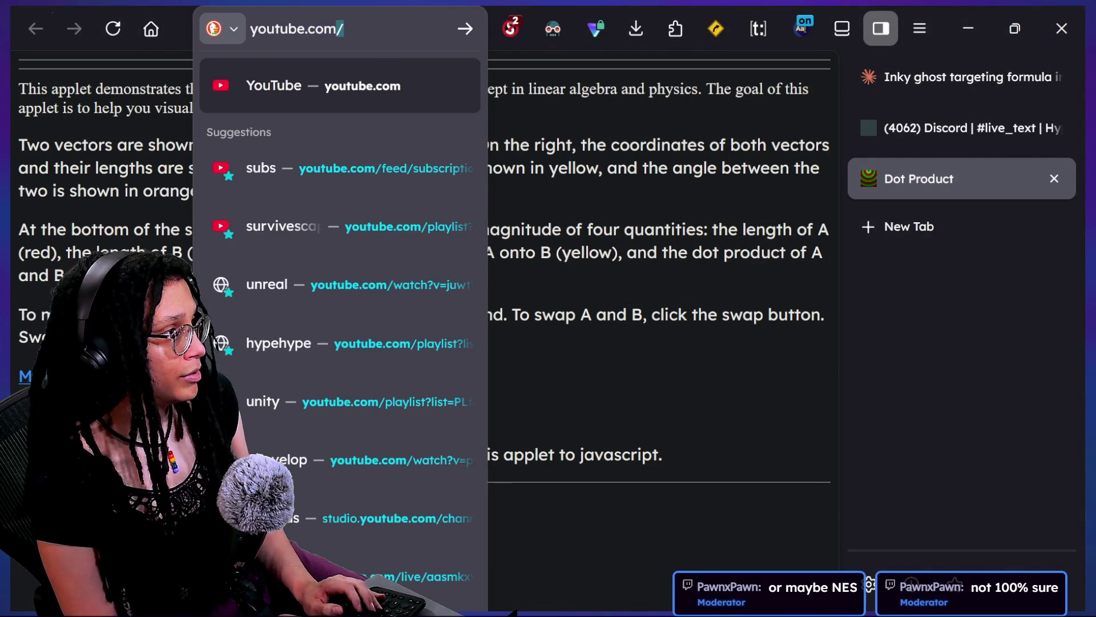
{"action": "key", "text": "Return"}
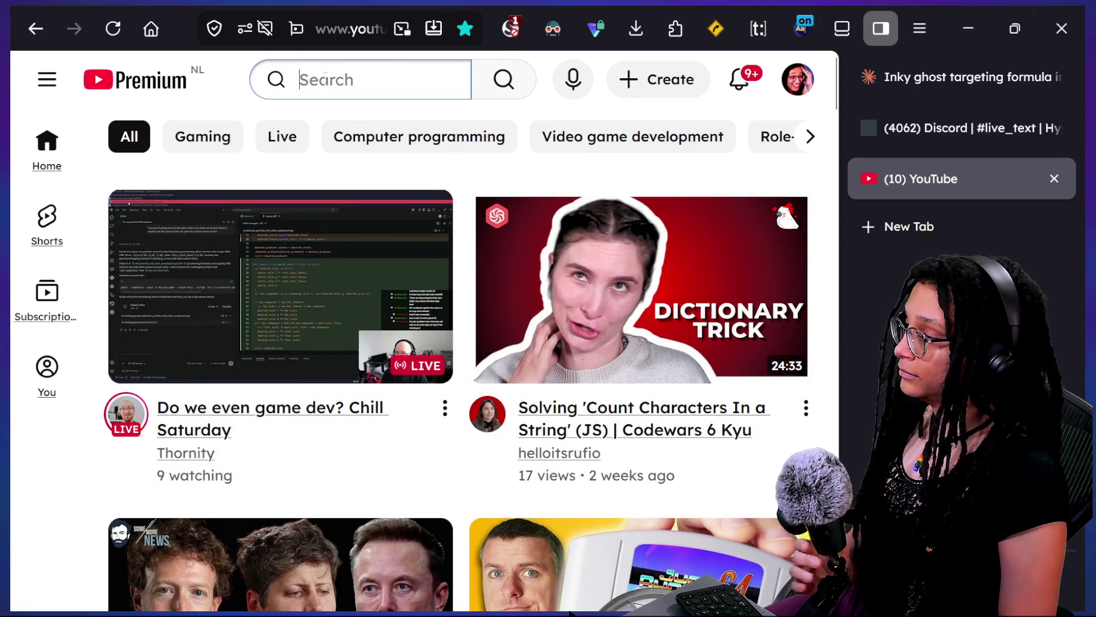
Switch YouTube to the dark theme and search for 'animal crossing nes games'
{"action": "type", "text": "d"}
{"action": "key", "text": "BackSpace"}
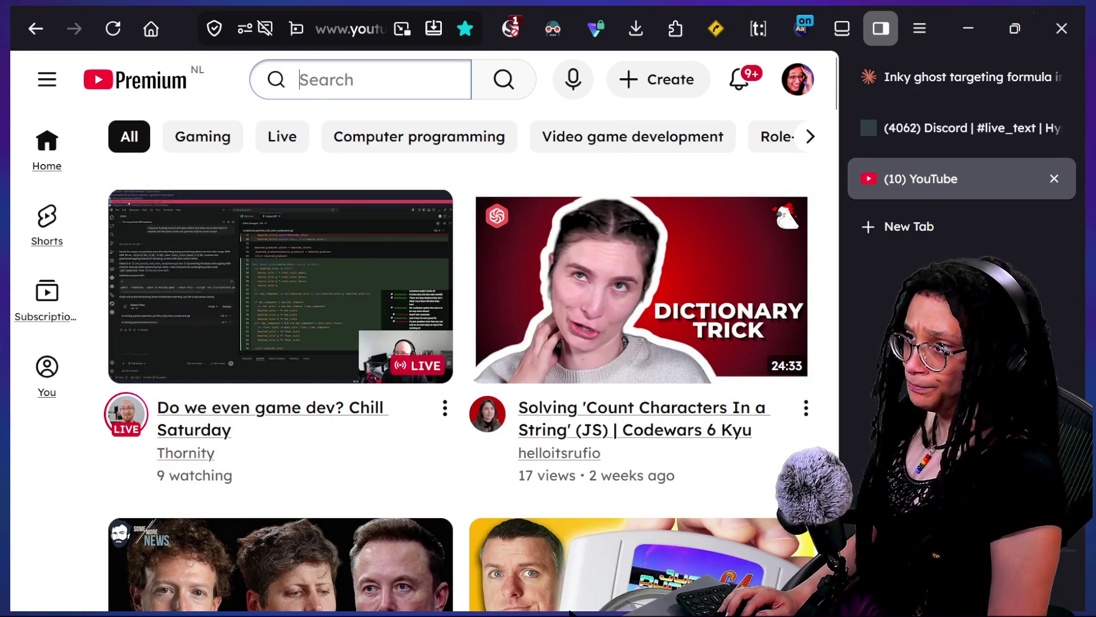
{"action": "left_click", "coordinate": [802, 72]}
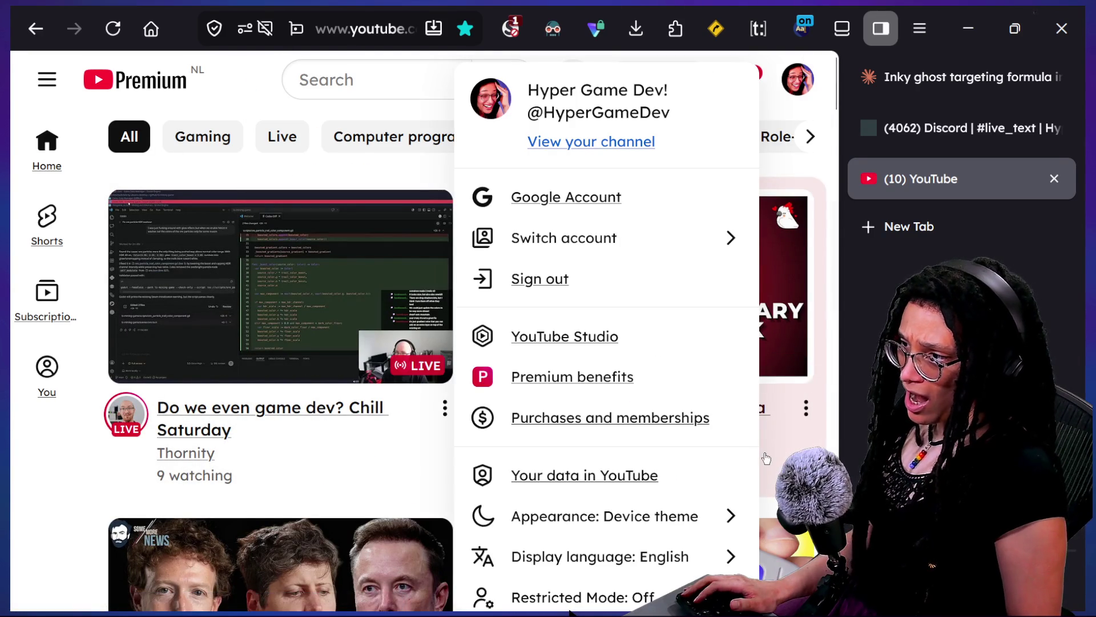
{"action": "left_click", "coordinate": [624, 516]}
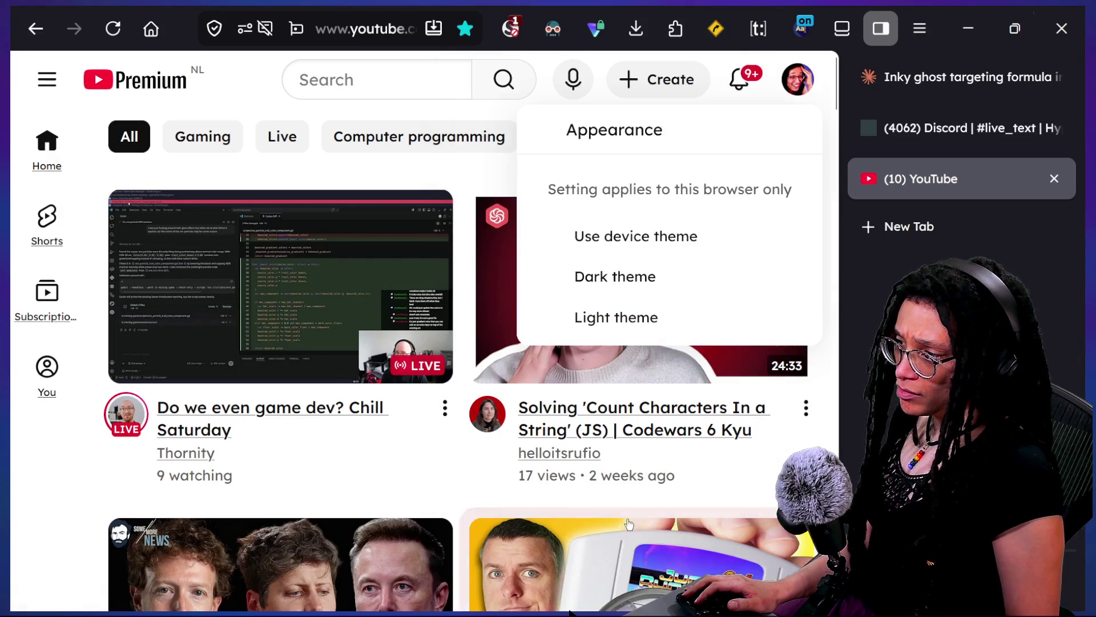
{"action": "left_click", "coordinate": [621, 276]}
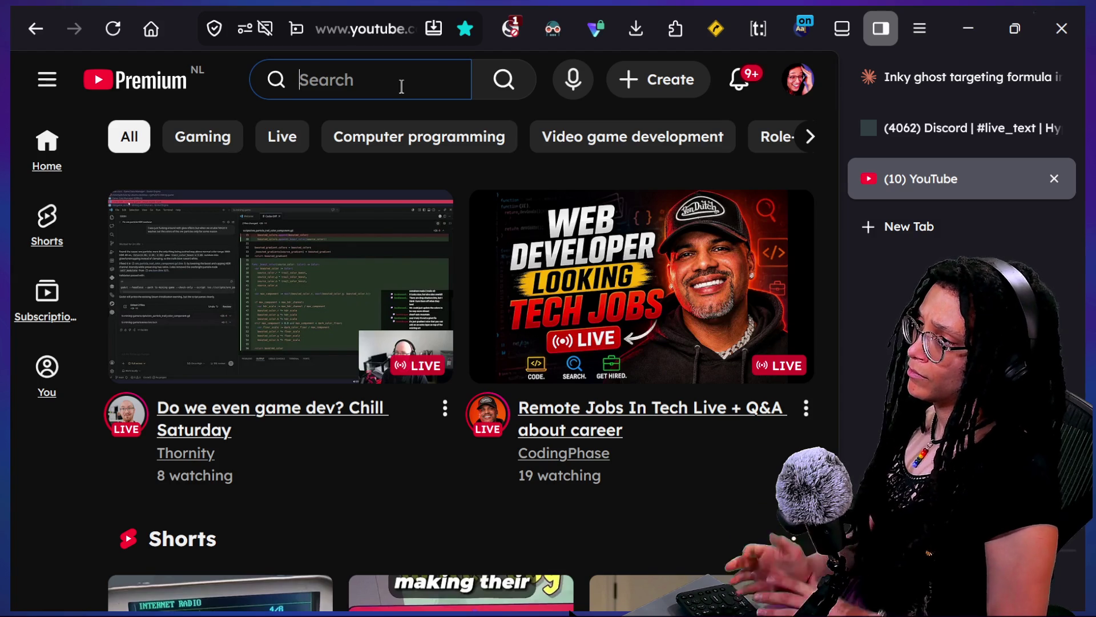
{"action": "type", "text": "animal cros"}
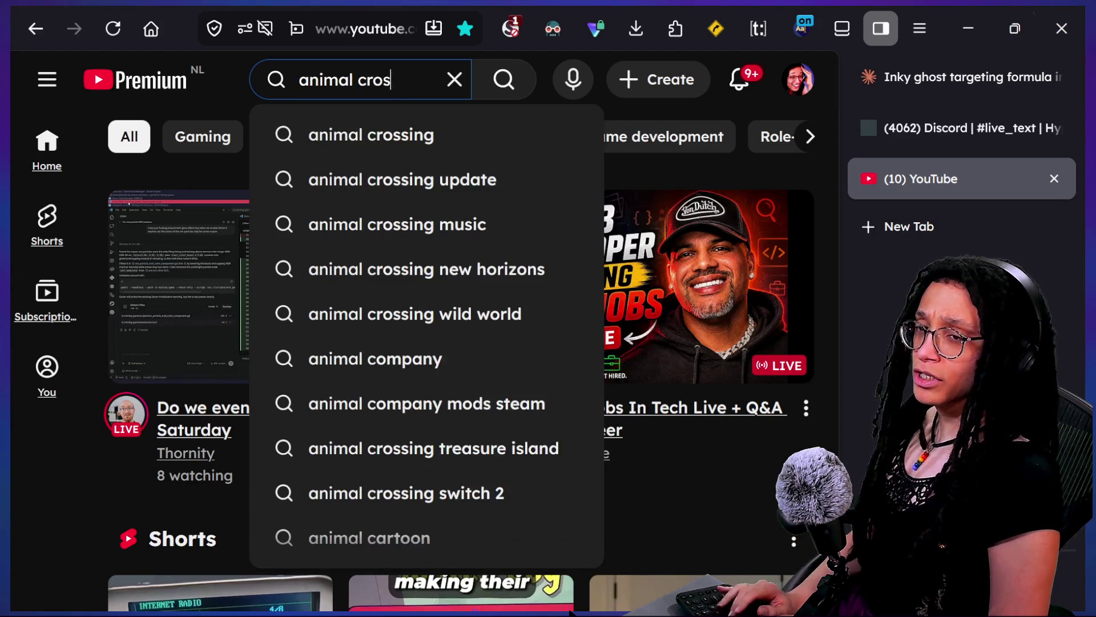
{"action": "type", "text": "sing es games"}
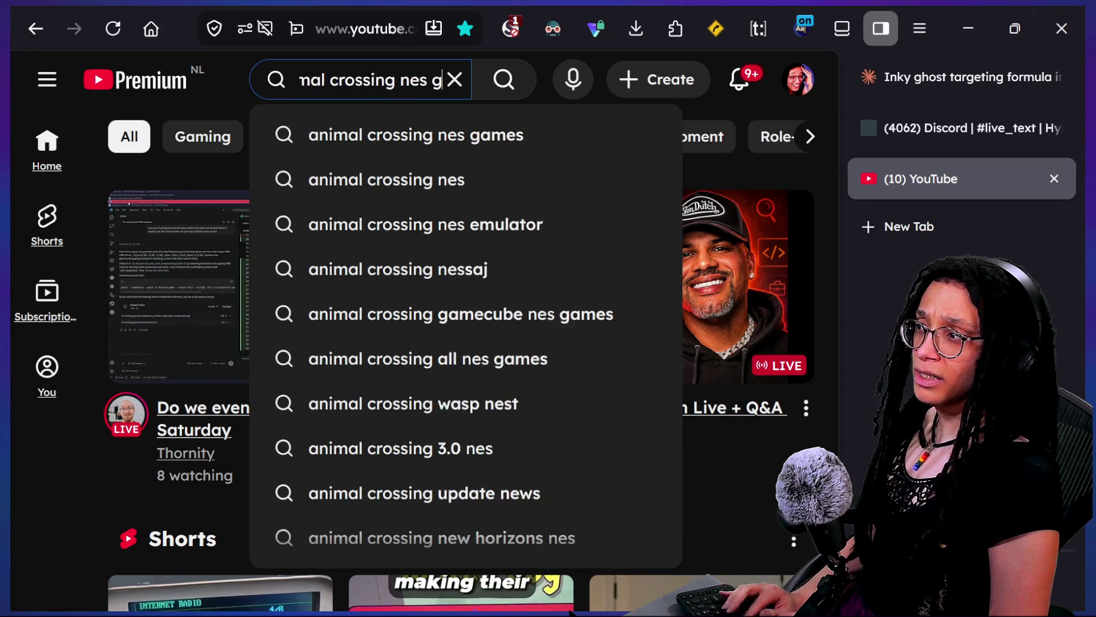
{"action": "key", "text": "Return"}
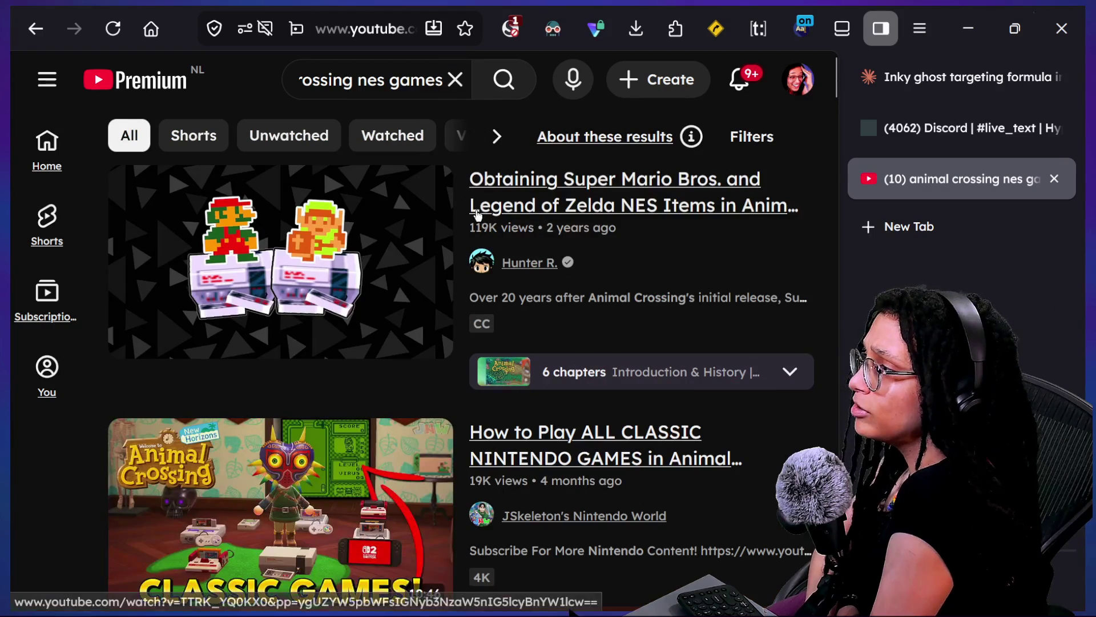
Open the top result, the Animal Crossing NES items video, and mute it
{"action": "scroll", "coordinate": [600, 313], "scroll_direction": "down", "scroll_amount": 2}
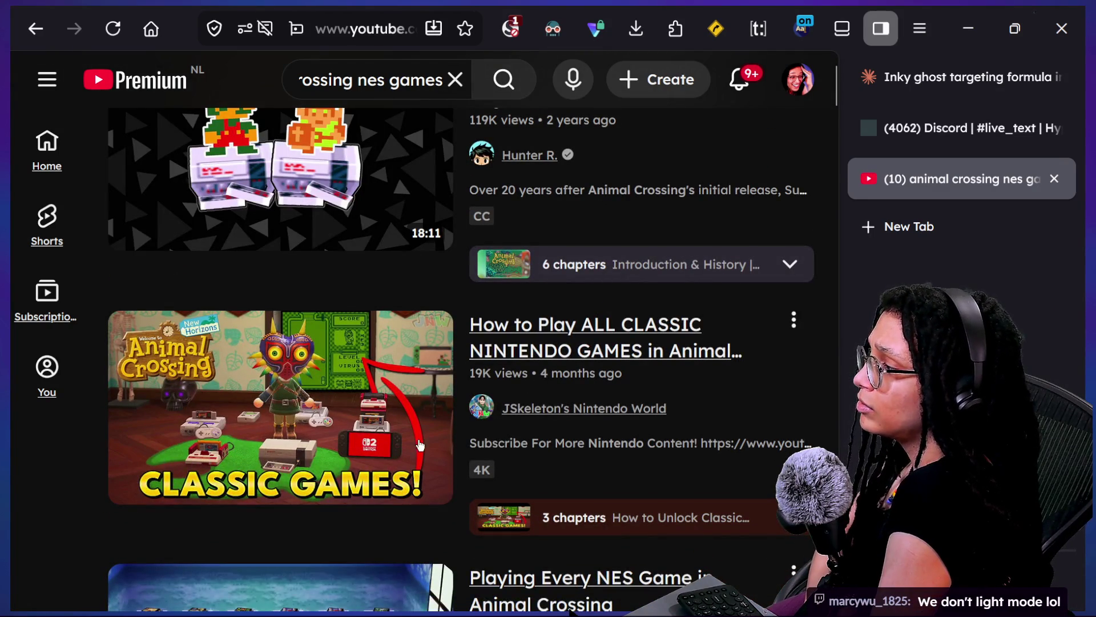
{"action": "scroll", "coordinate": [495, 445], "scroll_direction": "down", "scroll_amount": 2}
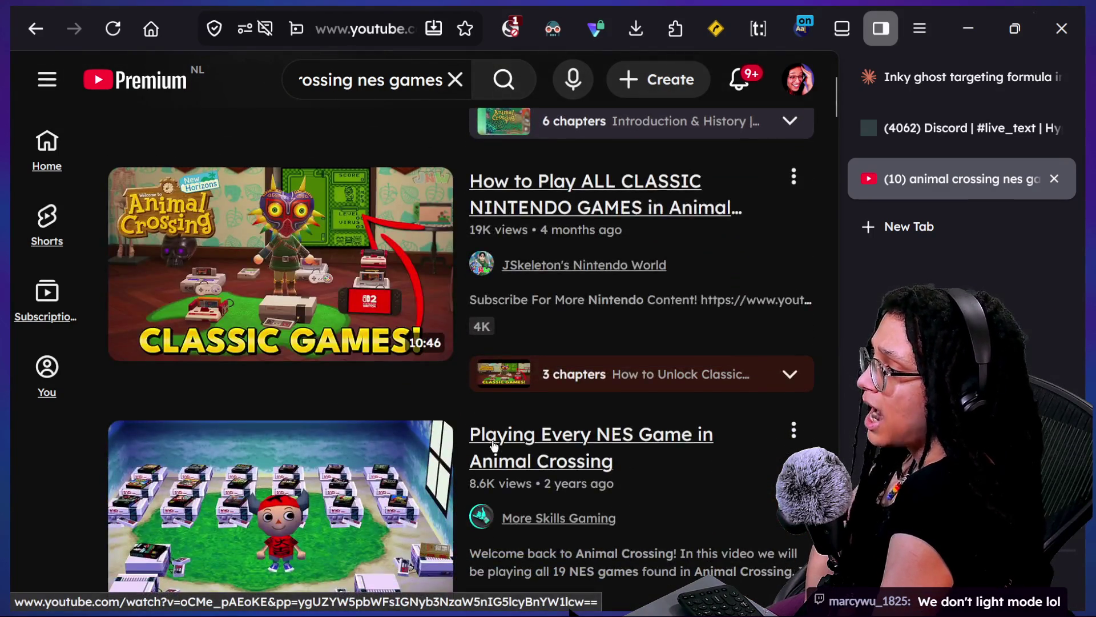
{"action": "scroll", "coordinate": [495, 445], "scroll_direction": "down", "scroll_amount": 2}
{"action": "scroll", "coordinate": [517, 307], "scroll_direction": "up", "scroll_amount": 6}
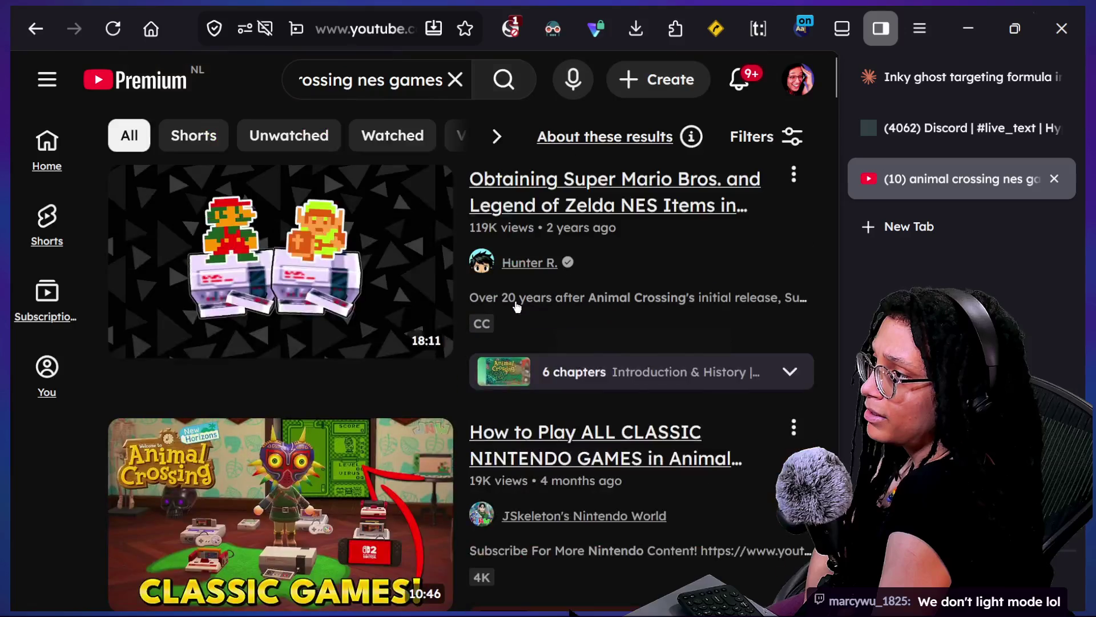
{"action": "mouse_move", "coordinate": [517, 307]}
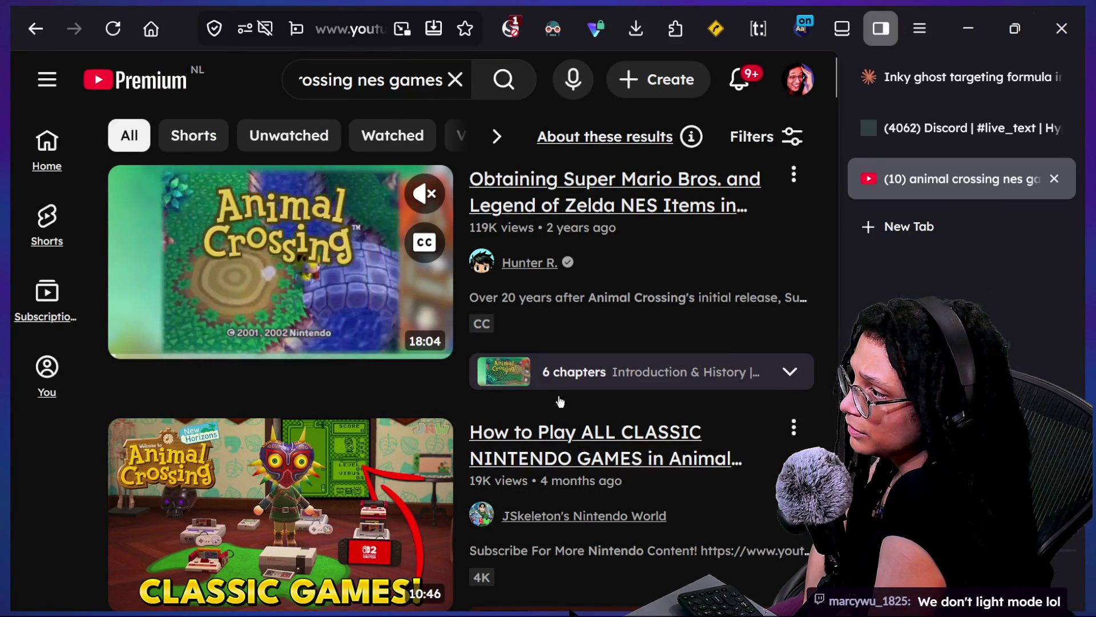
{"action": "left_click", "coordinate": [366, 199]}
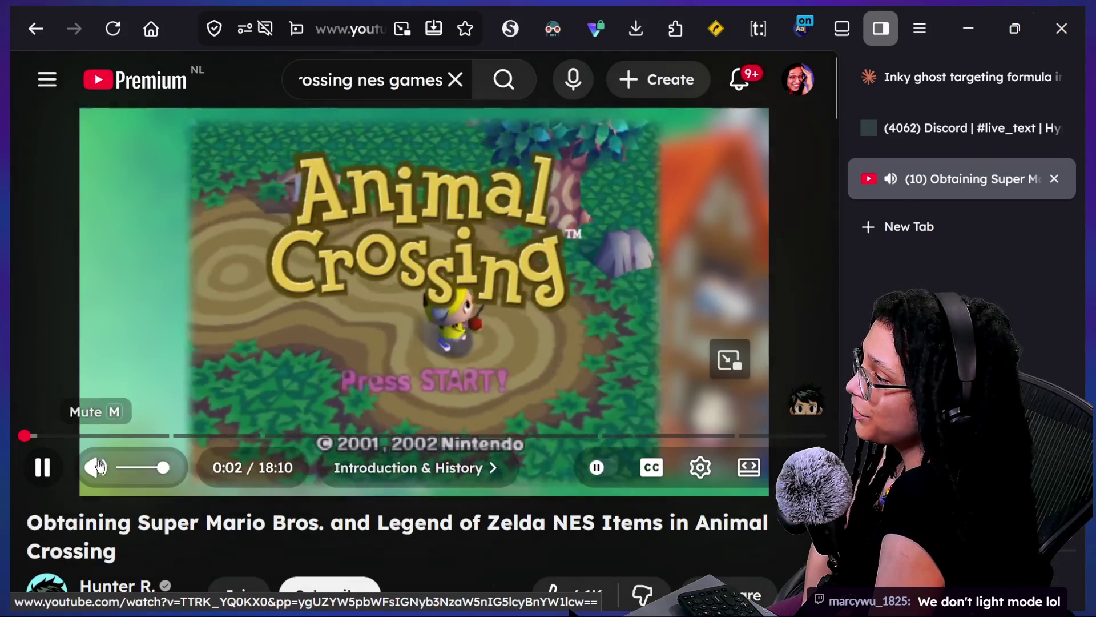
{"action": "left_click", "coordinate": [96, 467]}
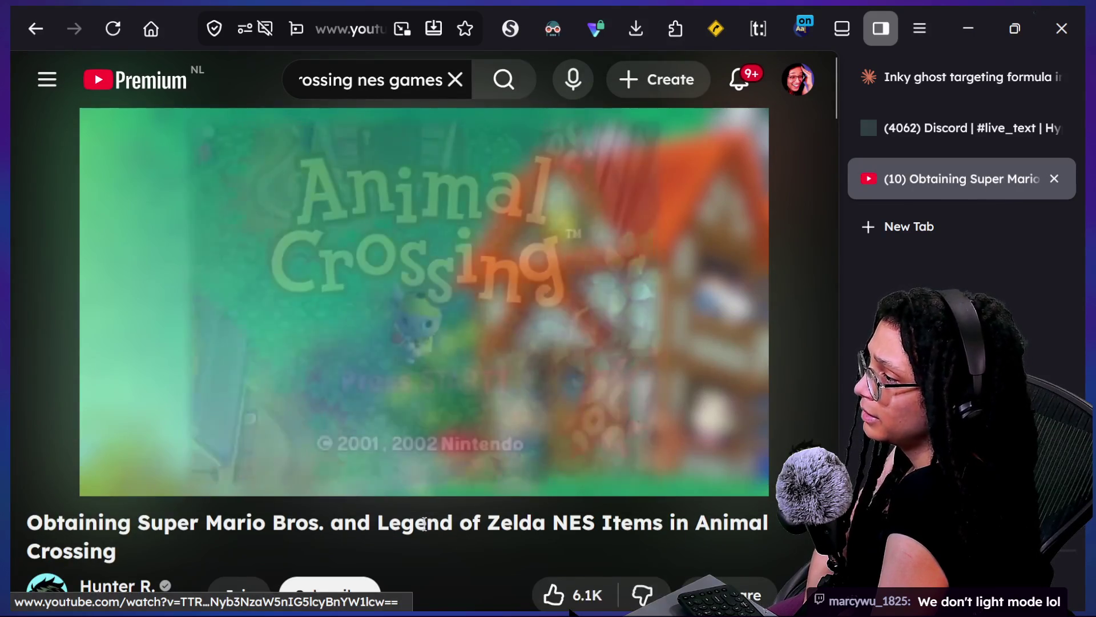
Expand the video description, watch briefly in full screen, then bring up the guide sidebar
{"action": "scroll", "coordinate": [423, 521], "scroll_direction": "down", "scroll_amount": 4}
{"action": "scroll", "coordinate": [424, 522], "scroll_direction": "down", "scroll_amount": 1}
{"action": "left_click", "coordinate": [341, 431]}
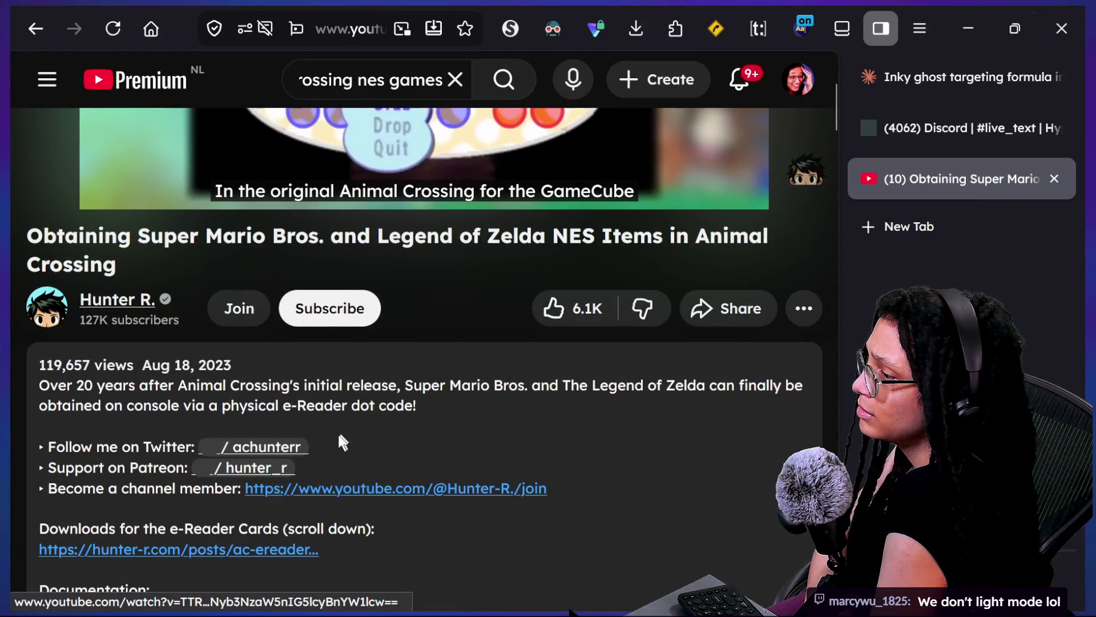
{"action": "scroll", "coordinate": [338, 436], "scroll_direction": "down", "scroll_amount": 5}
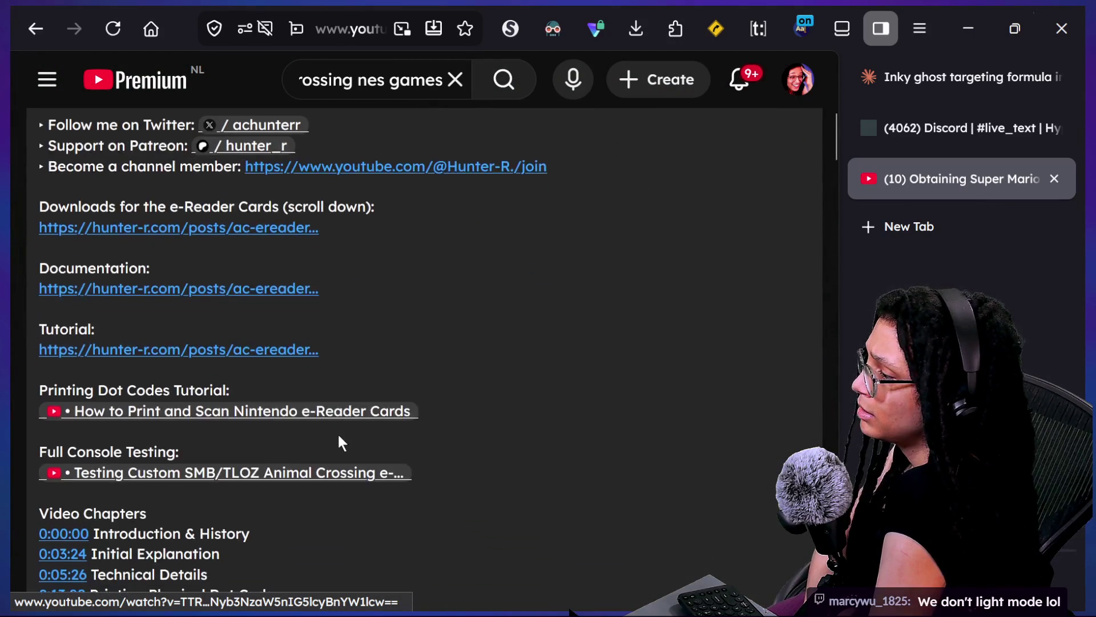
{"action": "scroll", "coordinate": [338, 434], "scroll_direction": "up", "scroll_amount": 10}
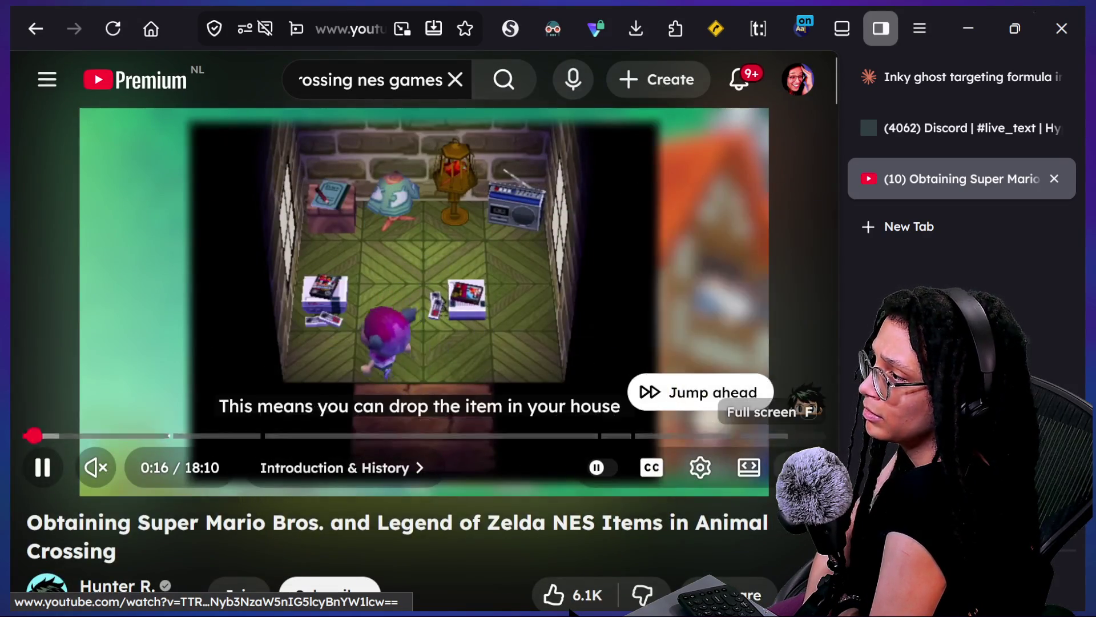
{"action": "left_click", "coordinate": [749, 467]}
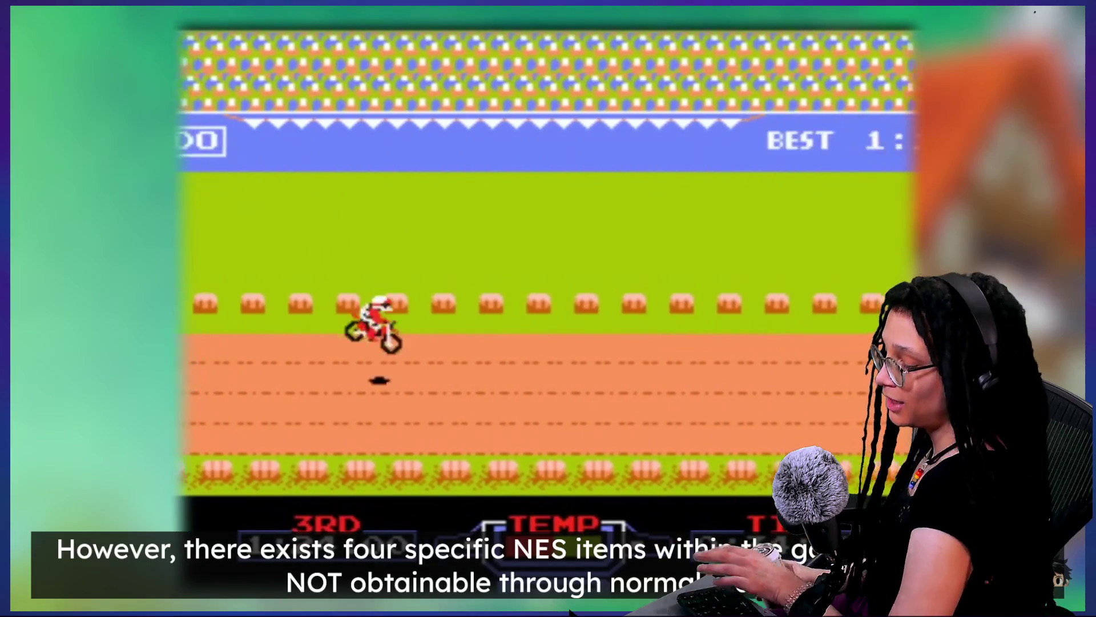
{"action": "key", "text": "Escape"}
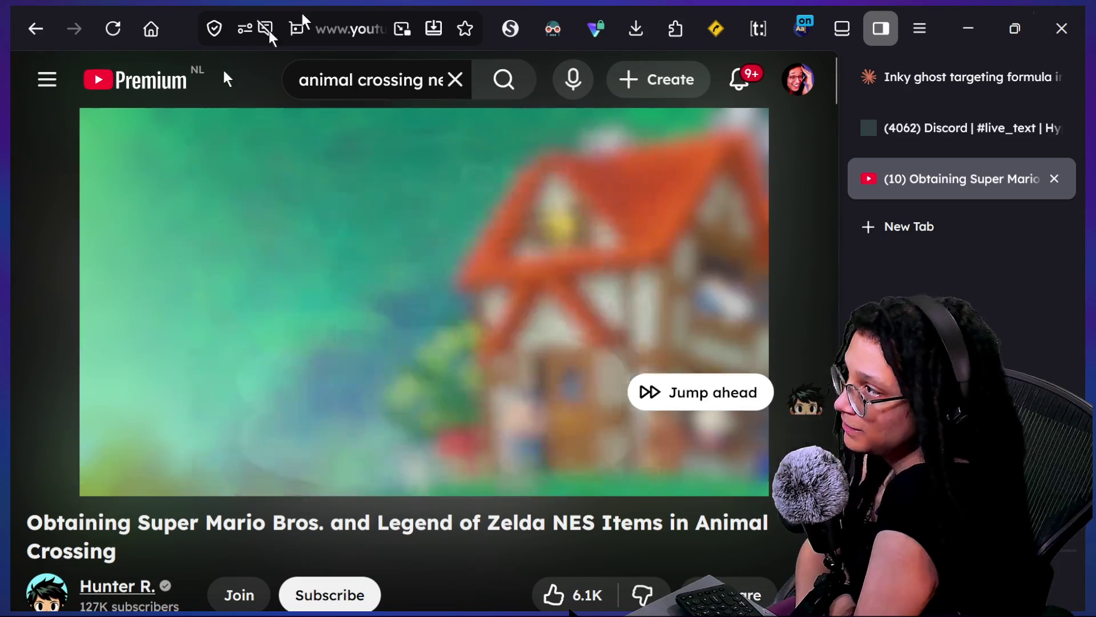
{"action": "mouse_move", "coordinate": [567, 155]}
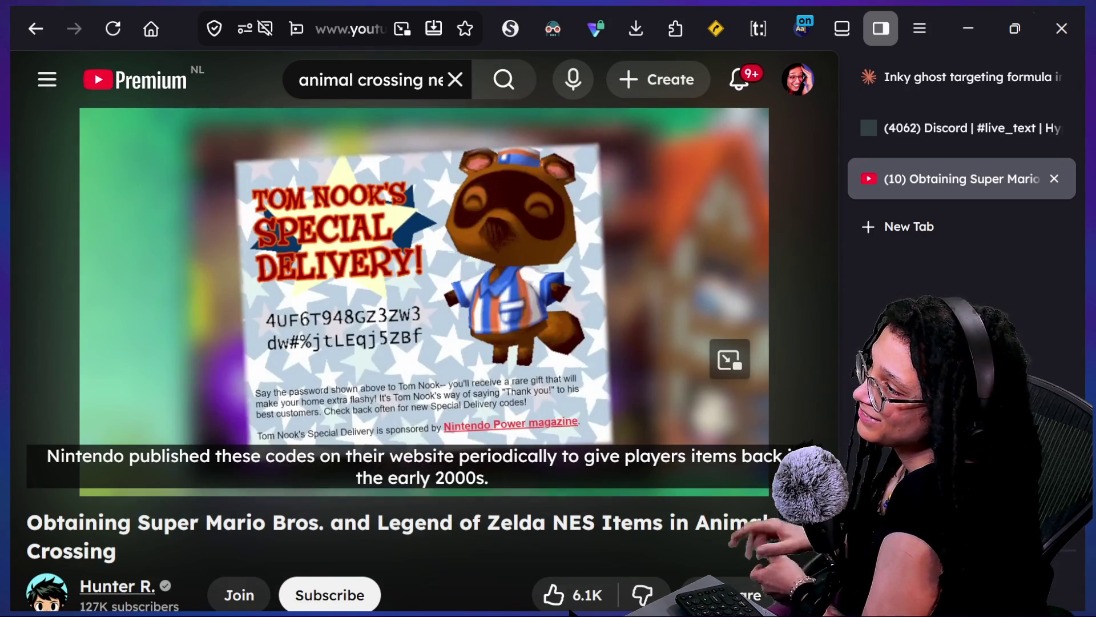
{"action": "left_click", "coordinate": [57, 81]}
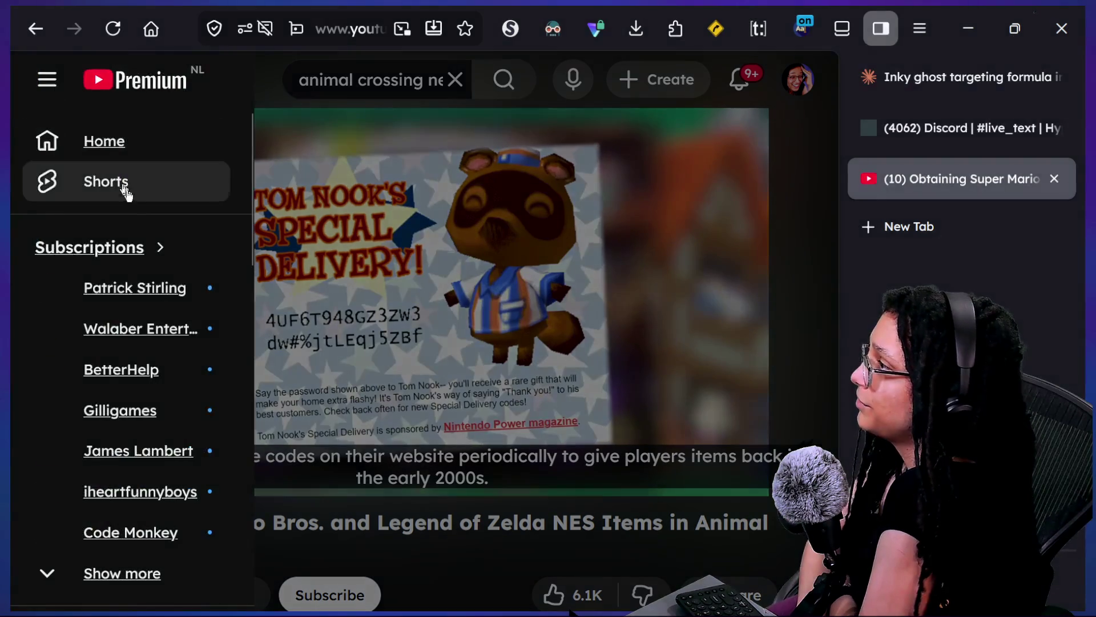
Browse the Subscriptions feed and open JustCovino's live Game Dev stream
{"action": "left_click", "coordinate": [159, 257]}
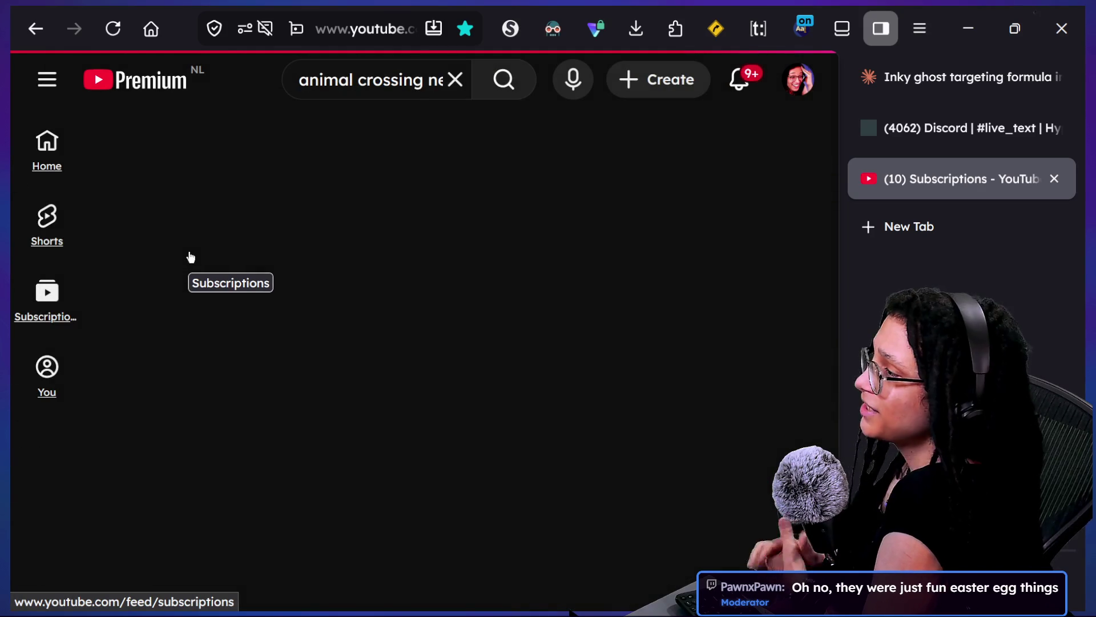
{"action": "scroll", "coordinate": [360, 242], "scroll_direction": "down", "scroll_amount": 5}
{"action": "scroll", "coordinate": [358, 235], "scroll_direction": "down", "scroll_amount": 3}
{"action": "scroll", "coordinate": [554, 313], "scroll_direction": "down", "scroll_amount": 2}
{"action": "scroll", "coordinate": [554, 314], "scroll_direction": "down", "scroll_amount": 3}
{"action": "scroll", "coordinate": [557, 314], "scroll_direction": "down", "scroll_amount": 2}
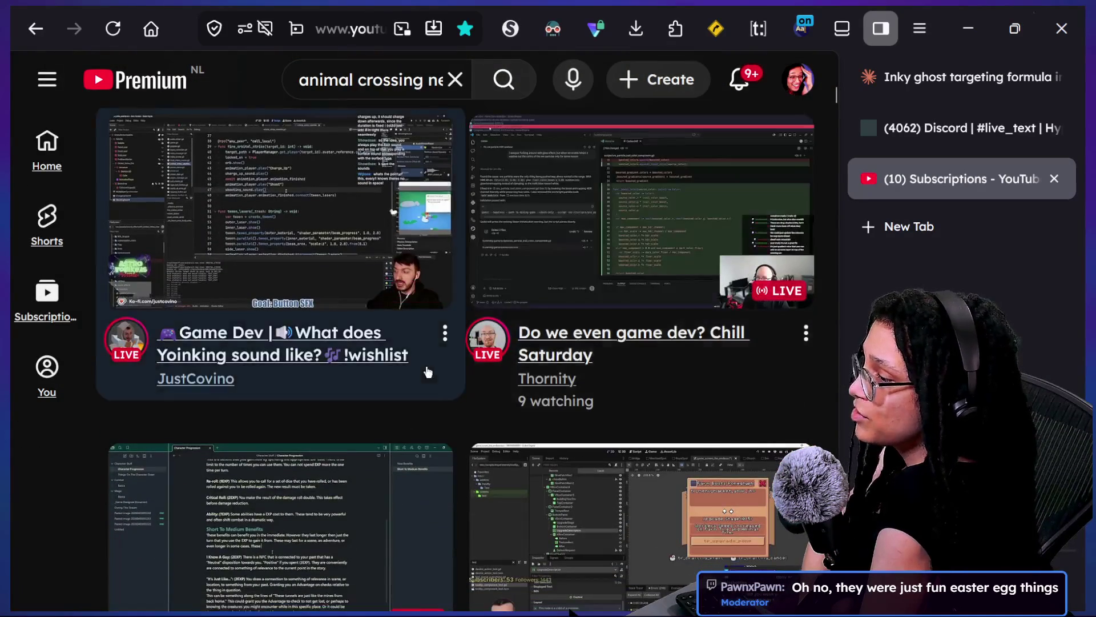
{"action": "scroll", "coordinate": [429, 371], "scroll_direction": "down", "scroll_amount": 5}
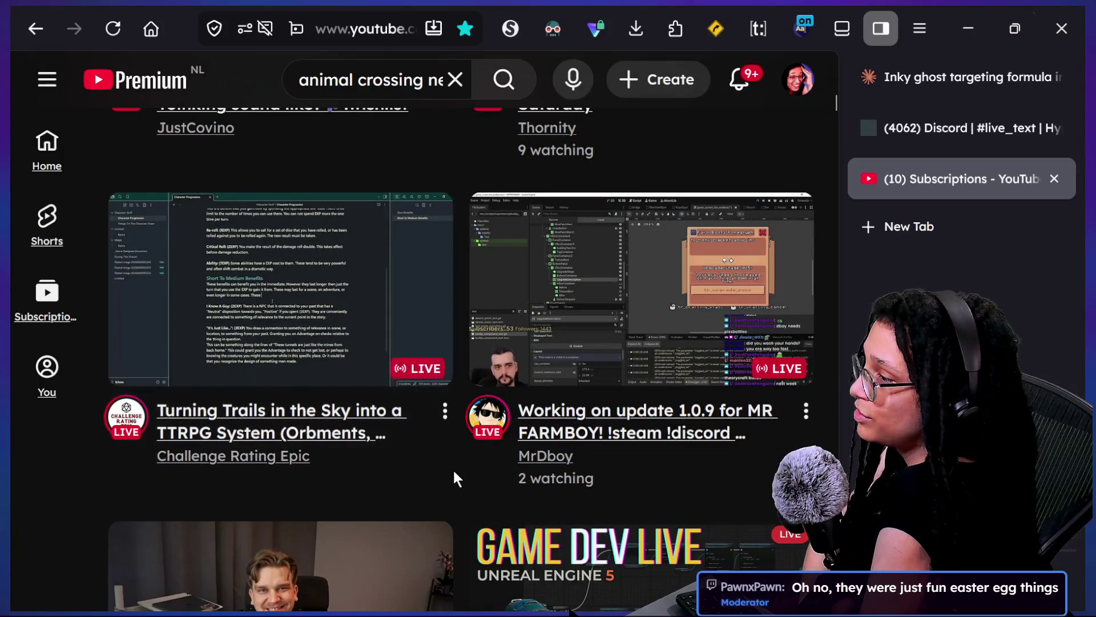
{"action": "scroll", "coordinate": [454, 477], "scroll_direction": "down", "scroll_amount": 3}
{"action": "scroll", "coordinate": [455, 477], "scroll_direction": "down", "scroll_amount": 1}
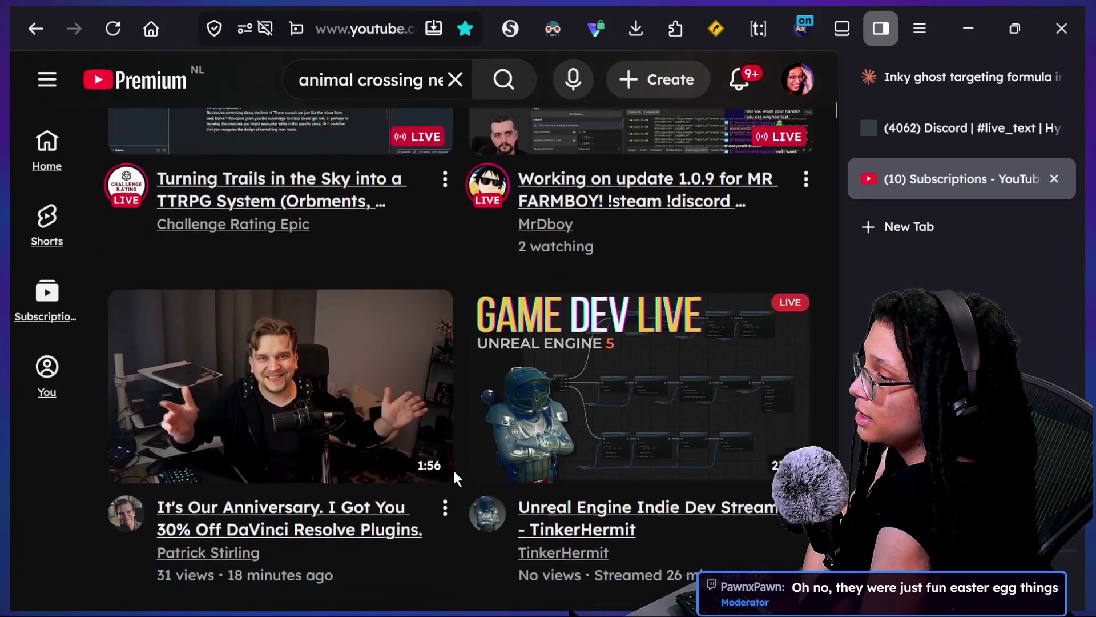
{"action": "scroll", "coordinate": [455, 477], "scroll_direction": "up", "scroll_amount": 2}
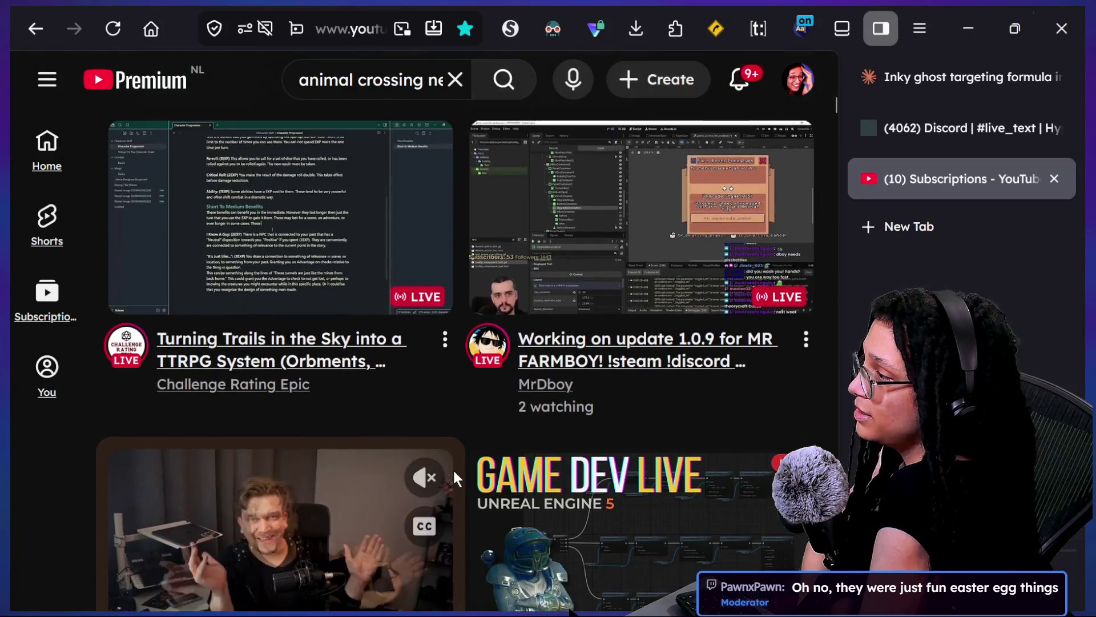
{"action": "scroll", "coordinate": [454, 477], "scroll_direction": "up", "scroll_amount": 2}
{"action": "scroll", "coordinate": [453, 478], "scroll_direction": "up", "scroll_amount": 2}
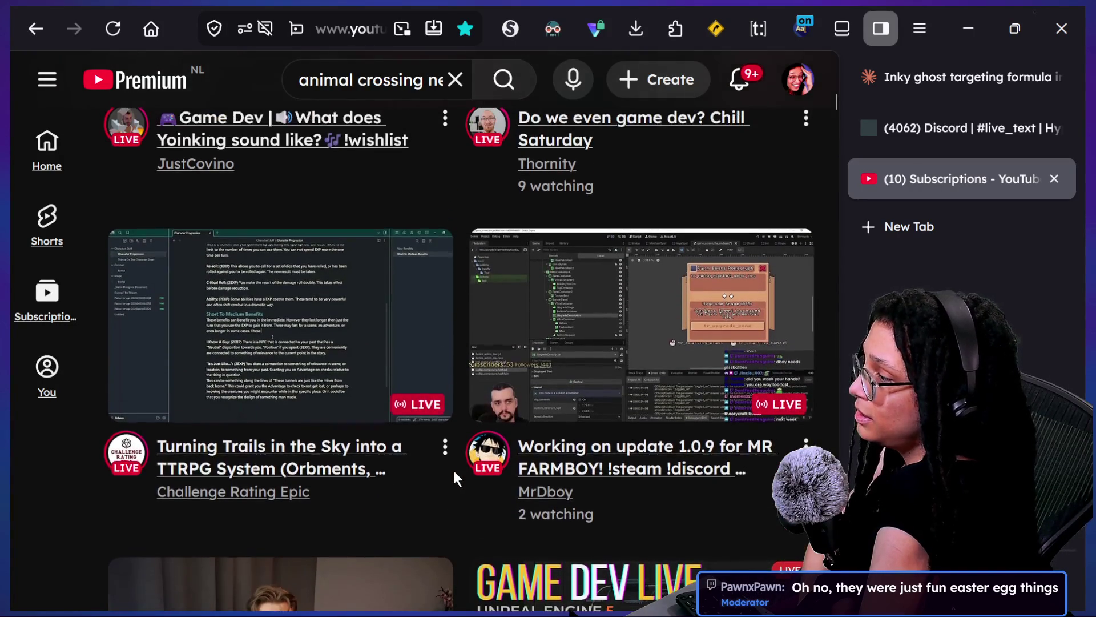
{"action": "scroll", "coordinate": [398, 489], "scroll_direction": "up", "scroll_amount": 2}
{"action": "scroll", "coordinate": [398, 489], "scroll_direction": "up", "scroll_amount": 2}
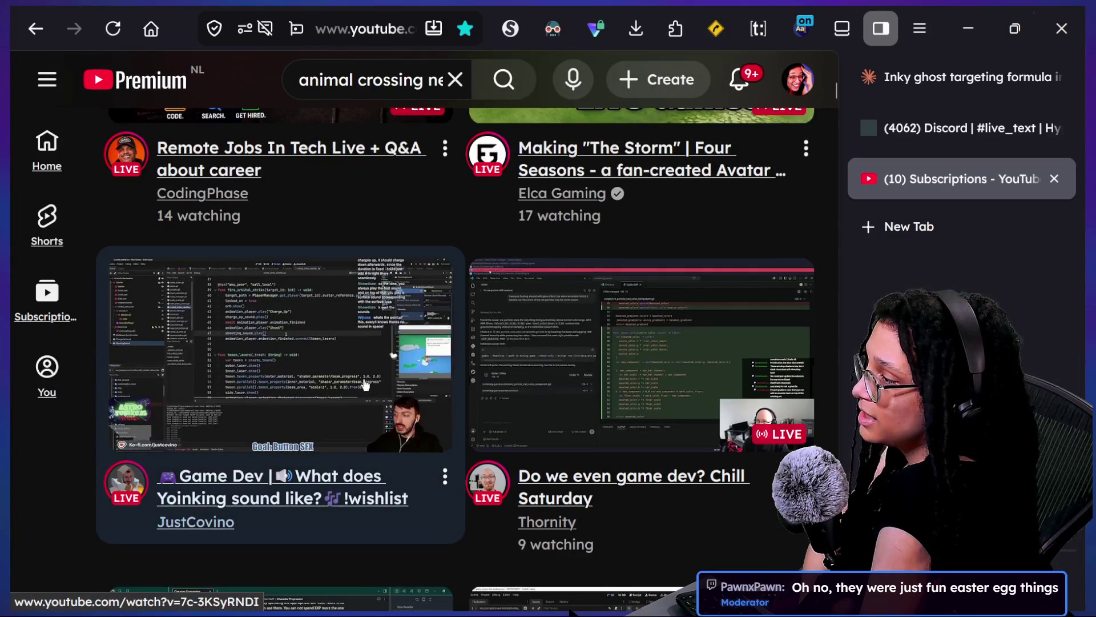
{"action": "left_click", "coordinate": [317, 450]}
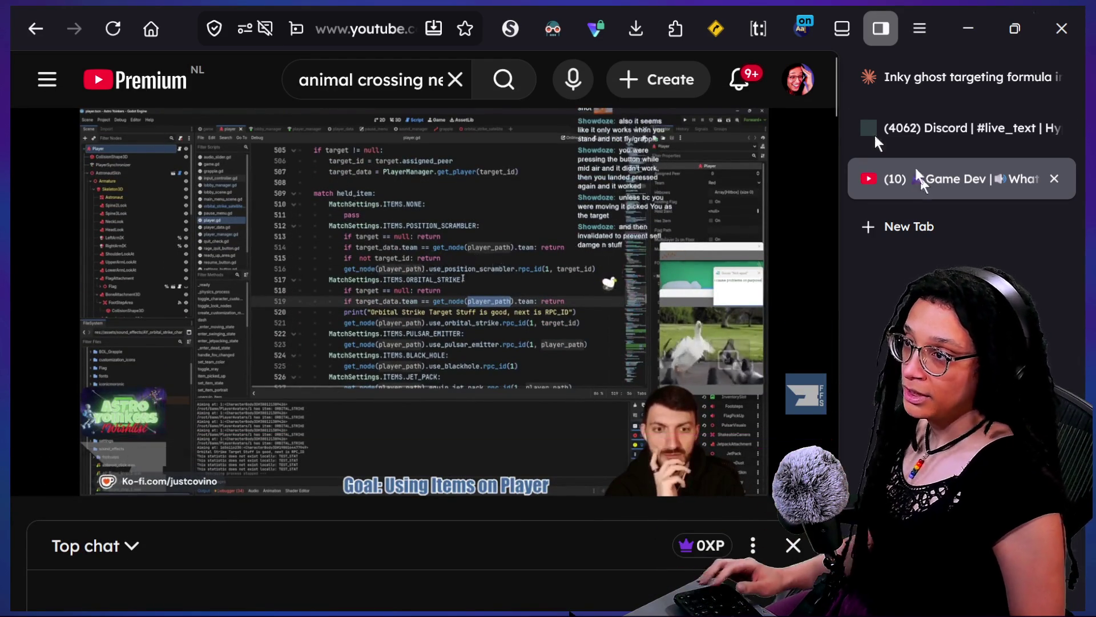
{"action": "left_click", "coordinate": [671, 83]}
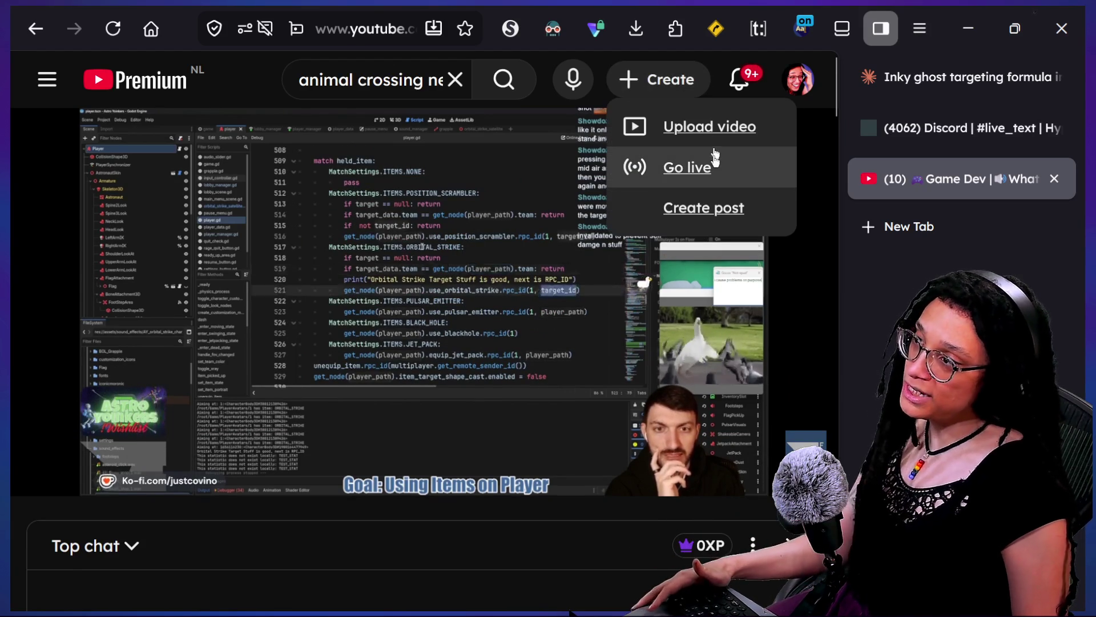
Go live in YouTube Studio and open the control room for the 'I want Pac-Manly ghost chases' stream
{"action": "left_click", "coordinate": [713, 162]}
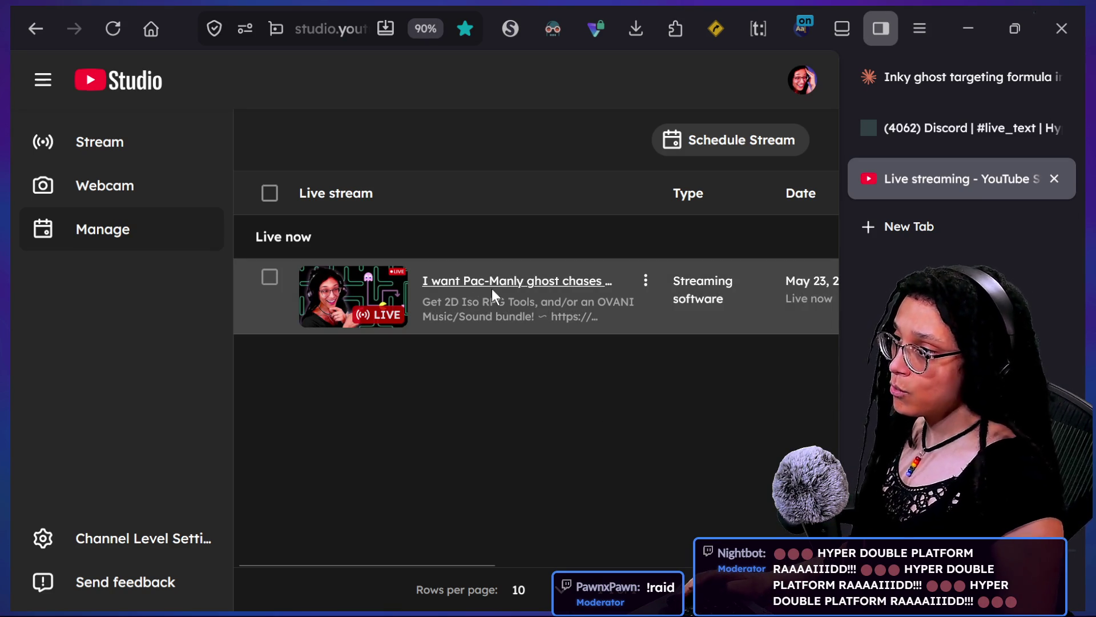
{"action": "left_click_drag", "start_coordinate": [492, 289], "coordinate": [512, 332]}
{"action": "key", "text": "ctrl+plus"}
{"action": "key", "text": "ctrl+plus"}
{"action": "key", "text": "ctrl+plus"}
{"action": "left_click", "coordinate": [664, 392]}
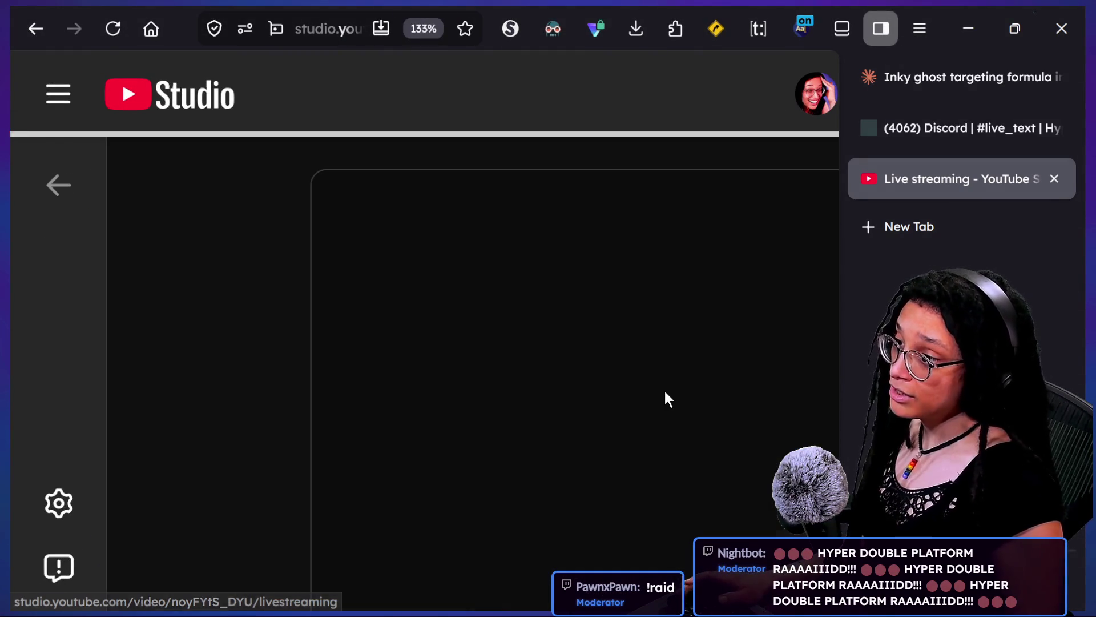
{"action": "key", "text": "ctrl+minus"}
{"action": "key", "text": "ctrl+minus"}
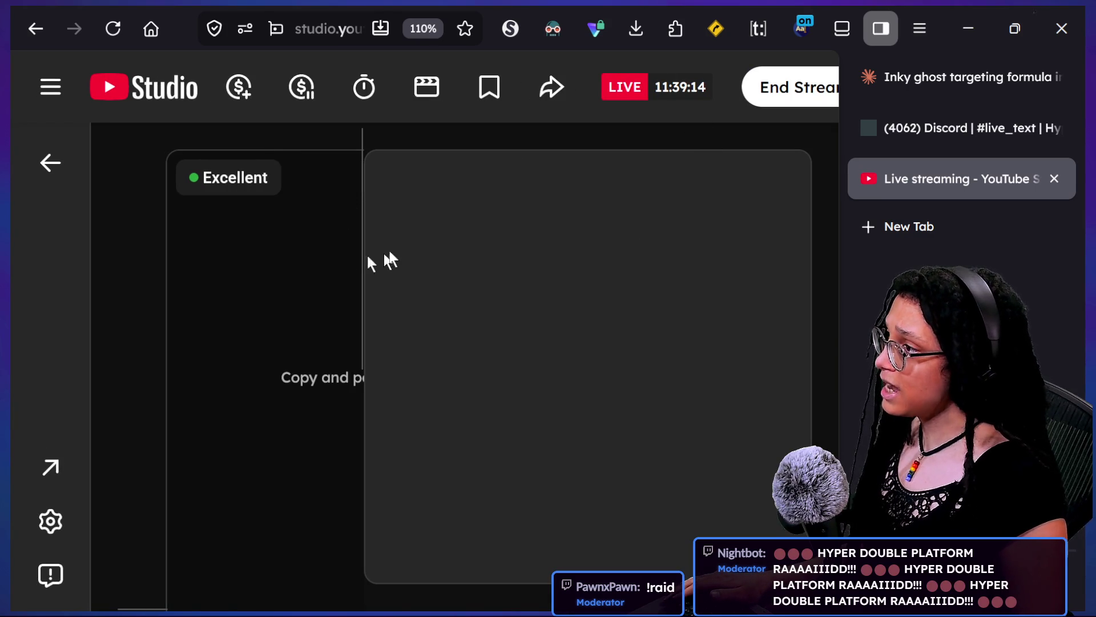
{"action": "key", "text": "ctrl+minus"}
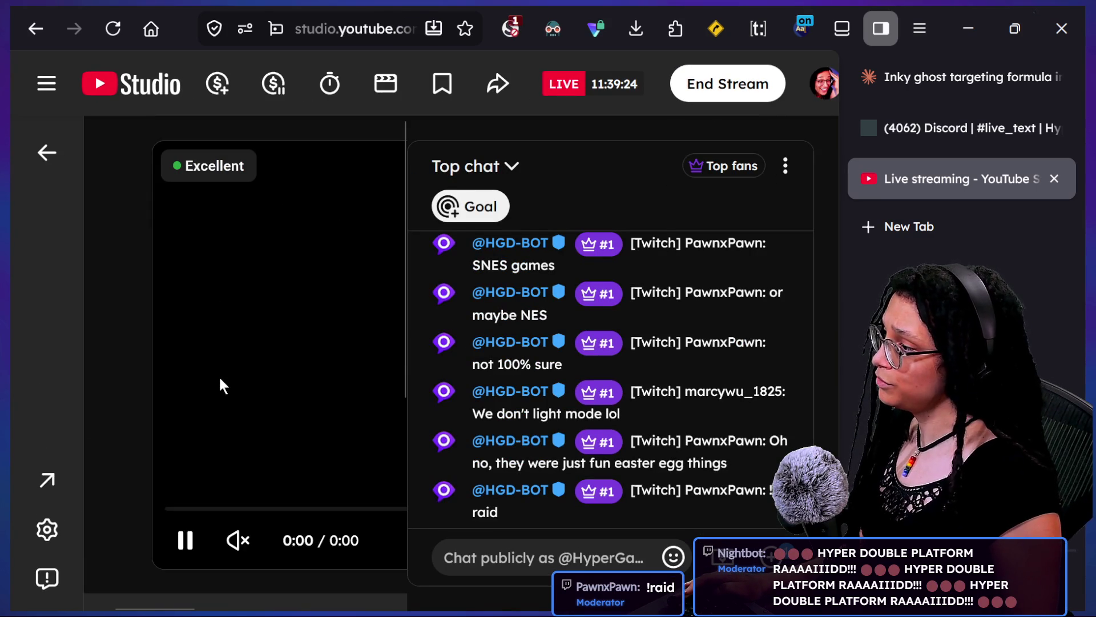
{"action": "scroll", "coordinate": [218, 375], "scroll_direction": "down", "scroll_amount": 1}
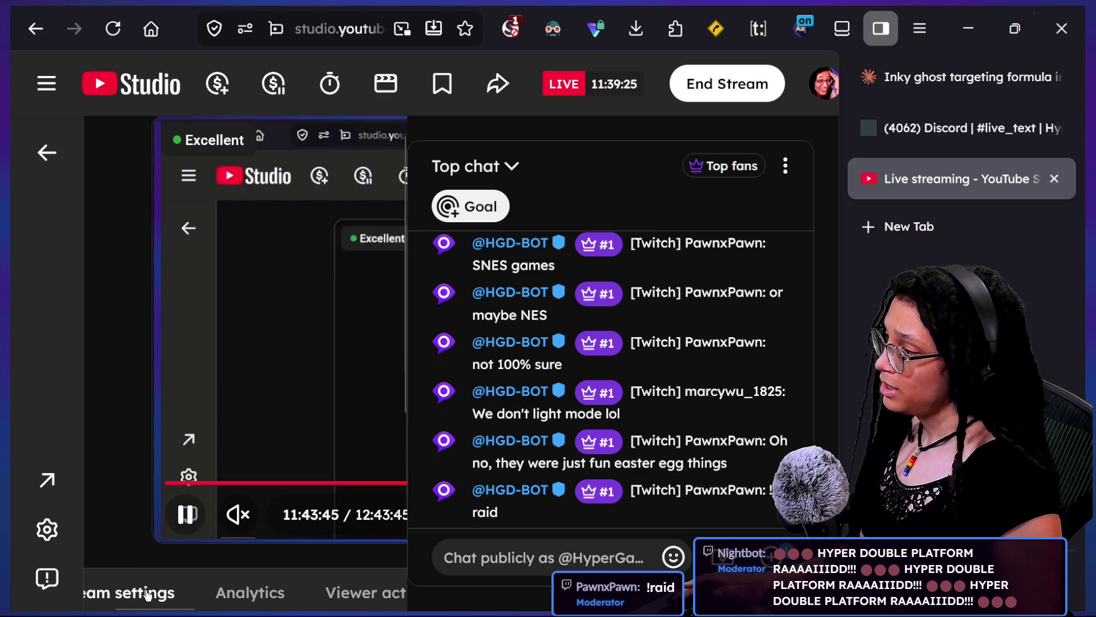
Zoom the page to 90% and open the stream's Customization settings
{"action": "scroll", "coordinate": [239, 579], "scroll_direction": "right", "scroll_amount": 5}
{"action": "key", "text": "ctrl+minus"}
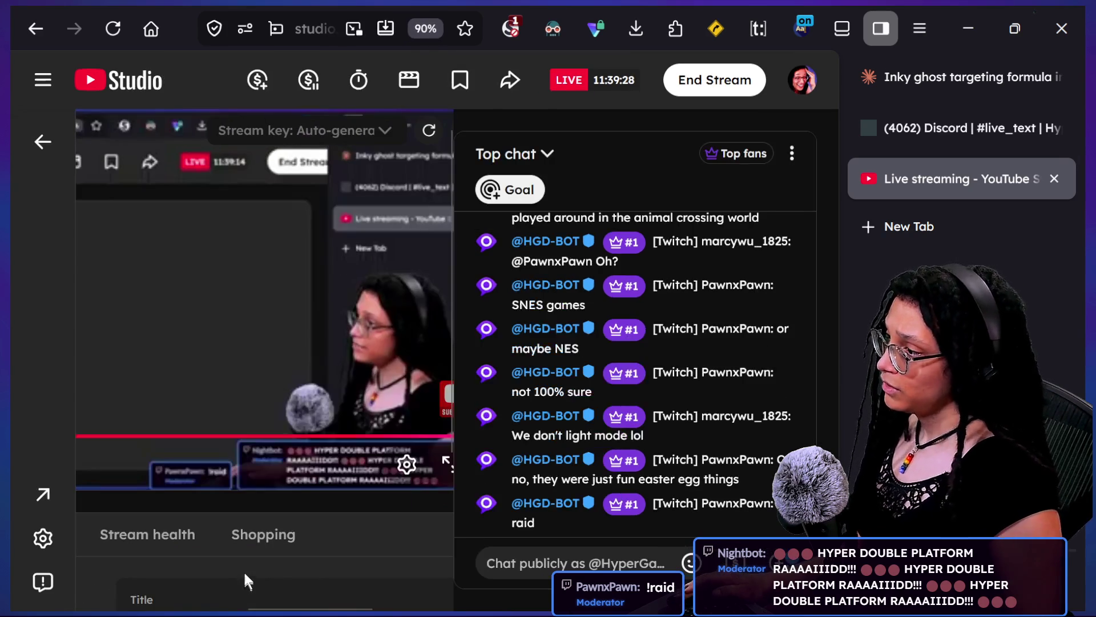
{"action": "scroll", "coordinate": [406, 544], "scroll_direction": "right", "scroll_amount": 3}
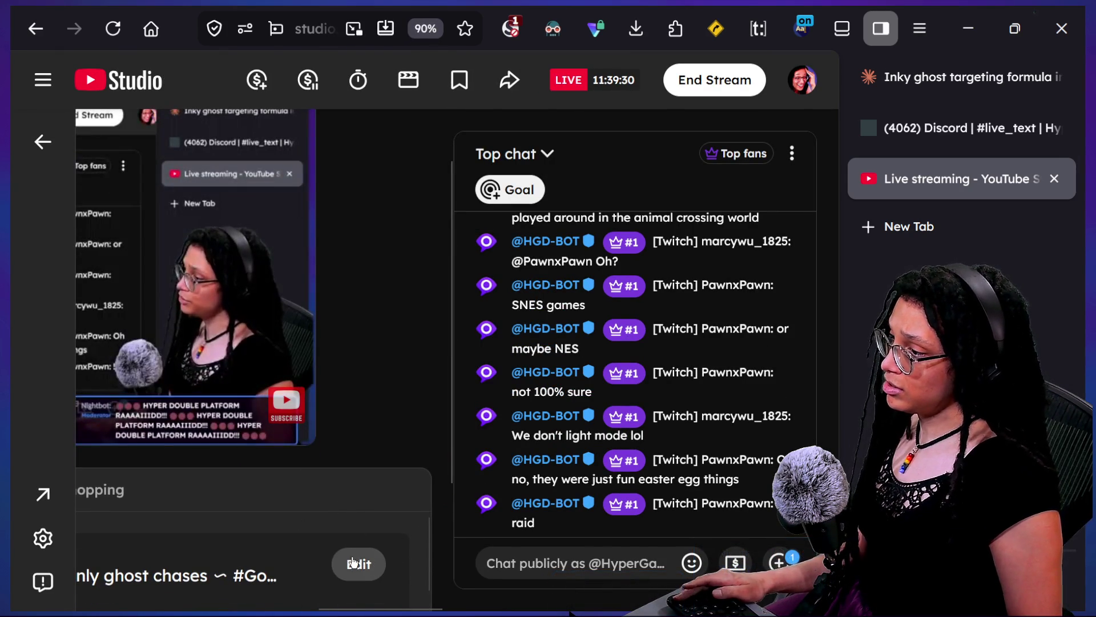
{"action": "left_click", "coordinate": [353, 571]}
{"action": "left_click", "coordinate": [147, 224]}
Add JustCovino's Game Dev stream as the Redirect and save the settings
{"action": "scroll", "coordinate": [550, 228], "scroll_direction": "down", "scroll_amount": 6}
{"action": "scroll", "coordinate": [551, 227], "scroll_direction": "up", "scroll_amount": 6}
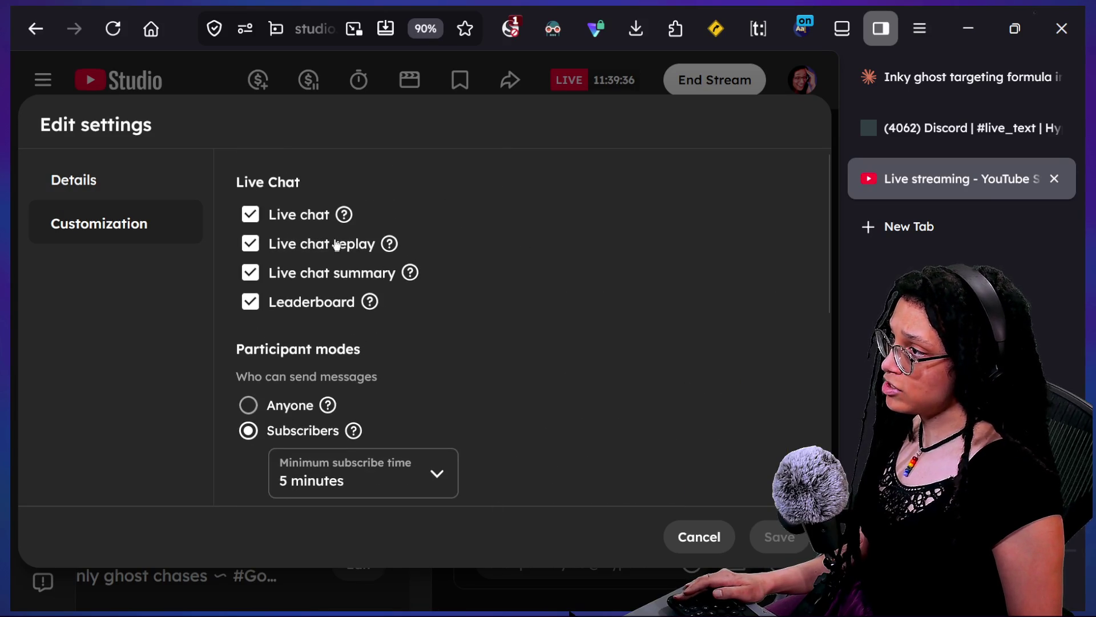
{"action": "scroll", "coordinate": [563, 364], "scroll_direction": "down", "scroll_amount": 5}
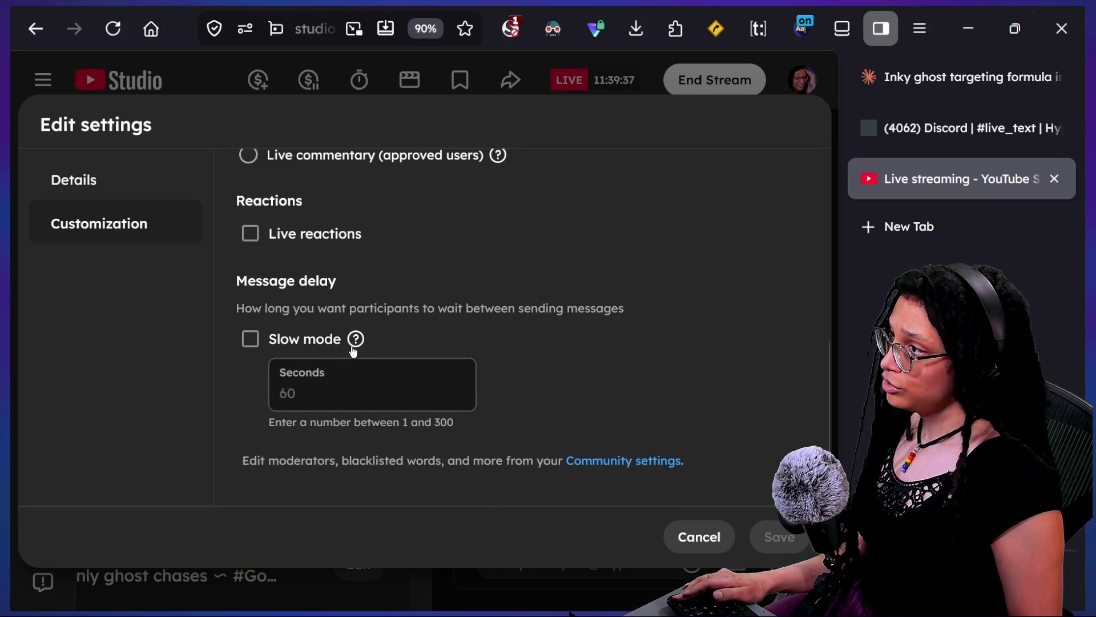
{"action": "scroll", "coordinate": [353, 351], "scroll_direction": "up", "scroll_amount": 4}
{"action": "scroll", "coordinate": [354, 348], "scroll_direction": "down", "scroll_amount": 4}
{"action": "mouse_move", "coordinate": [354, 342]}
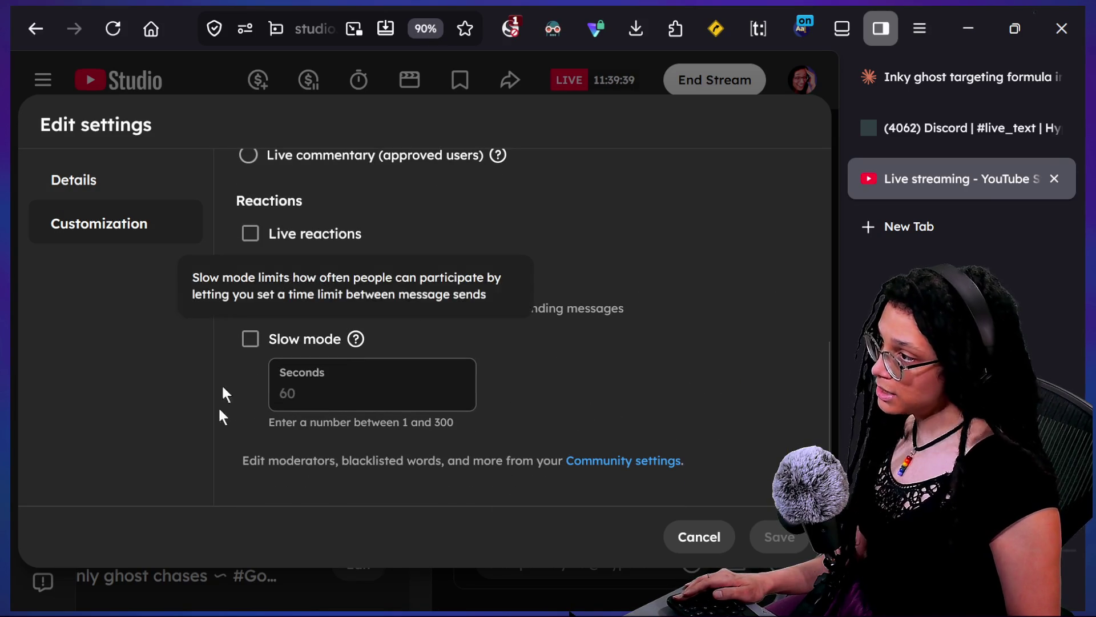
{"action": "scroll", "coordinate": [577, 236], "scroll_direction": "up", "scroll_amount": 5}
{"action": "scroll", "coordinate": [577, 236], "scroll_direction": "down", "scroll_amount": 9}
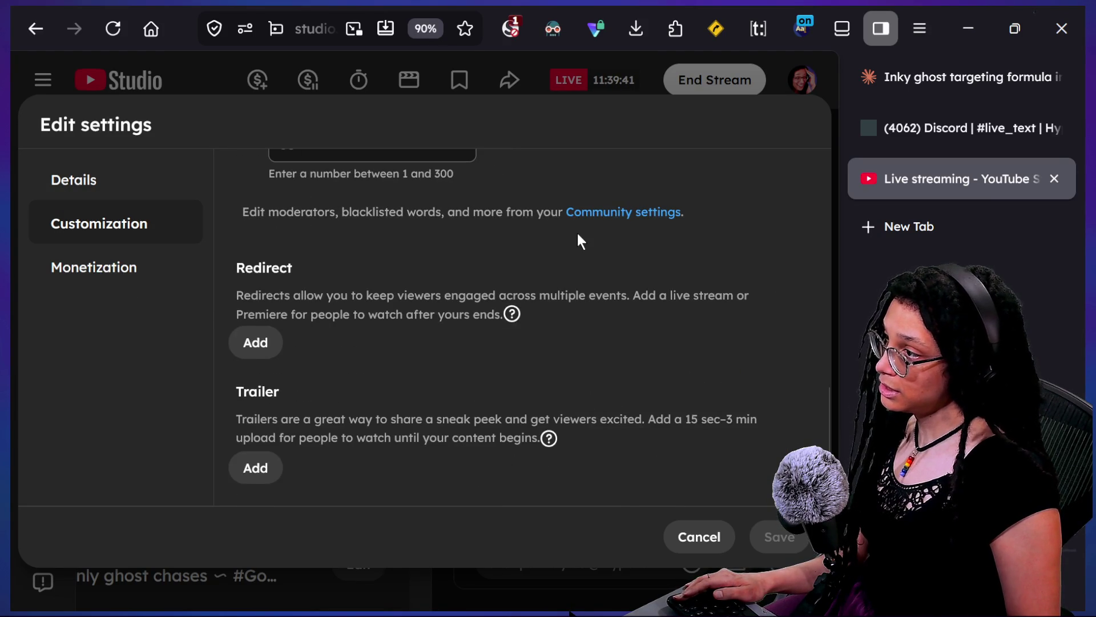
{"action": "left_click", "coordinate": [267, 341]}
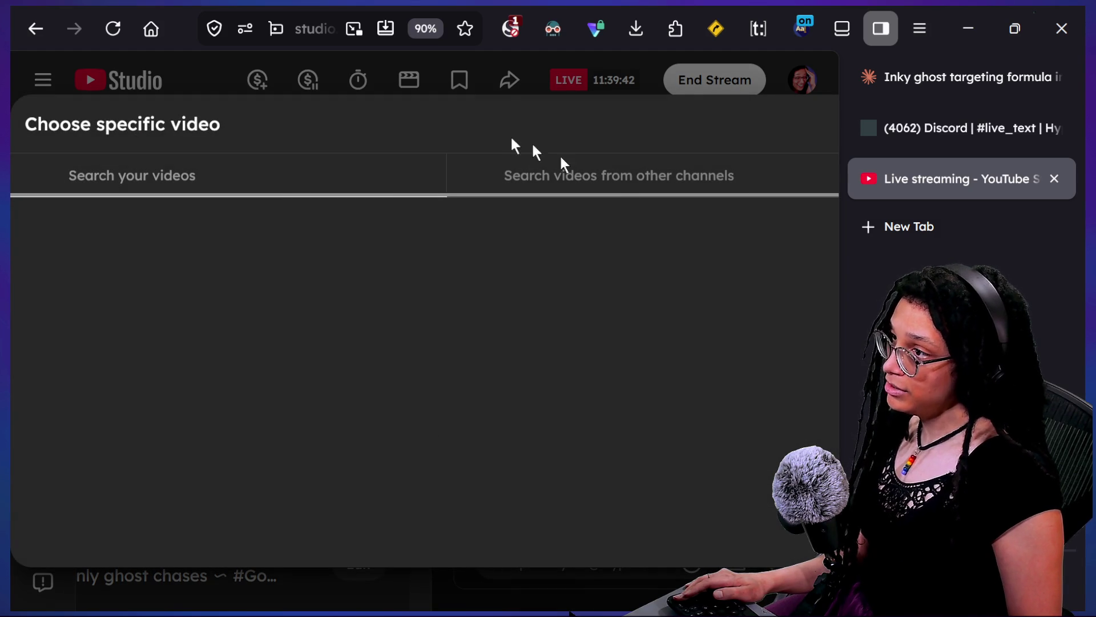
{"action": "left_click", "coordinate": [603, 171]}
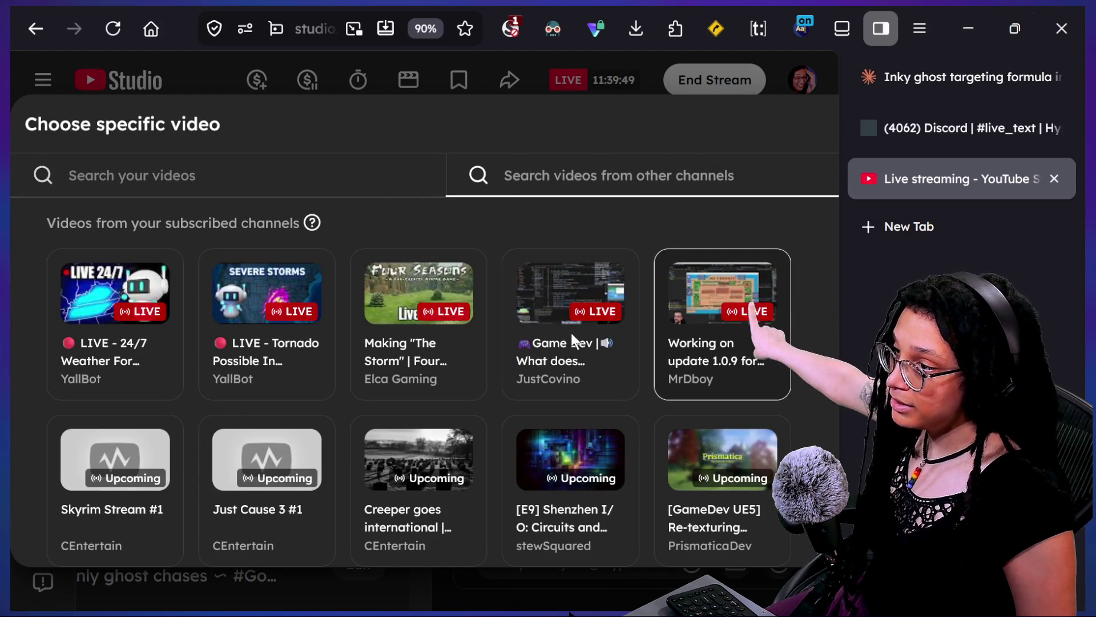
{"action": "left_click", "coordinate": [543, 286]}
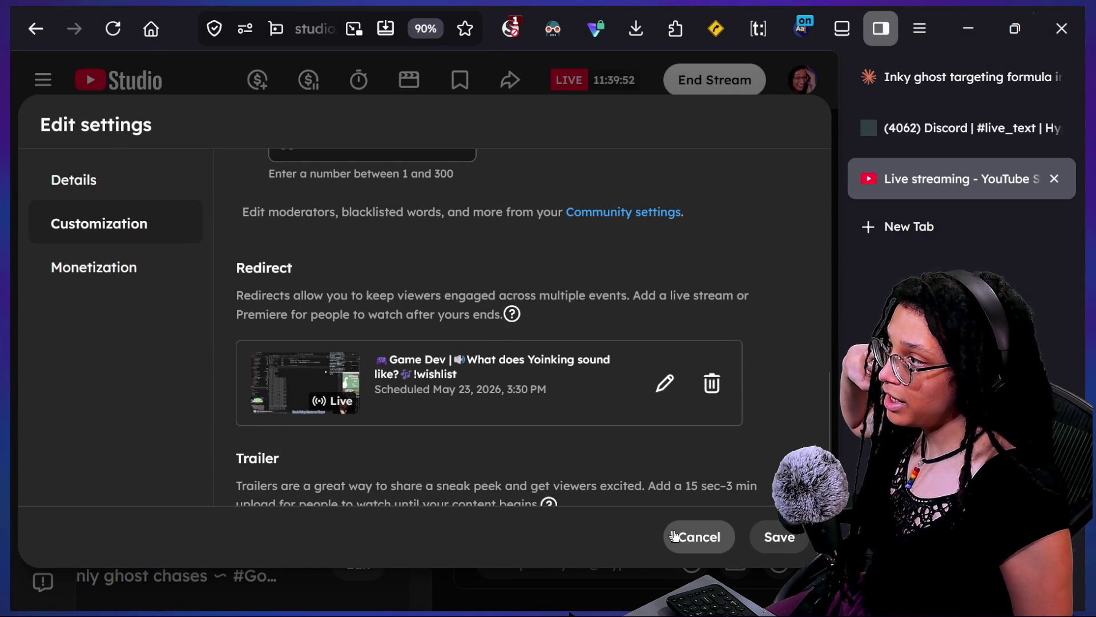
{"action": "left_click", "coordinate": [775, 535]}
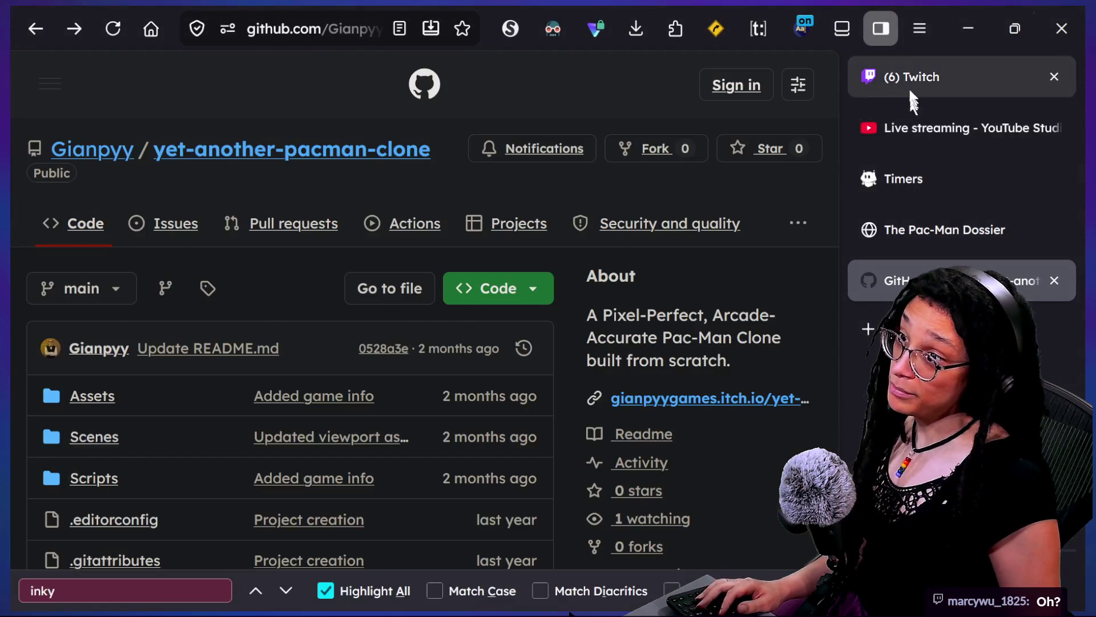
Switch to the Twitch Stream Manager tab
{"action": "left_click", "coordinate": [914, 97]}
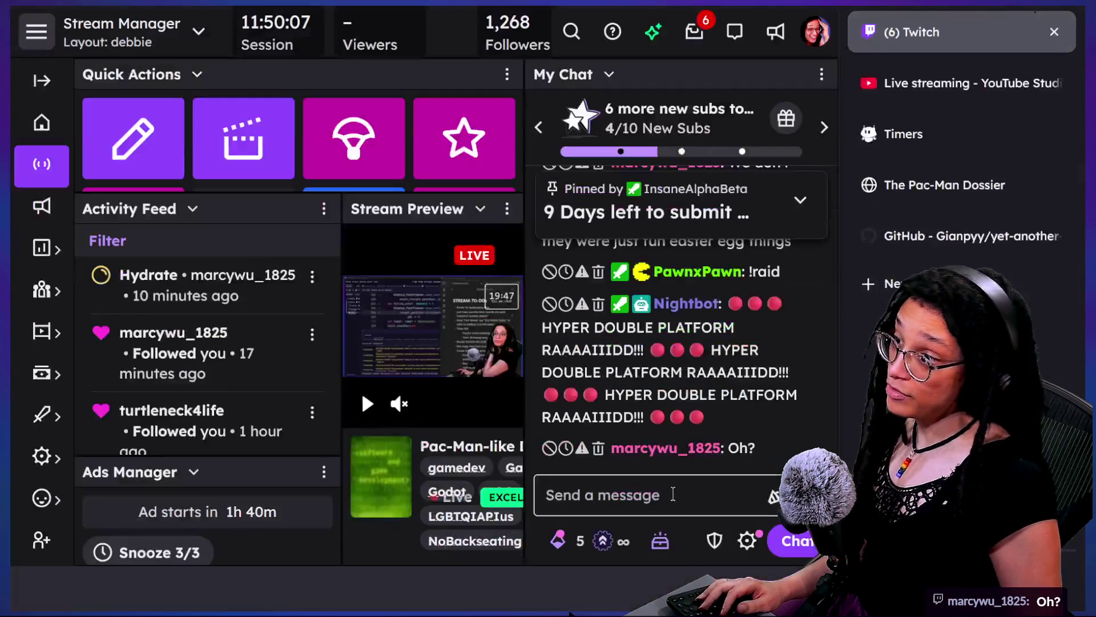
Send the '/raid just' command in the Twitch chat
{"action": "left_click", "coordinate": [657, 540]}
{"action": "type", "text": "/ra"}
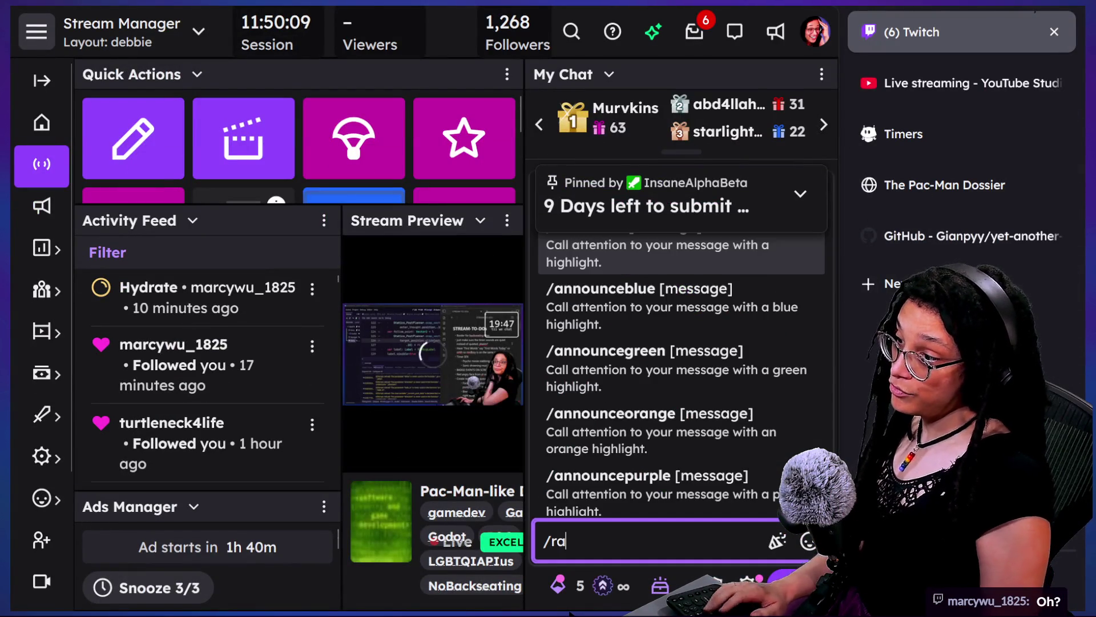
{"action": "type", "text": "id just_covin"}
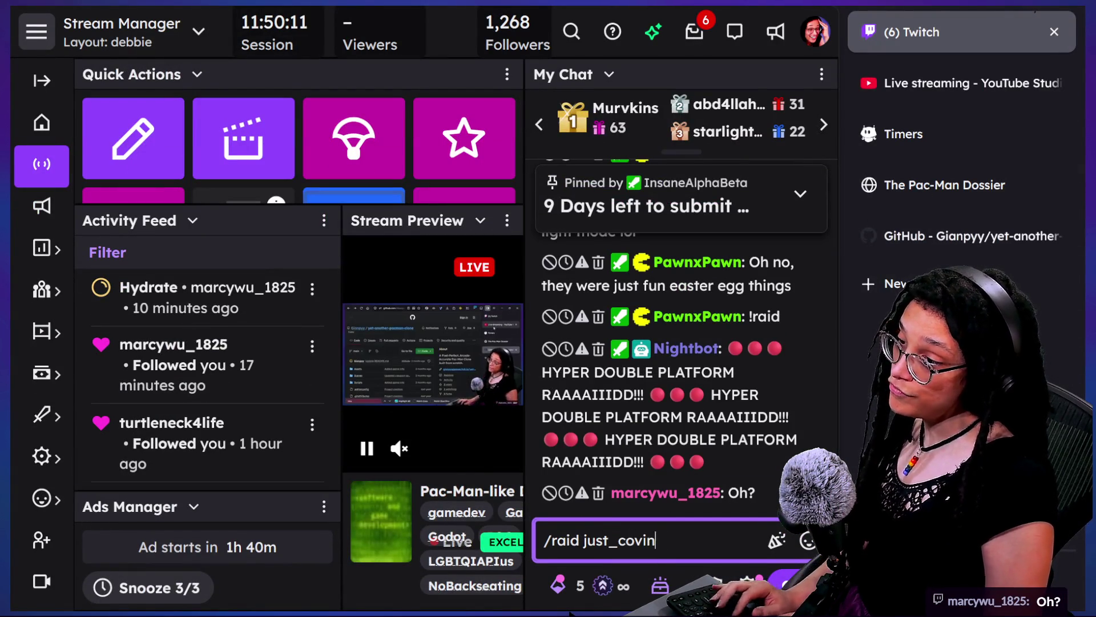
{"action": "key", "text": "Return"}
Post '!site' in the combined chat app
{"action": "key", "text": "alt+Tab"}
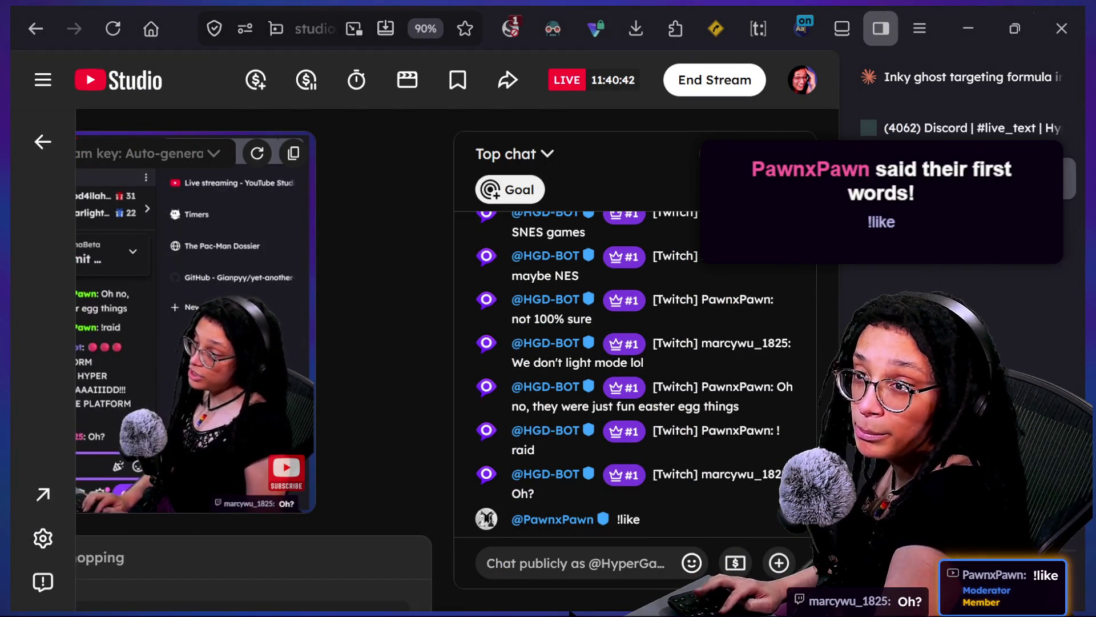
{"action": "key", "text": "alt+Tab"}
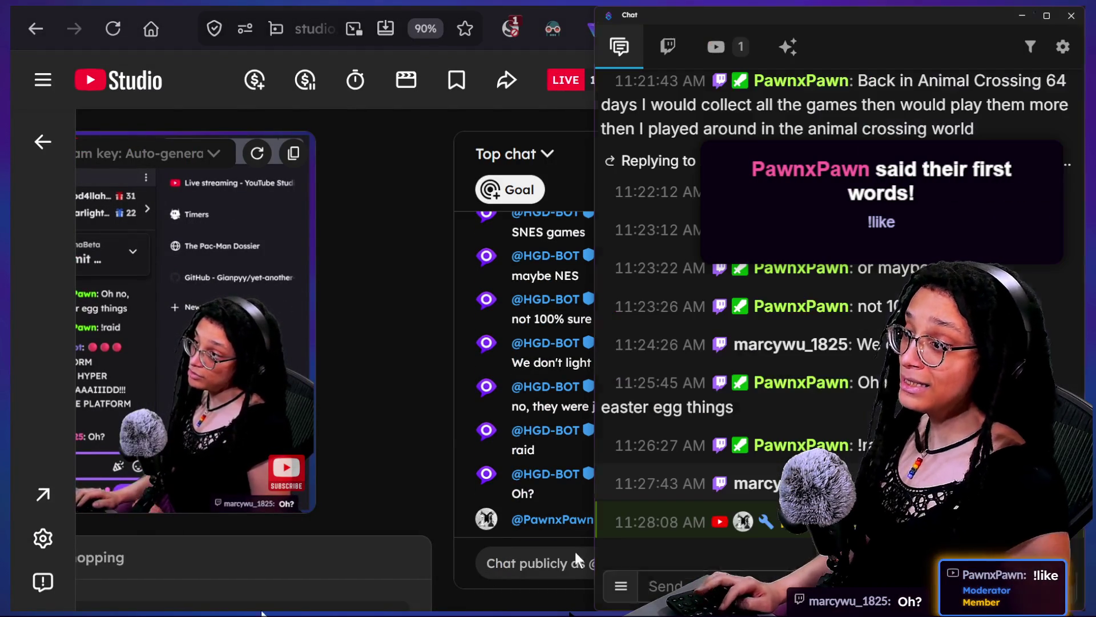
{"action": "type", "text": "!rai"}
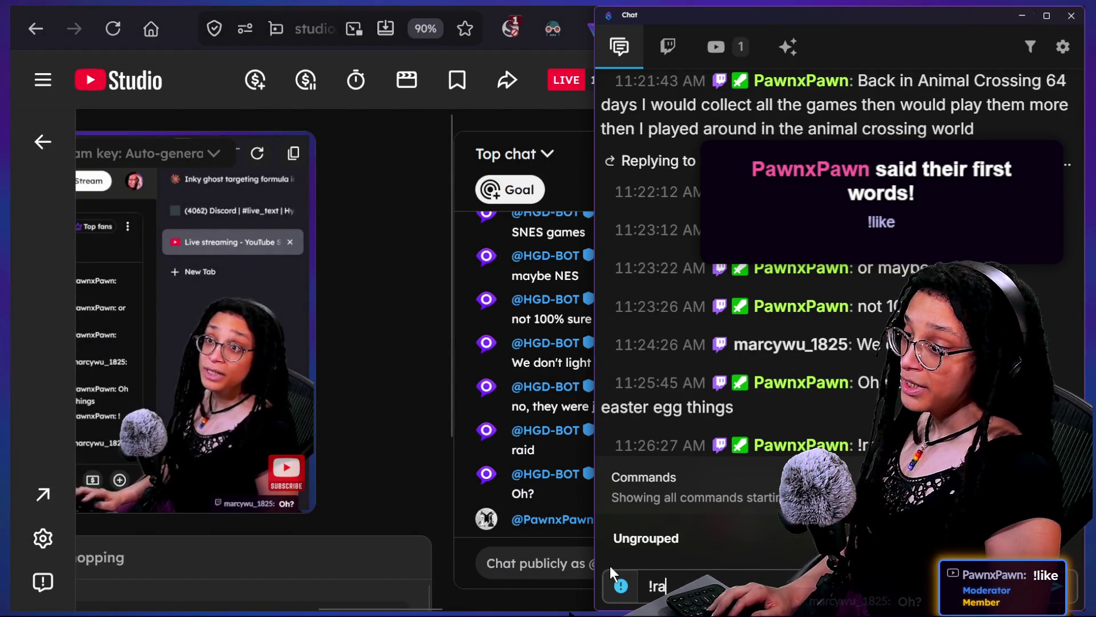
{"action": "key", "text": "BackSpace"}
{"action": "key", "text": "BackSpace"}
{"action": "key", "text": "BackSpace"}
{"action": "type", "text": "!site"}
{"action": "key", "text": "Return"}
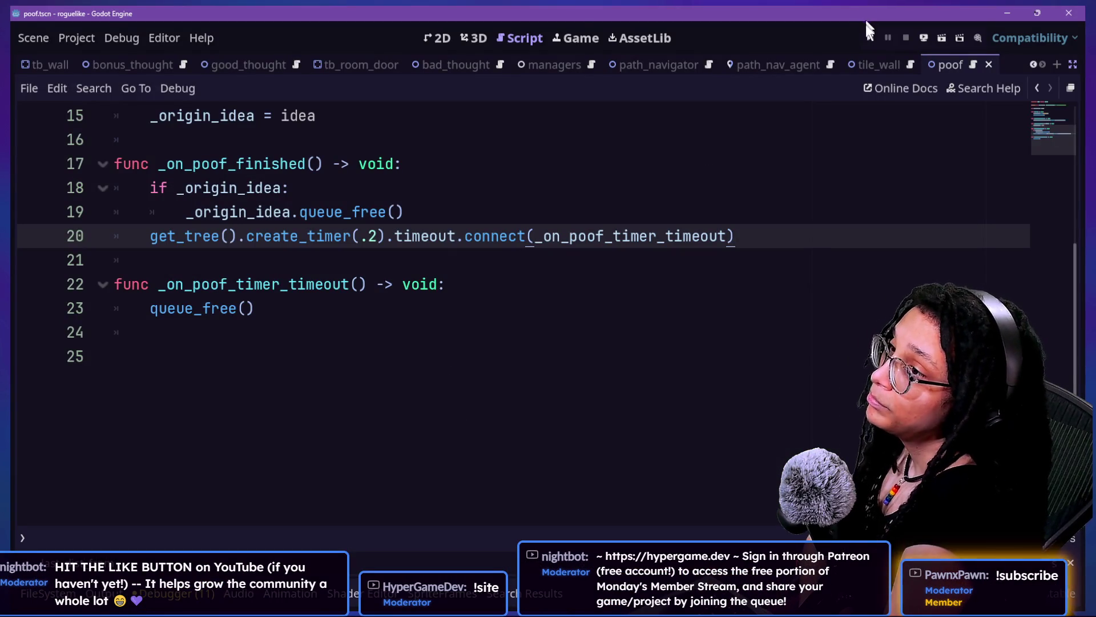
Run the Post Planner project, then bring up the hypergame.dev tab in the browser
{"action": "left_click", "coordinate": [865, 36]}
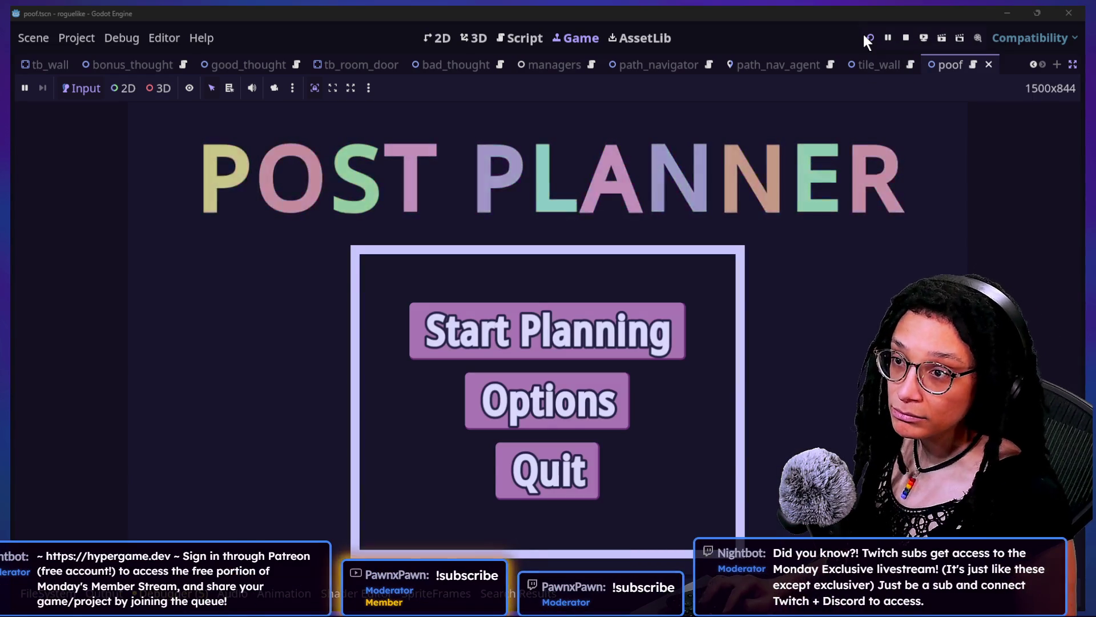
{"action": "key", "text": "alt+Tab"}
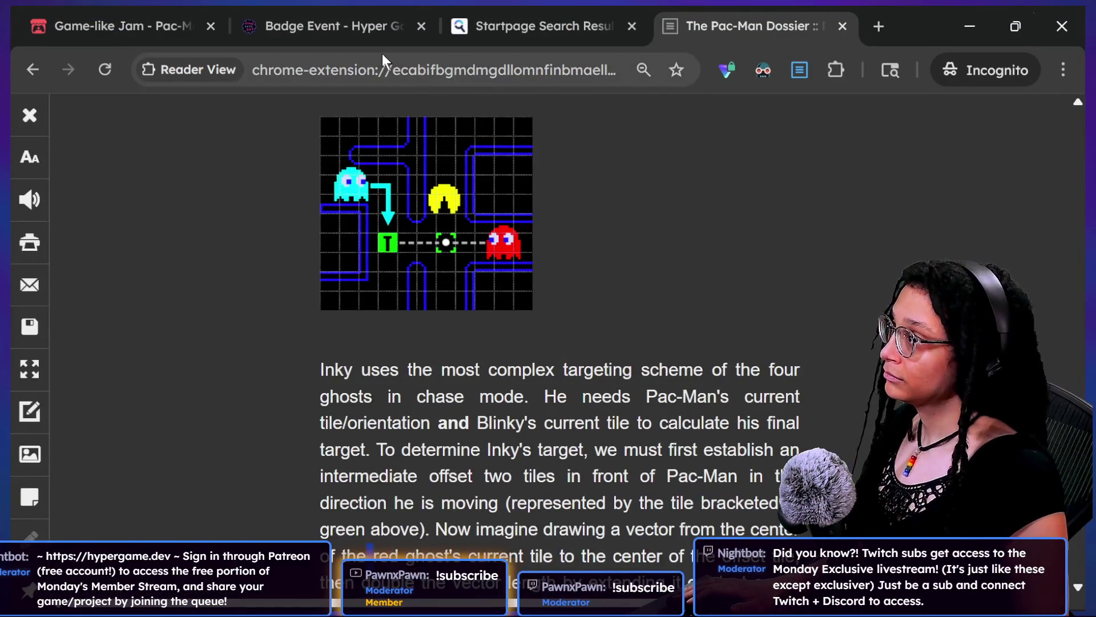
{"action": "left_click", "coordinate": [305, 27]}
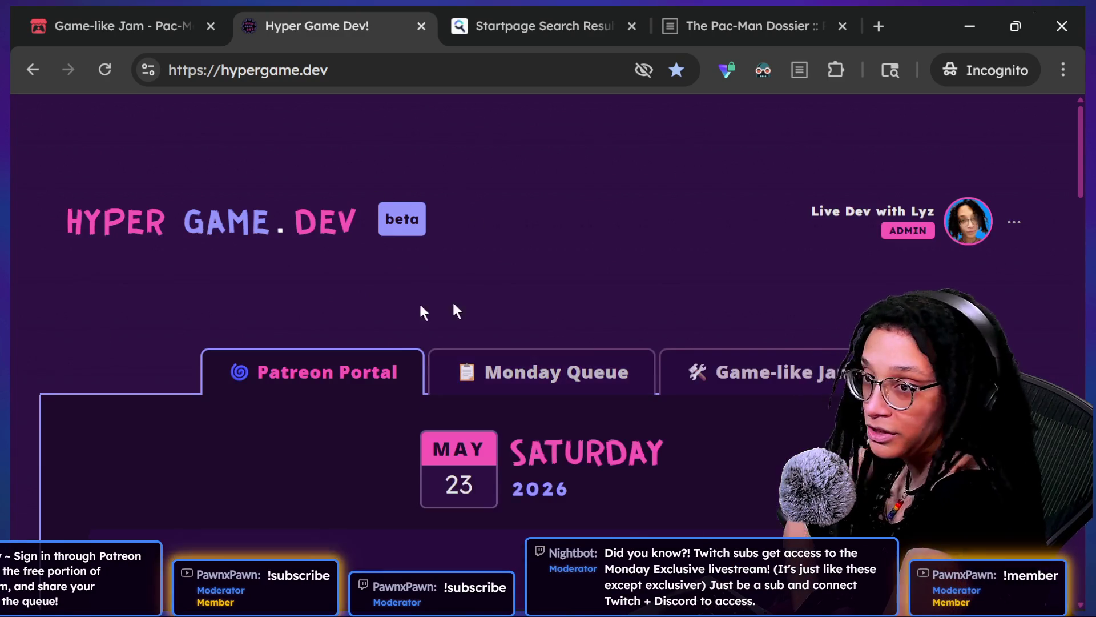
In the Monday Queue form, enter game name 'My Game' and description 'It's about funyuns'
{"action": "scroll", "coordinate": [572, 260], "scroll_direction": "down", "scroll_amount": 2}
{"action": "left_click", "coordinate": [457, 251]}
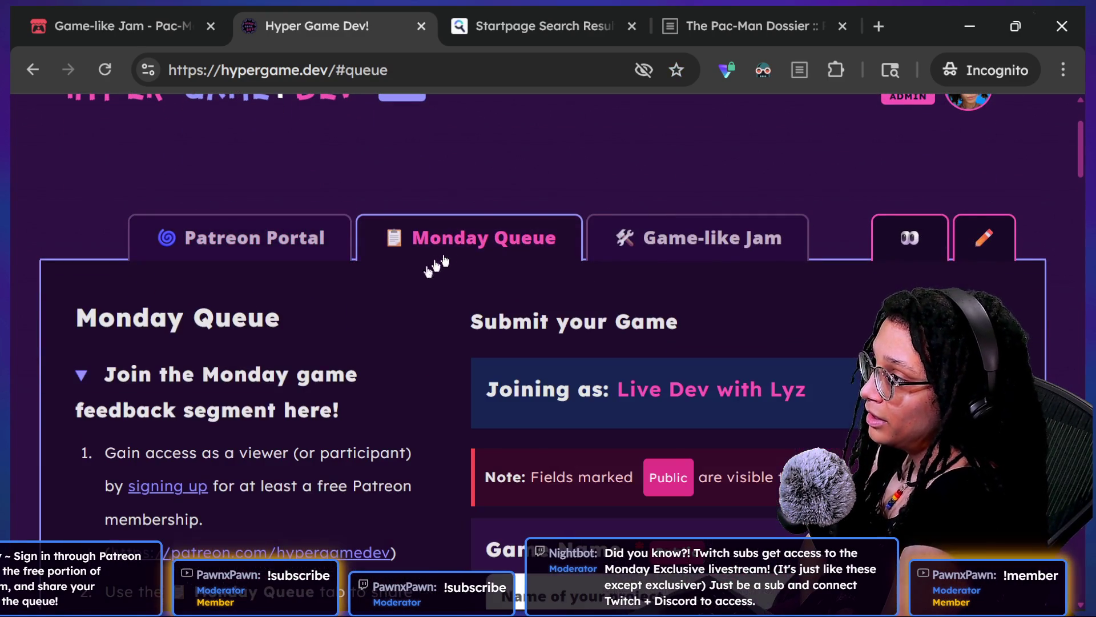
{"action": "scroll", "coordinate": [420, 329], "scroll_direction": "down", "scroll_amount": 7}
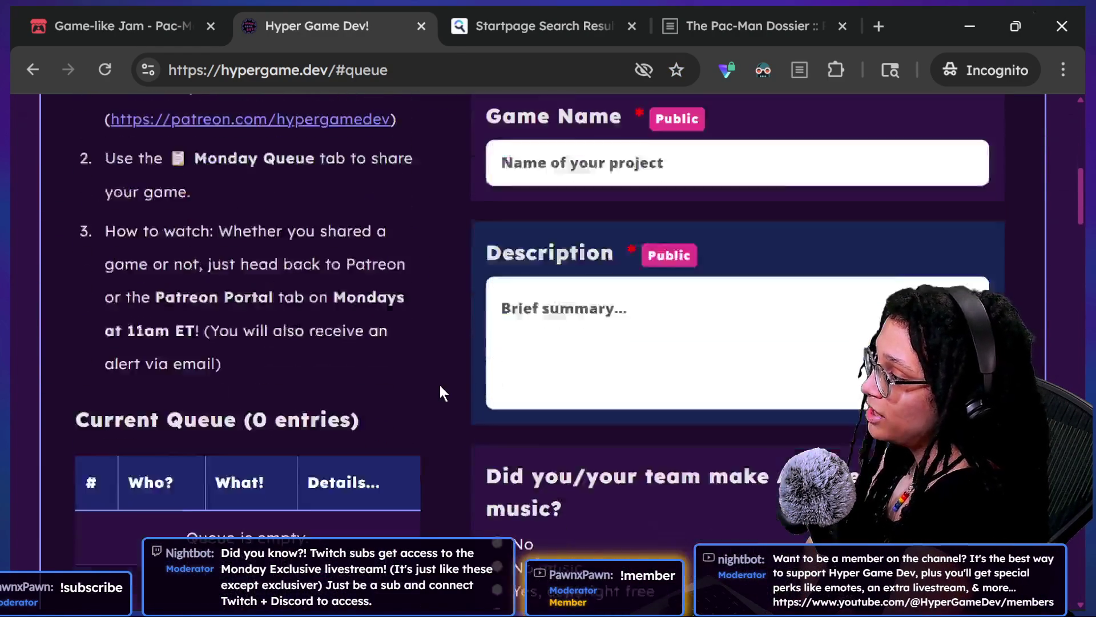
{"action": "scroll", "coordinate": [440, 385], "scroll_direction": "down", "scroll_amount": 3}
{"action": "left_click_drag", "start_coordinate": [72, 259], "coordinate": [411, 350]}
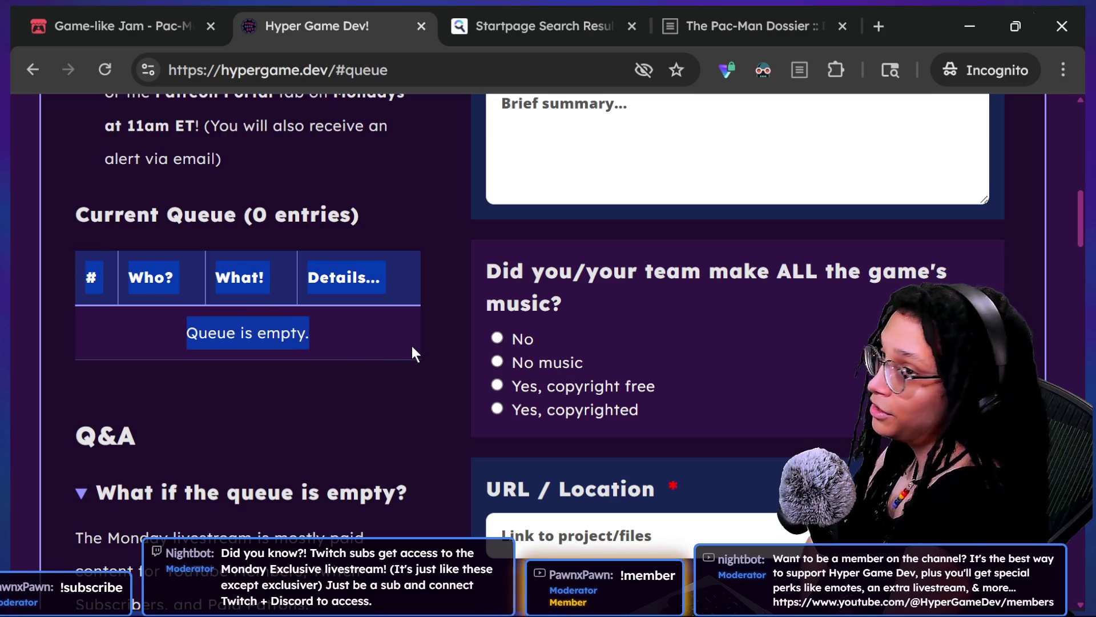
{"action": "scroll", "coordinate": [412, 345], "scroll_direction": "up", "scroll_amount": 3}
{"action": "scroll", "coordinate": [412, 346], "scroll_direction": "up", "scroll_amount": 2}
{"action": "left_click", "coordinate": [534, 273]}
{"action": "type", "text": "My Game"}
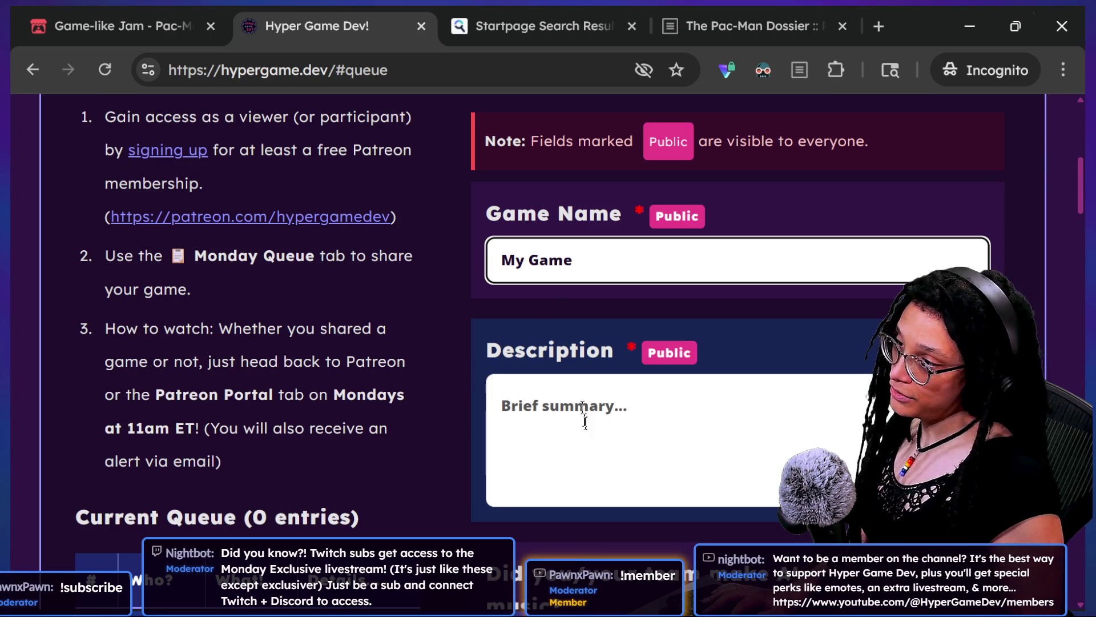
{"action": "left_click", "coordinate": [585, 421]}
{"action": "type", "text": "It's about funy"}
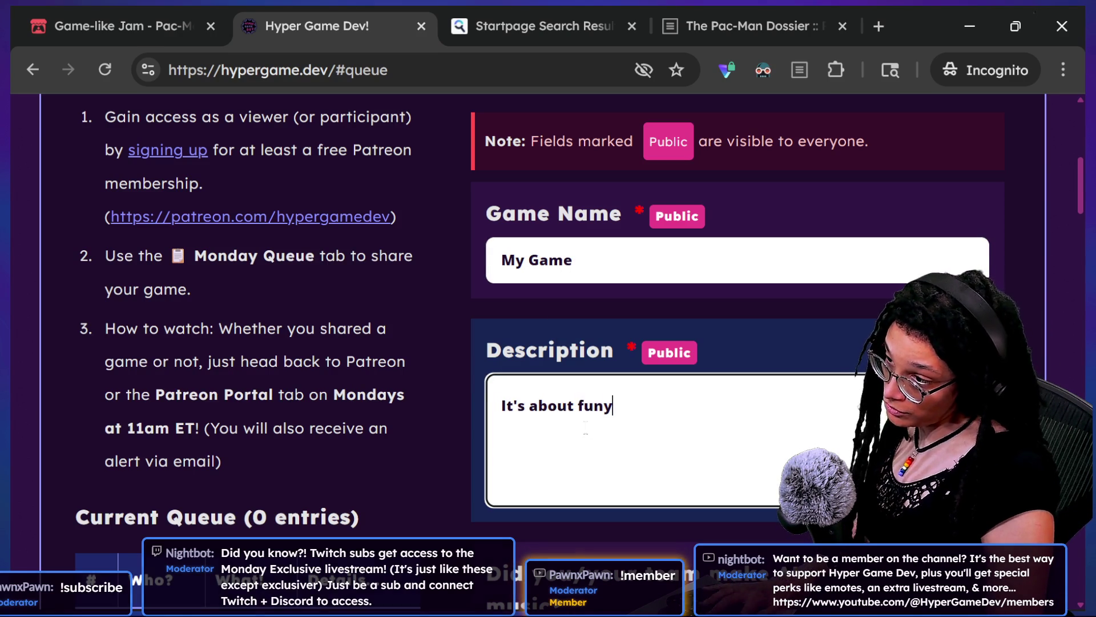
{"action": "type", "text": "uns"}
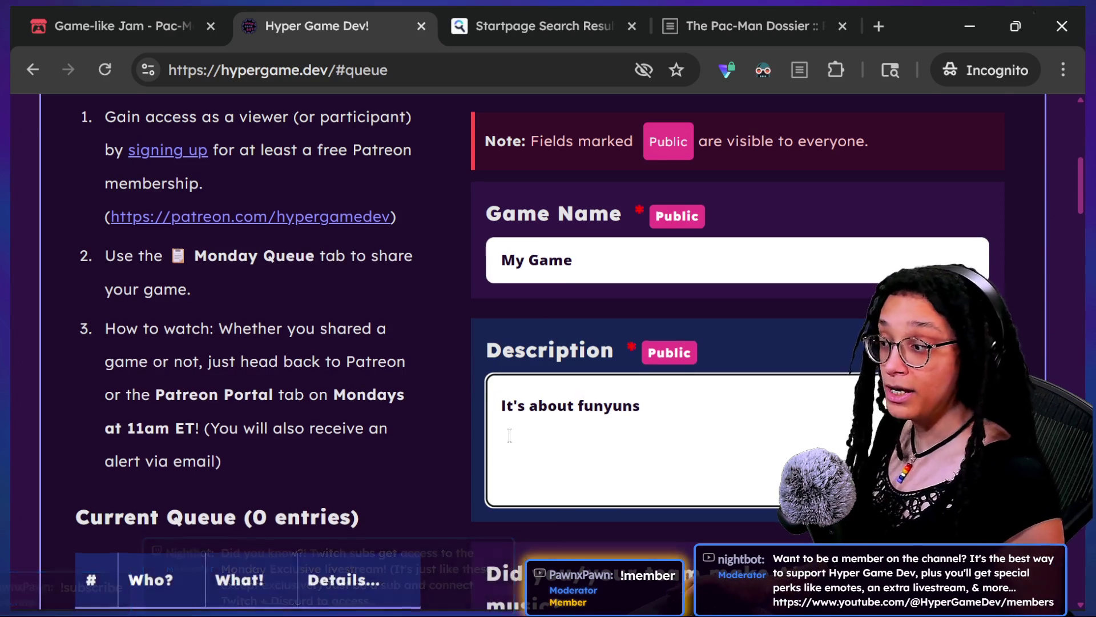
Mark the music as copyright free, enter URL google.com, and submit the entry
{"action": "scroll", "coordinate": [510, 406], "scroll_direction": "down", "scroll_amount": 5}
{"action": "left_click", "coordinate": [496, 351]}
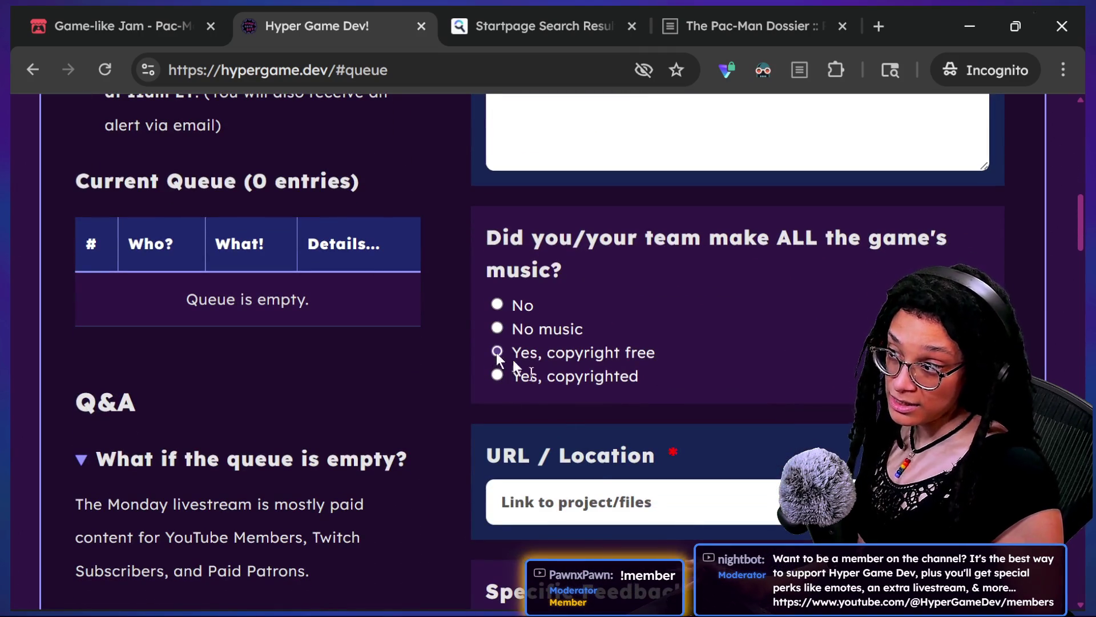
{"action": "left_click", "coordinate": [593, 504]}
{"action": "scroll", "coordinate": [593, 504], "scroll_direction": "down", "scroll_amount": 1}
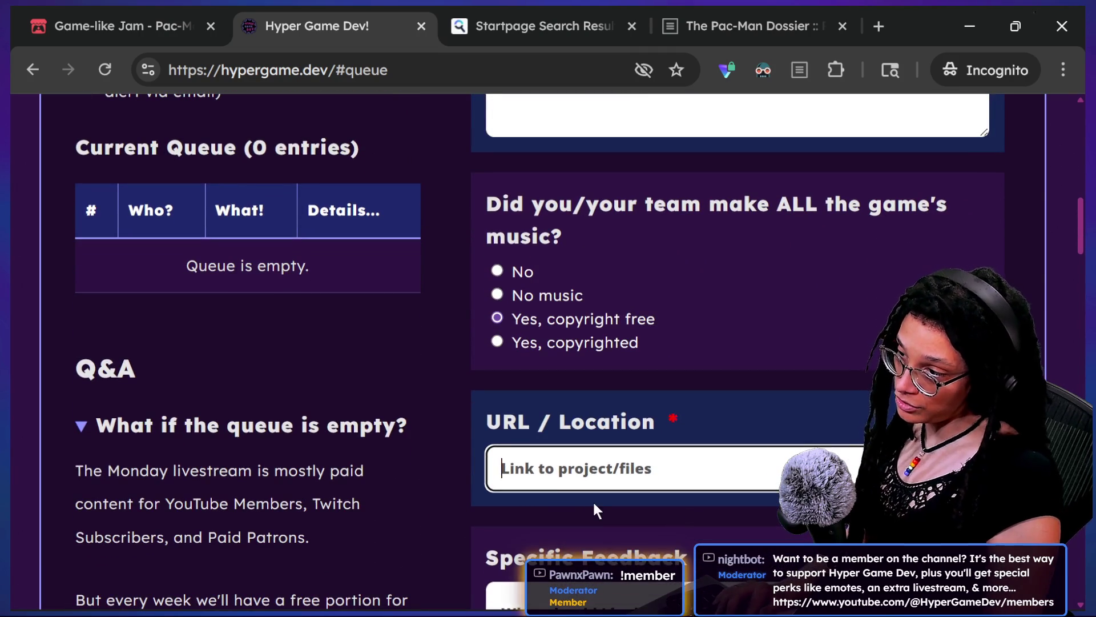
{"action": "type", "text": "google.com"}
{"action": "scroll", "coordinate": [591, 499], "scroll_direction": "down", "scroll_amount": 5}
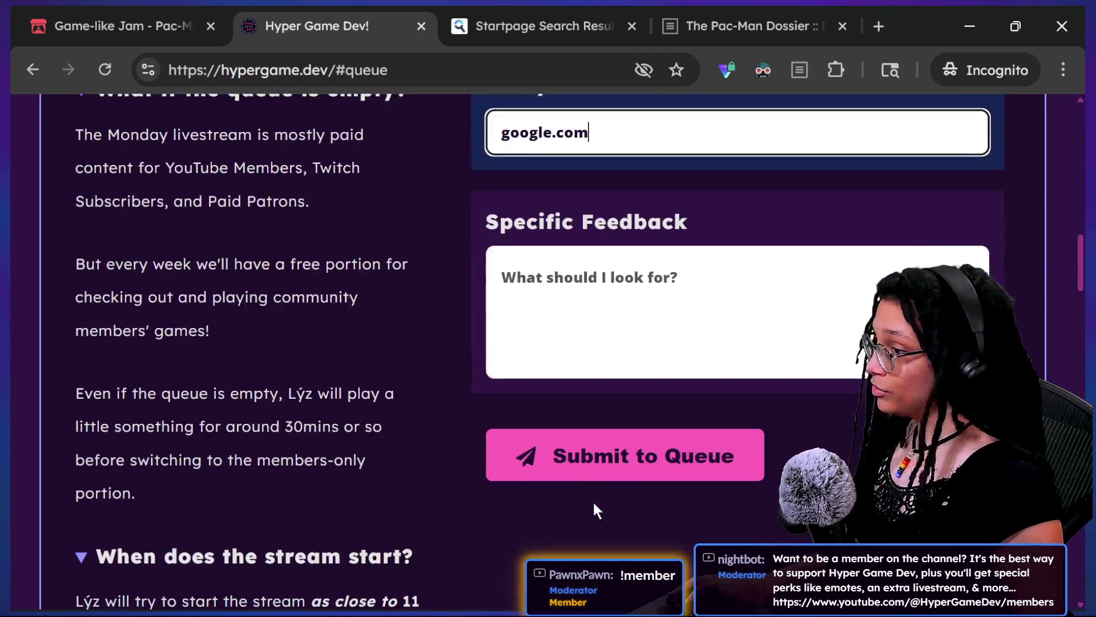
{"action": "key", "text": "Return"}
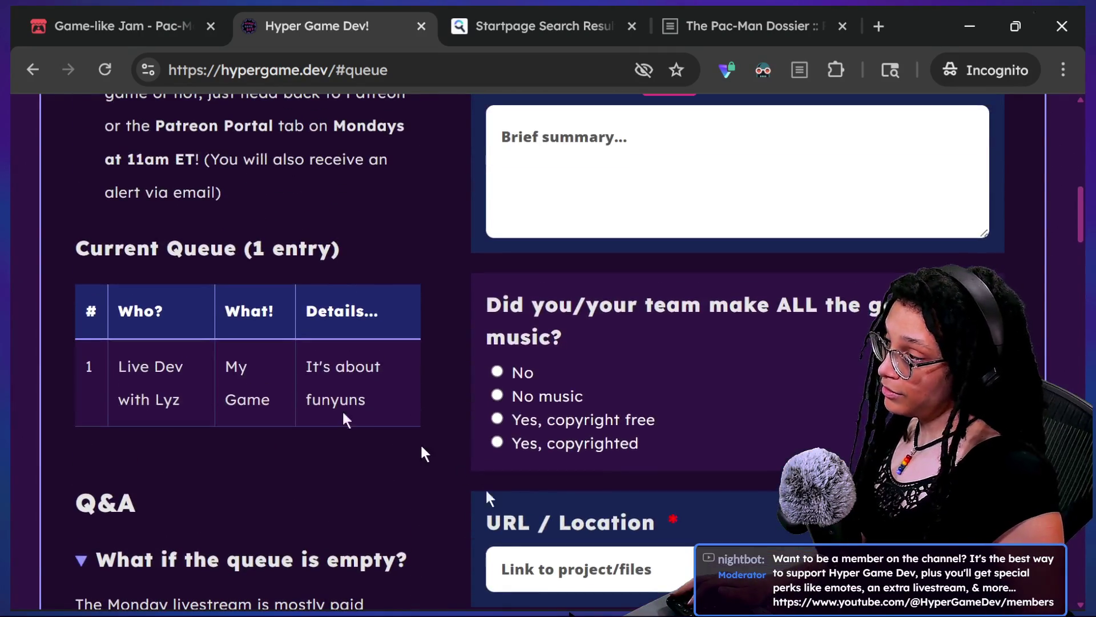
{"action": "left_click_drag", "start_coordinate": [132, 346], "coordinate": [290, 395]}
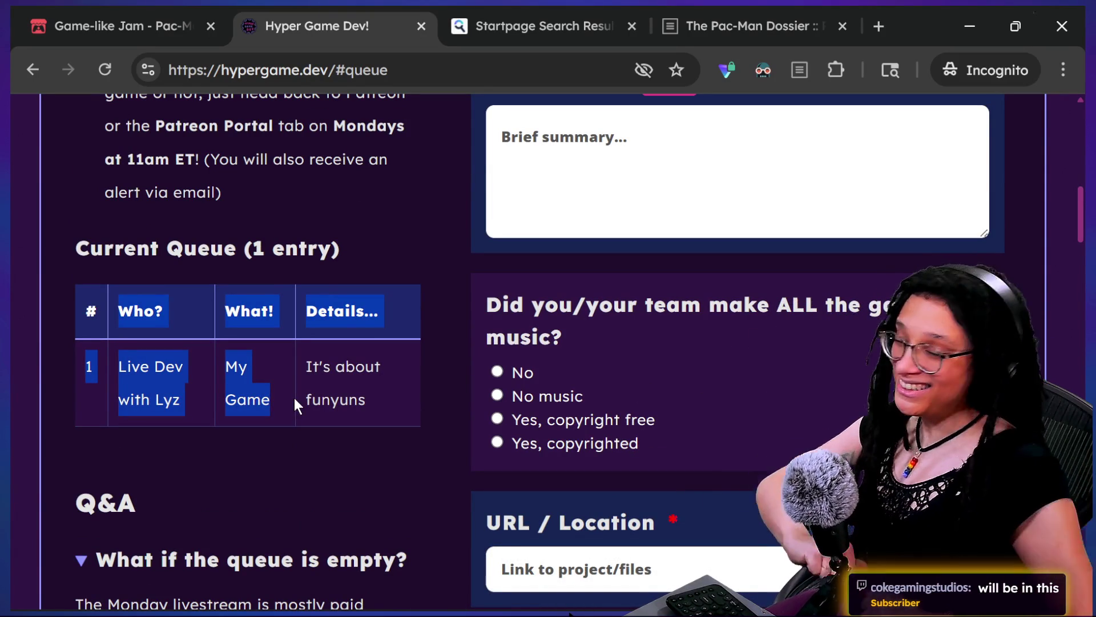
{"action": "scroll", "coordinate": [408, 503], "scroll_direction": "up", "scroll_amount": 10}
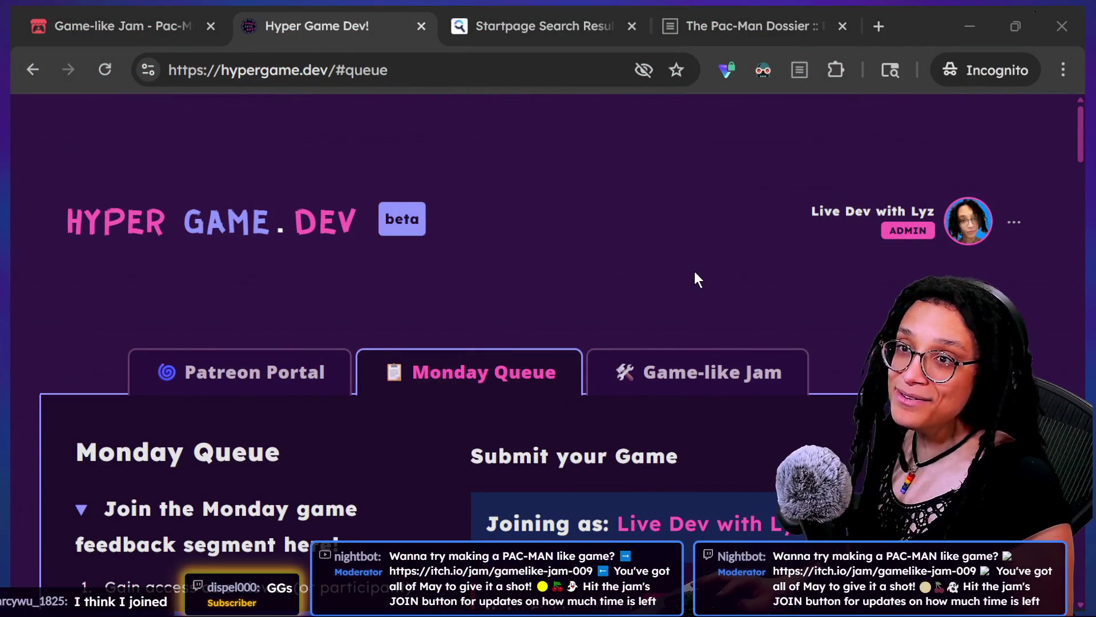
In the running Post Planner game, start planning for Catstagram and move the character one tile left
{"action": "key", "text": "alt+Tab"}
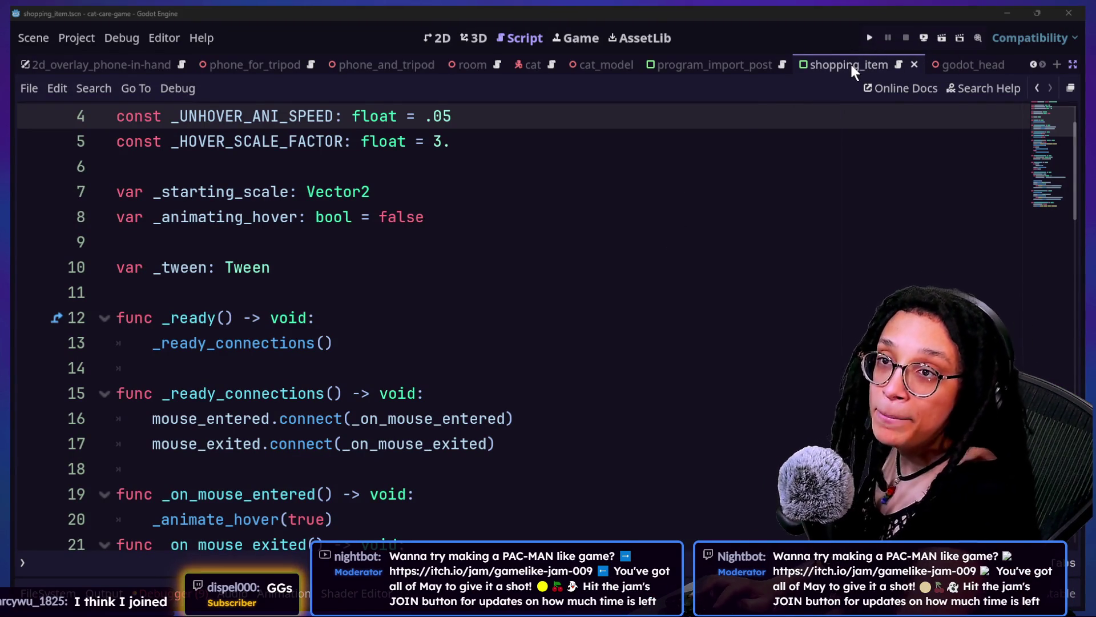
{"action": "key", "text": "alt+Tab"}
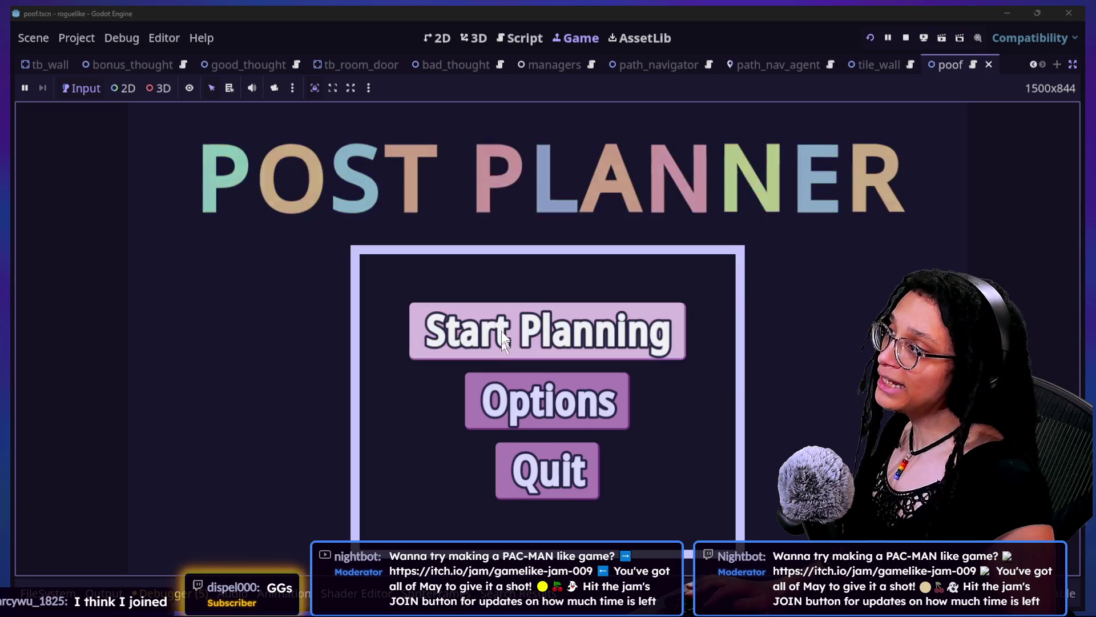
{"action": "left_click", "coordinate": [508, 332]}
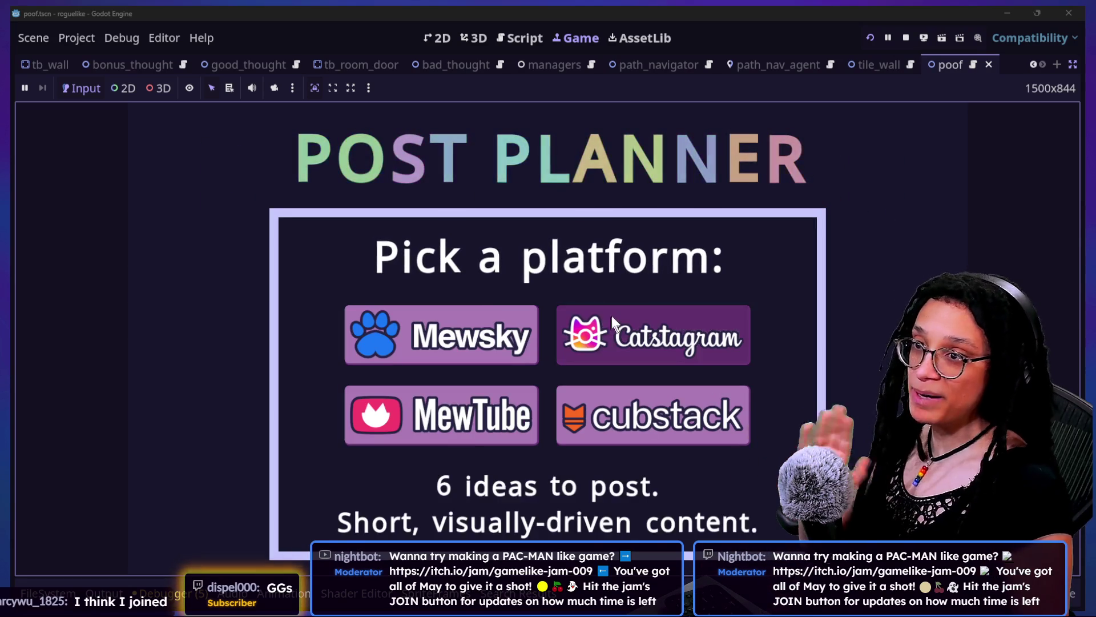
{"action": "left_click", "coordinate": [611, 317]}
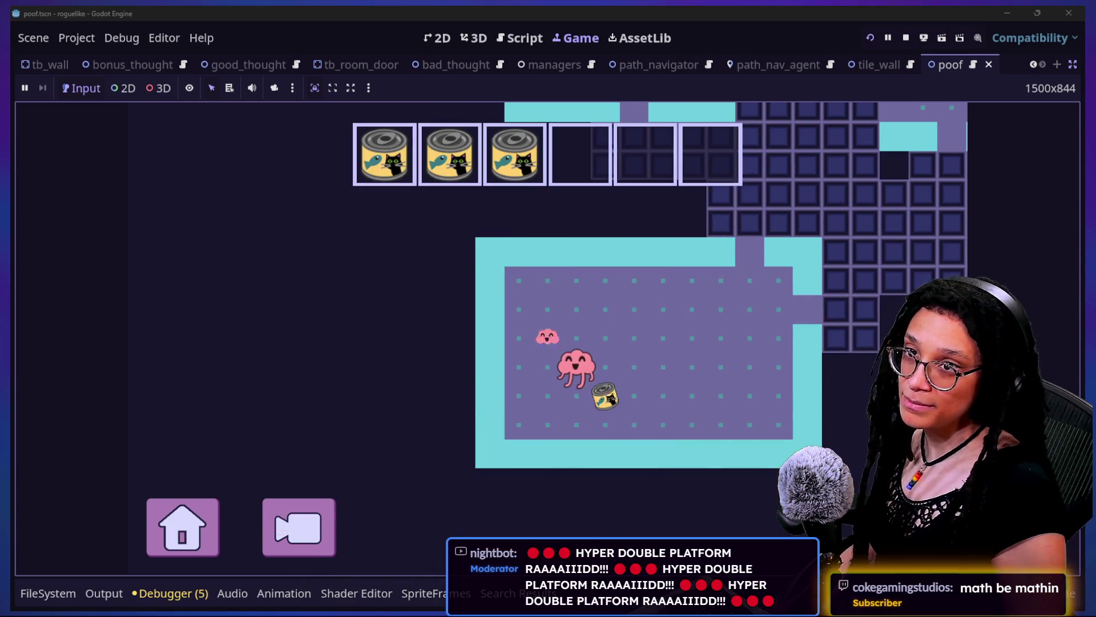
{"action": "key", "text": "Left"}
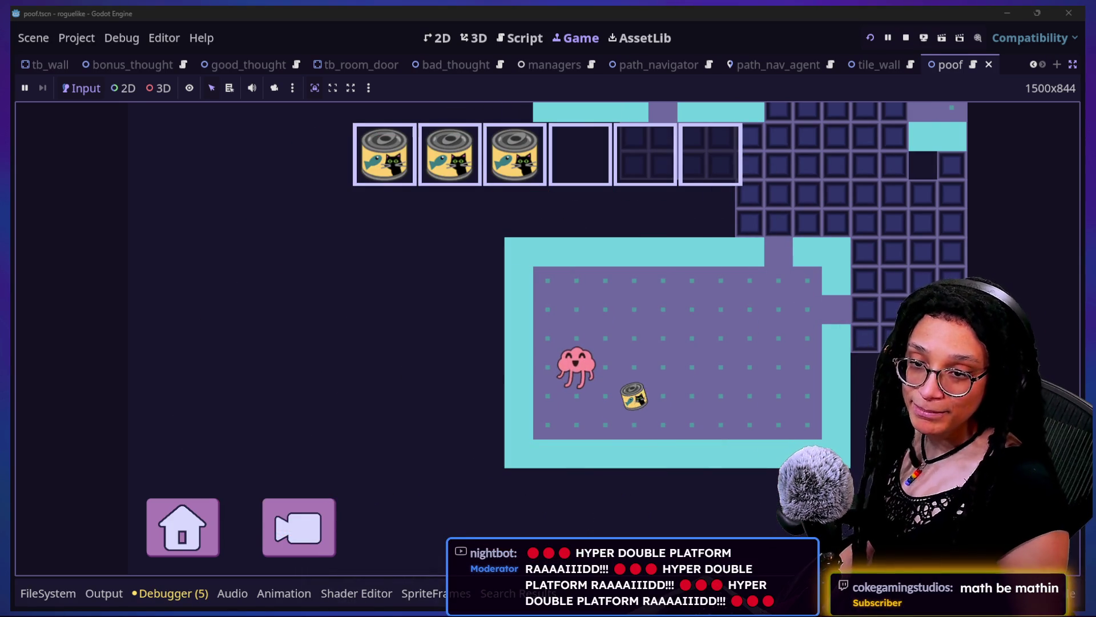